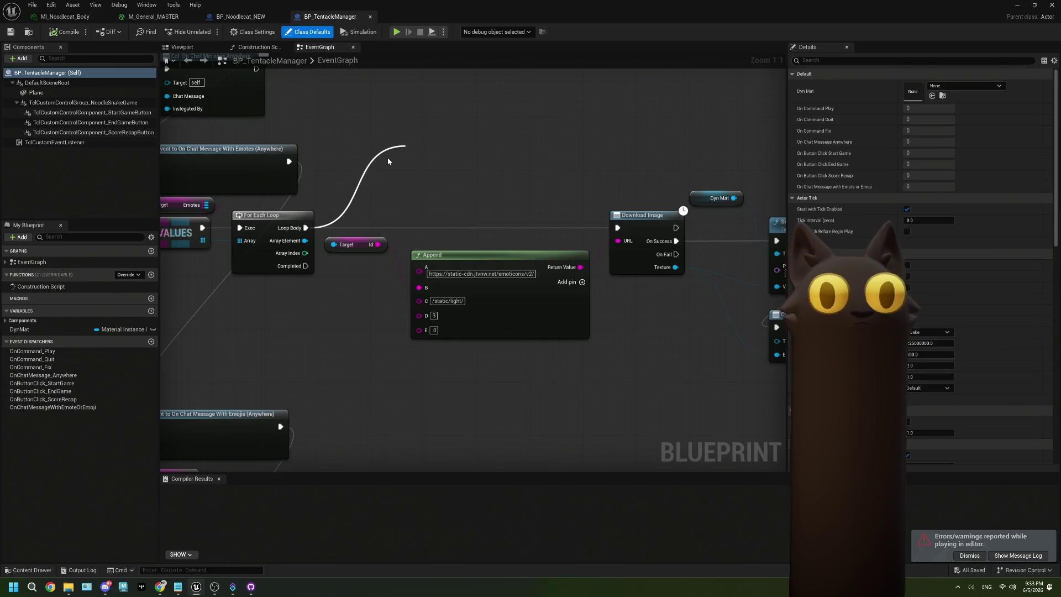
# - Add a temporary Print String after the For Each Loop body and compile the blueprint
pyautogui.moveTo(387, 237)
pyautogui.mouseDown()
pyautogui.moveTo(547, 194)
pyautogui.moveTo(516, 142)
pyautogui.mouseUp()
pyautogui.click(65, 31)
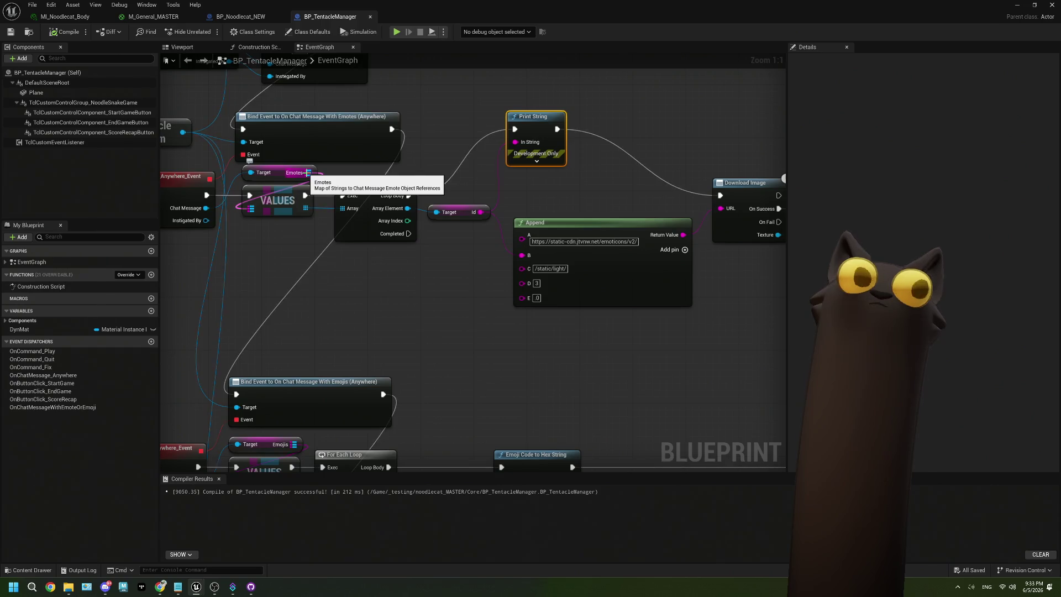
pyautogui.moveTo(297, 191); pyautogui.dragTo(419, 176)
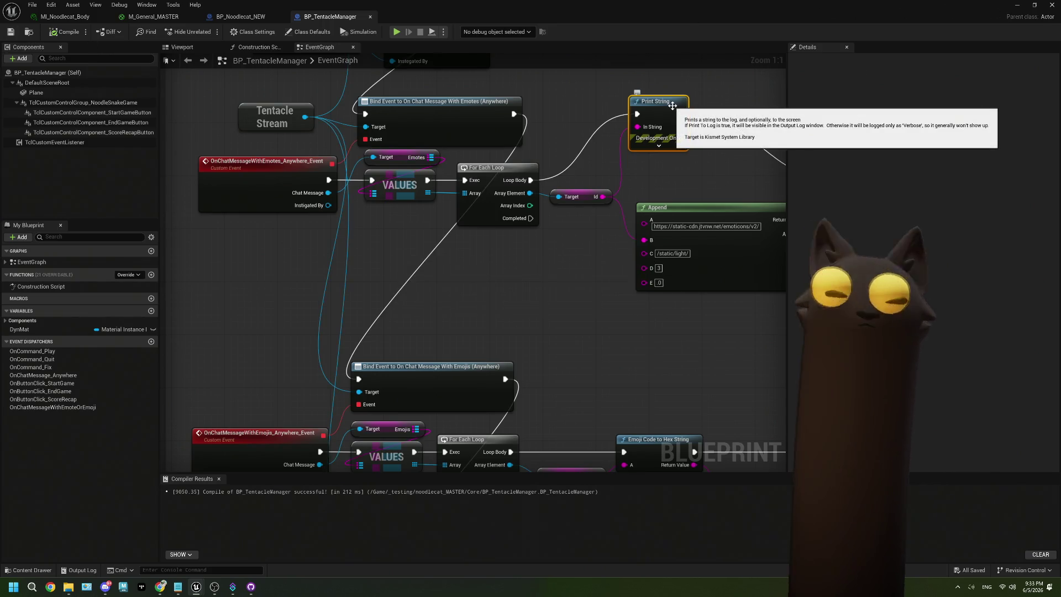
# - Delete the Print String and wire Loop Body straight into Download Image's exec input
pyautogui.press('Delete')
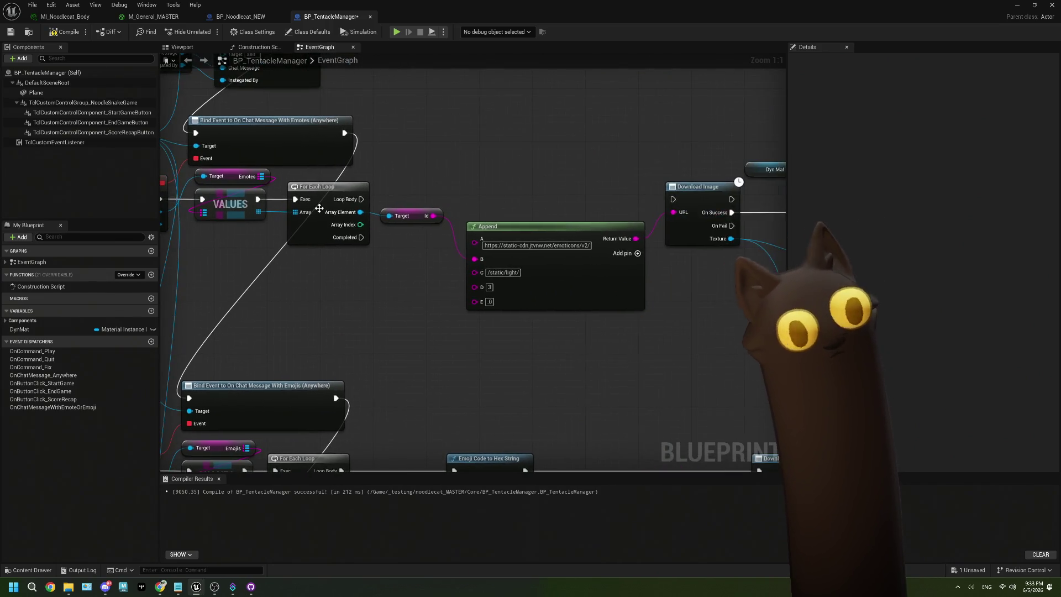
pyautogui.moveTo(362, 199); pyautogui.dragTo(672, 200)
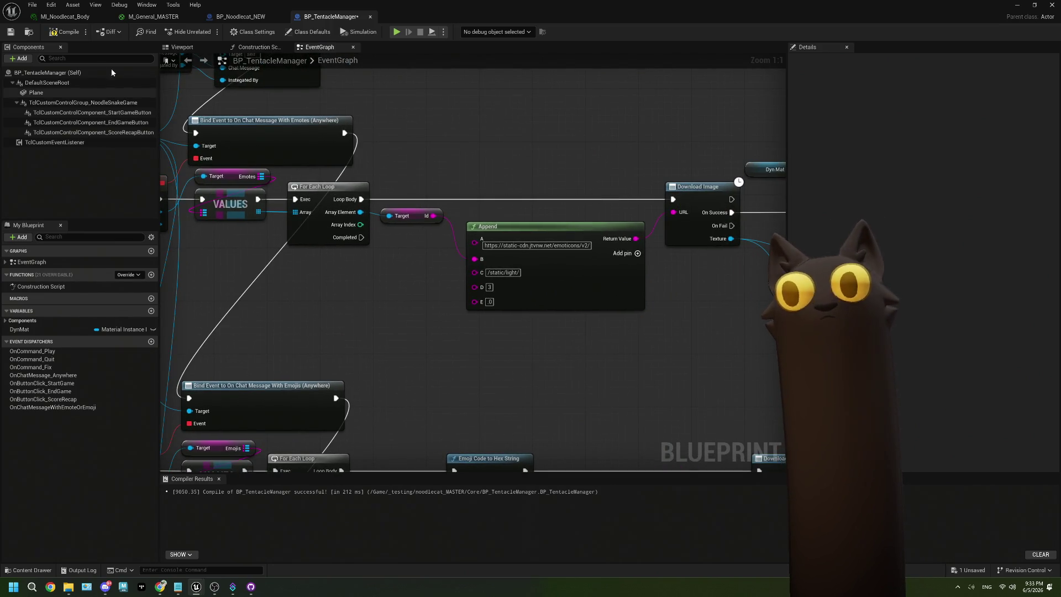
pyautogui.click(1017, 5)
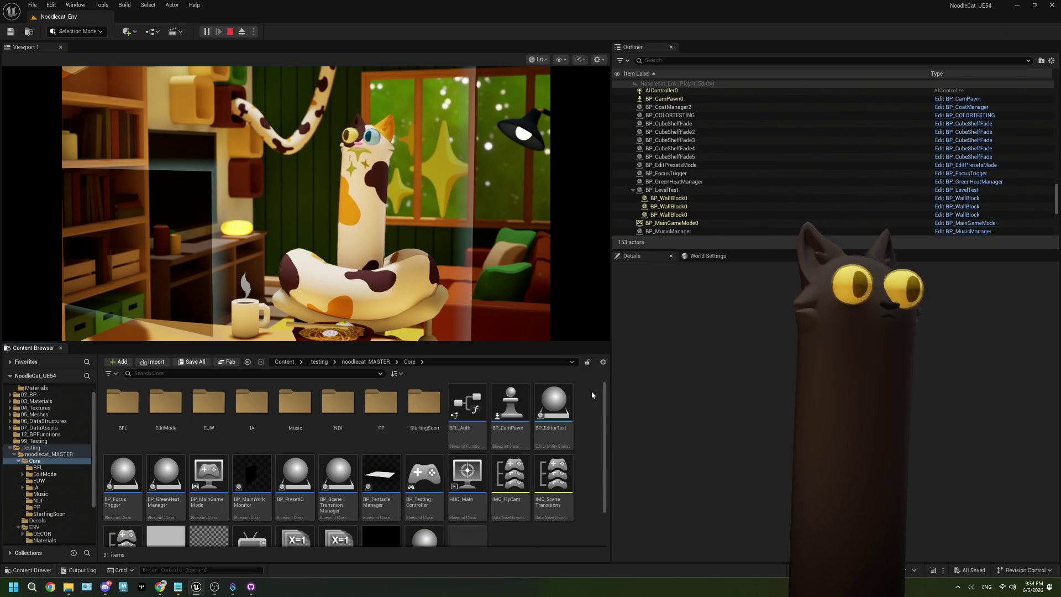
# - Play-test the level, stop with Esc, close the Message Log, and reopen BP_TentacleManager
pyautogui.press('p')
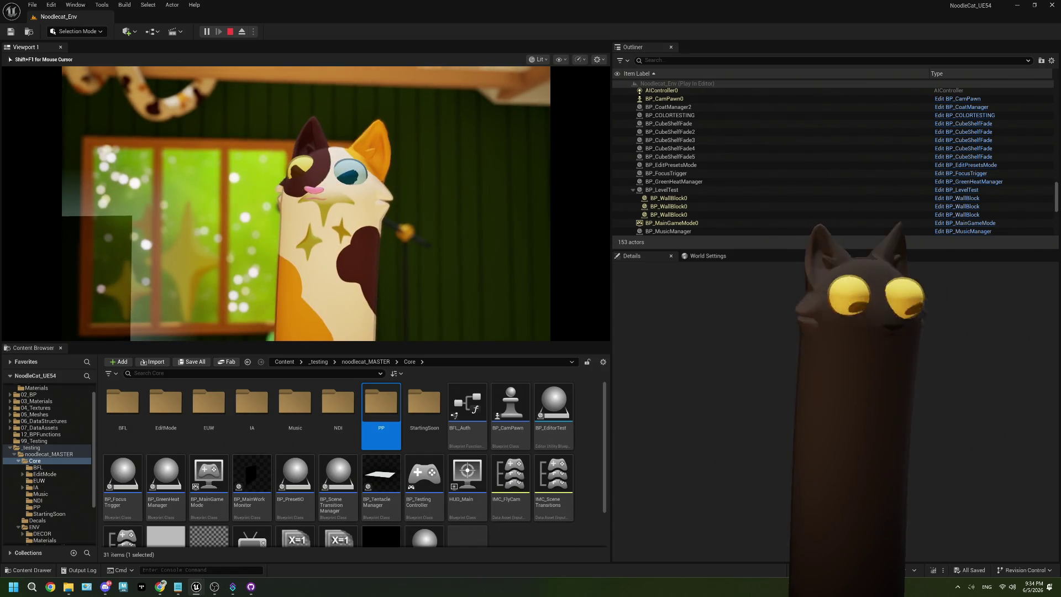
pyautogui.press('Escape')
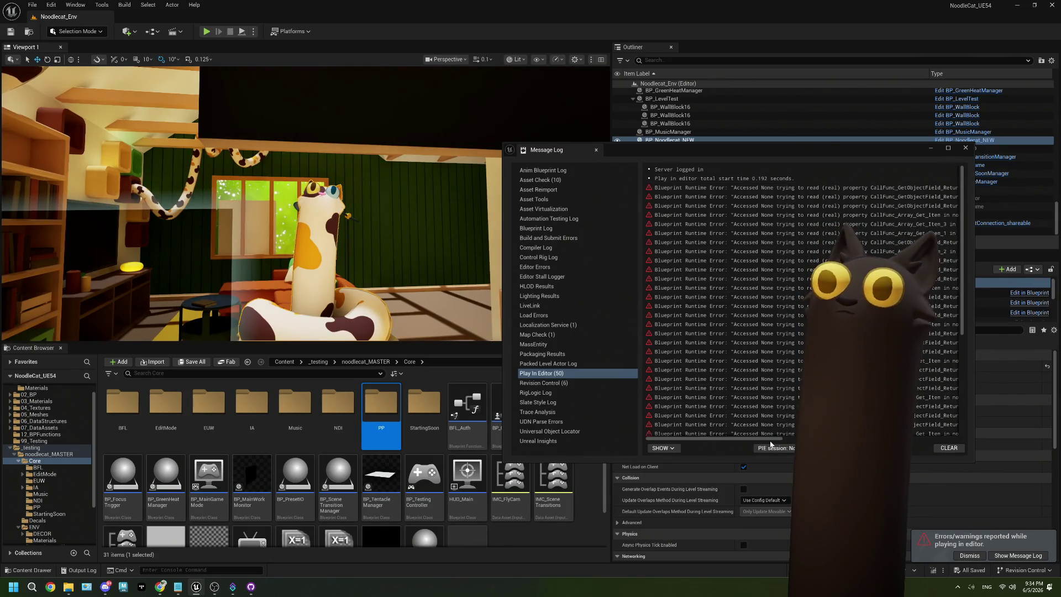
pyautogui.moveTo(772, 441); pyautogui.dragTo(785, 441)
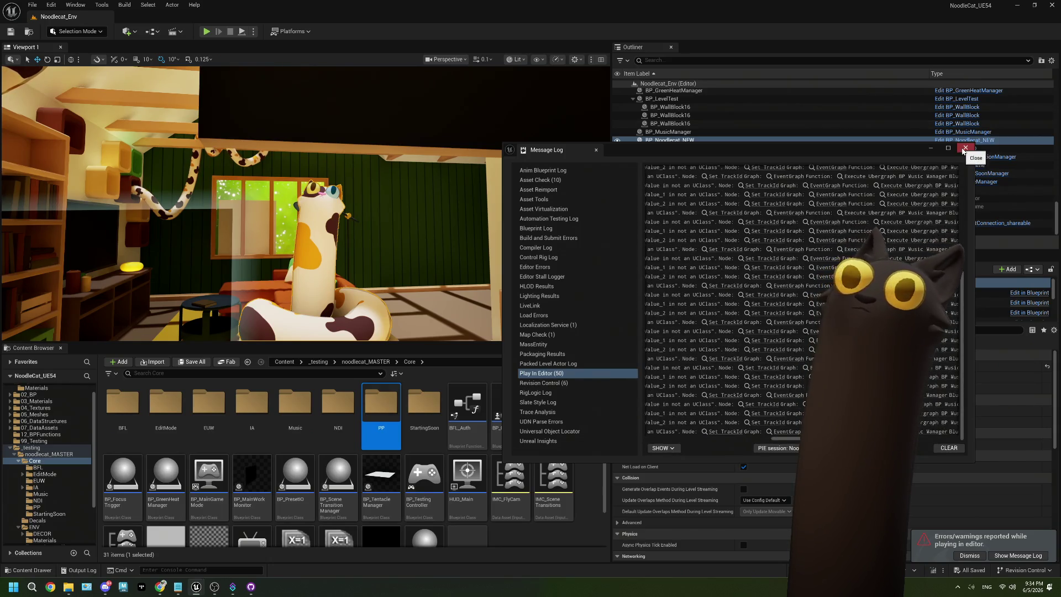
pyautogui.click(965, 147)
pyautogui.doubleClick(381, 478)
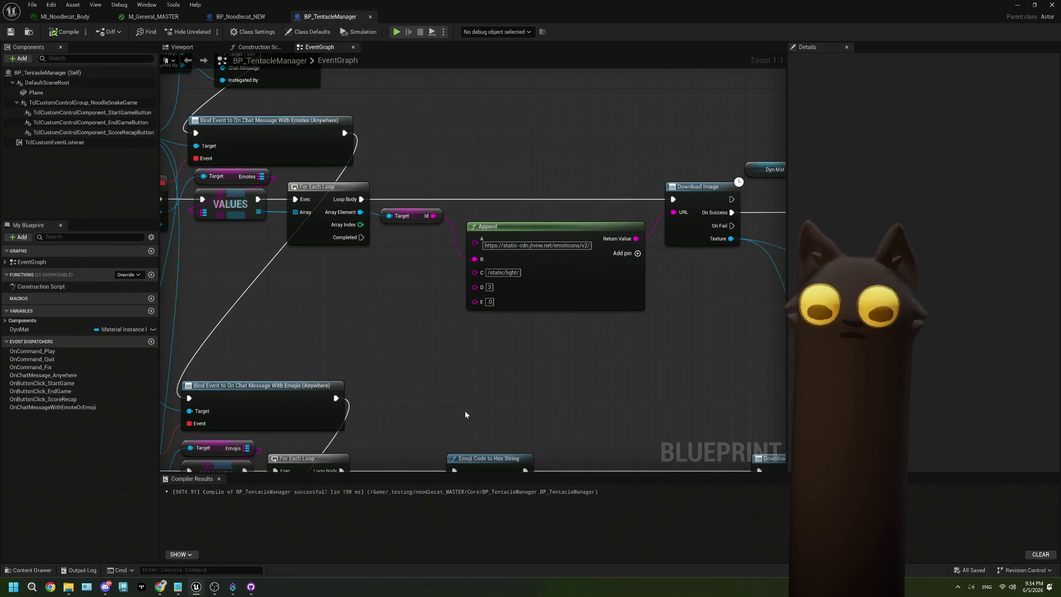
pyautogui.moveTo(363, 199); pyautogui.dragTo(417, 221)
pyautogui.moveTo(628, 265)
pyautogui.mouseDown()
pyautogui.moveTo(527, 216)
pyautogui.moveTo(349, 218)
pyautogui.moveTo(533, 248)
pyautogui.moveTo(482, 242)
pyautogui.mouseUp()
pyautogui.moveTo(727, 244); pyautogui.dragTo(661, 246)
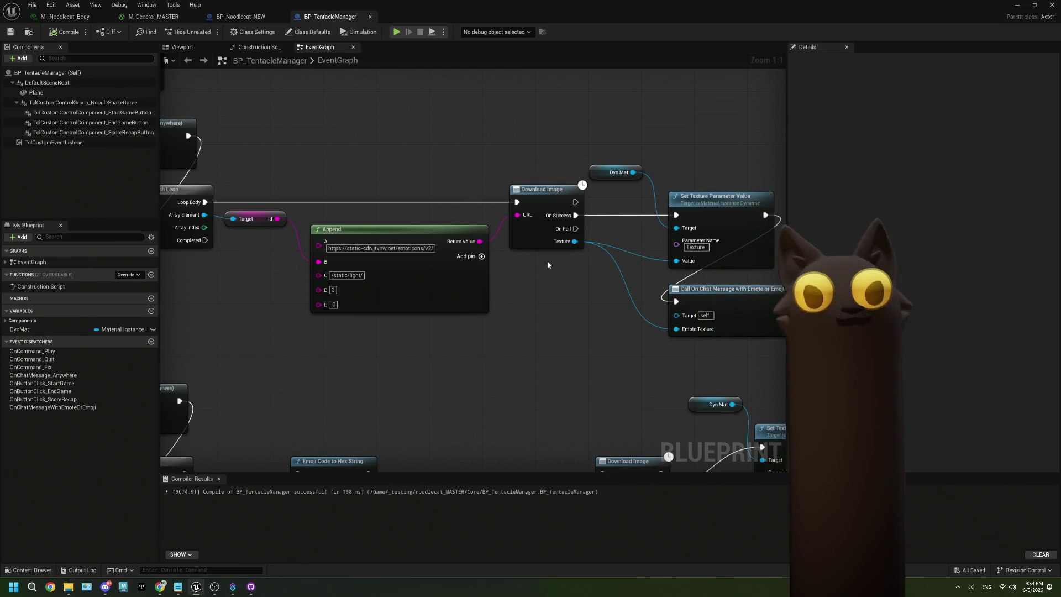
pyautogui.moveTo(611, 293)
pyautogui.mouseDown()
pyautogui.moveTo(502, 294)
pyautogui.moveTo(477, 282)
pyautogui.moveTo(601, 278)
pyautogui.mouseUp()
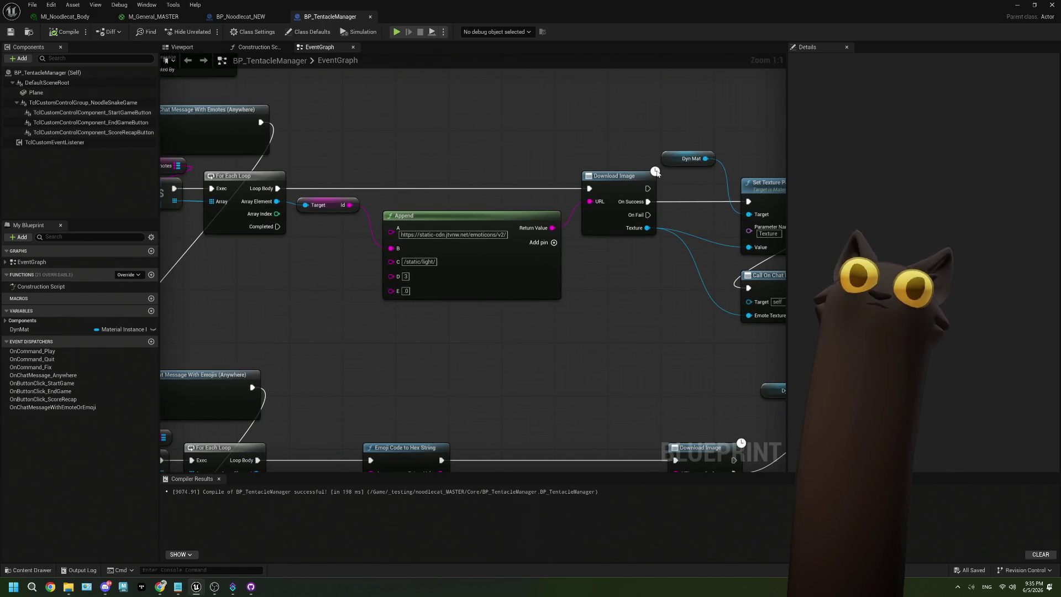
pyautogui.moveTo(652, 319); pyautogui.dragTo(547, 318)
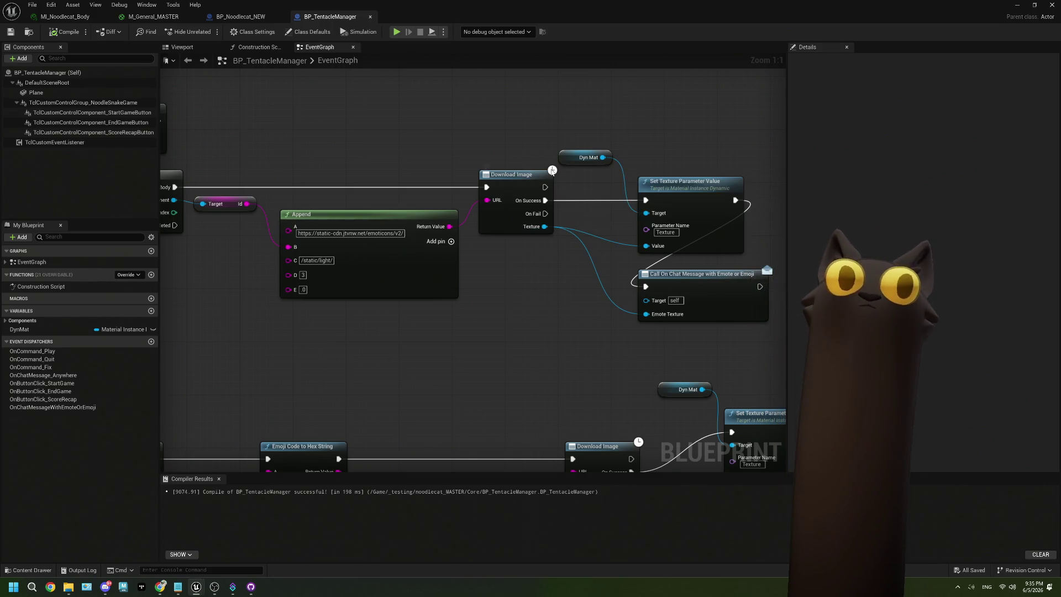
pyautogui.moveTo(552, 170)
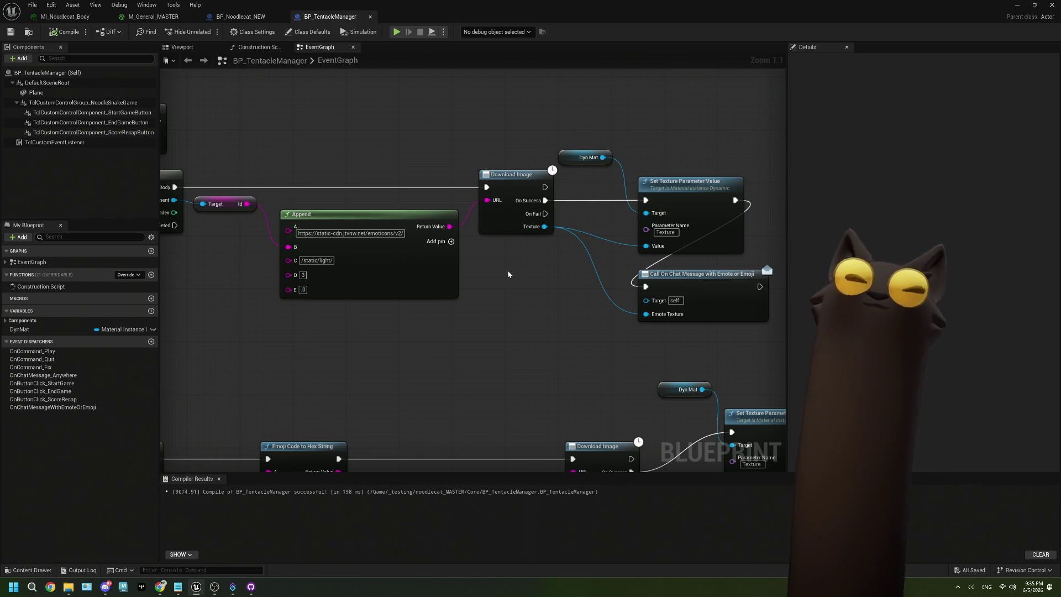
pyautogui.moveTo(508, 274); pyautogui.dragTo(486, 277)
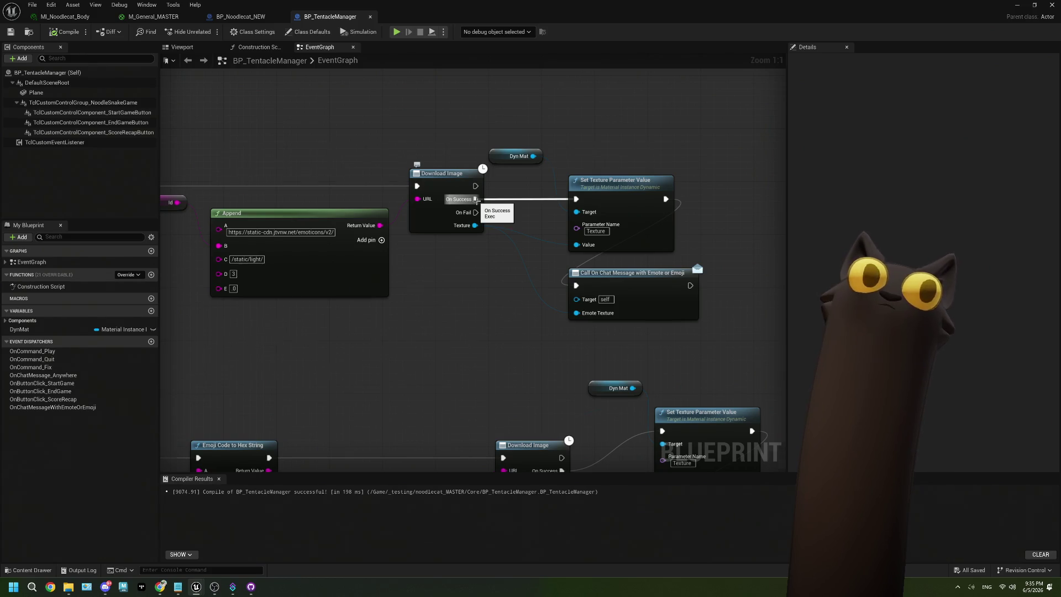
pyautogui.scroll(-3, 477, 200)
pyautogui.moveTo(433, 277); pyautogui.dragTo(497, 274)
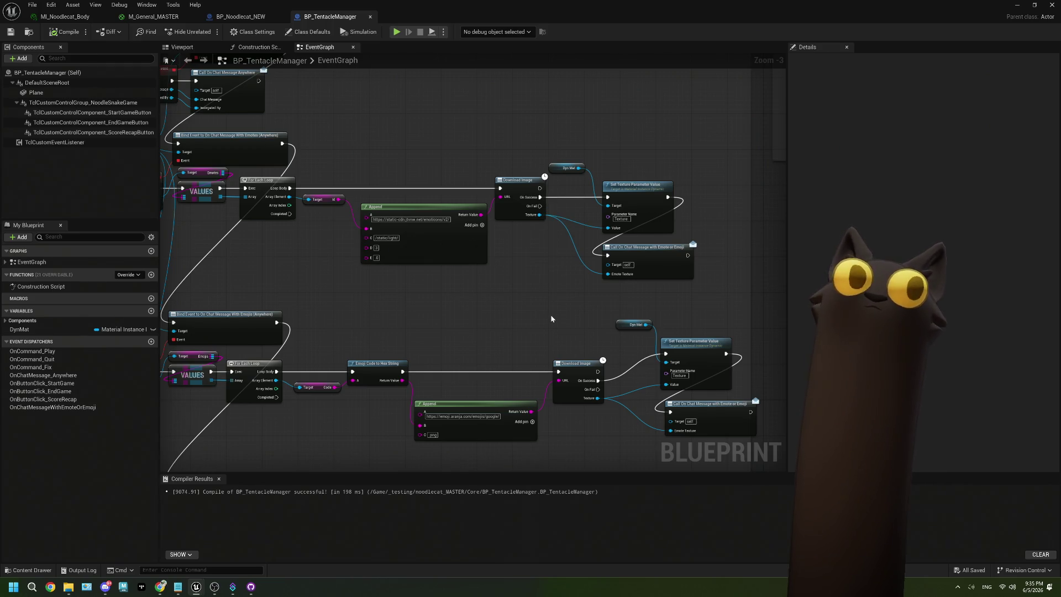
pyautogui.scroll(1, 679, 296)
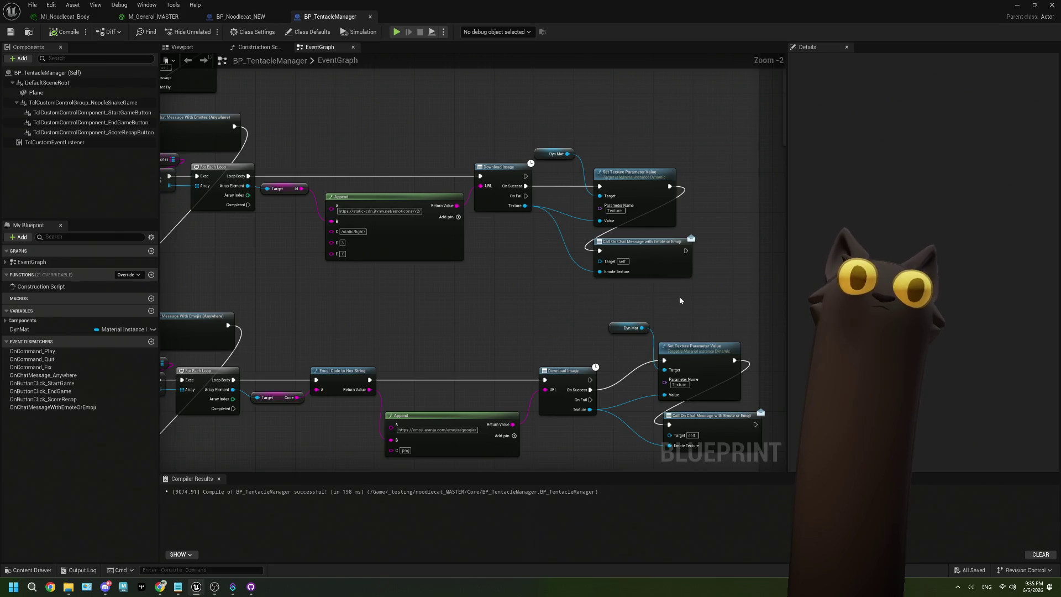
pyautogui.moveTo(596, 242); pyautogui.dragTo(626, 250)
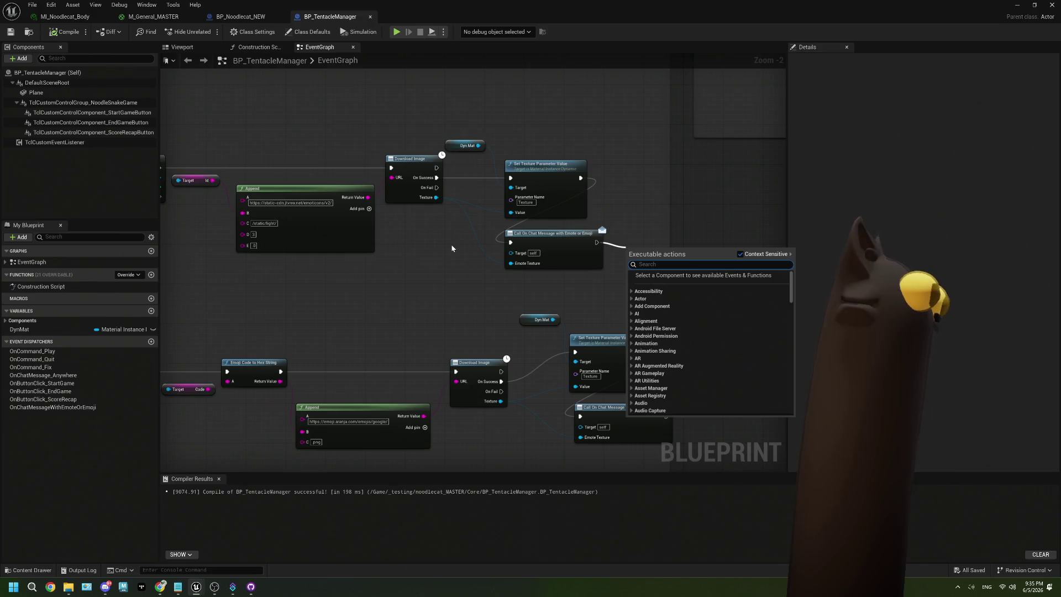
pyautogui.click(436, 260)
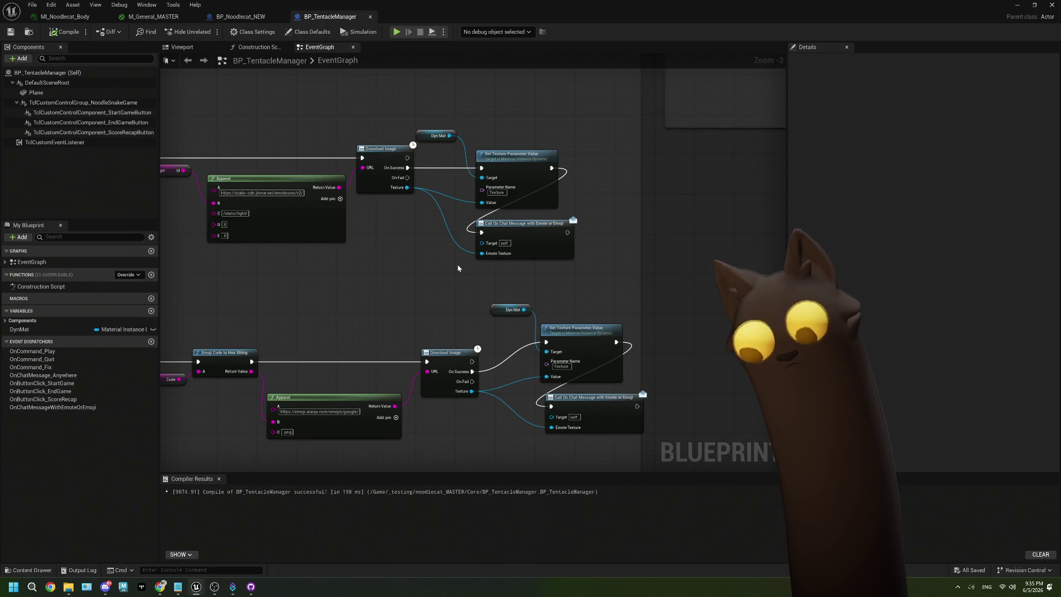
pyautogui.moveTo(458, 268); pyautogui.dragTo(573, 244)
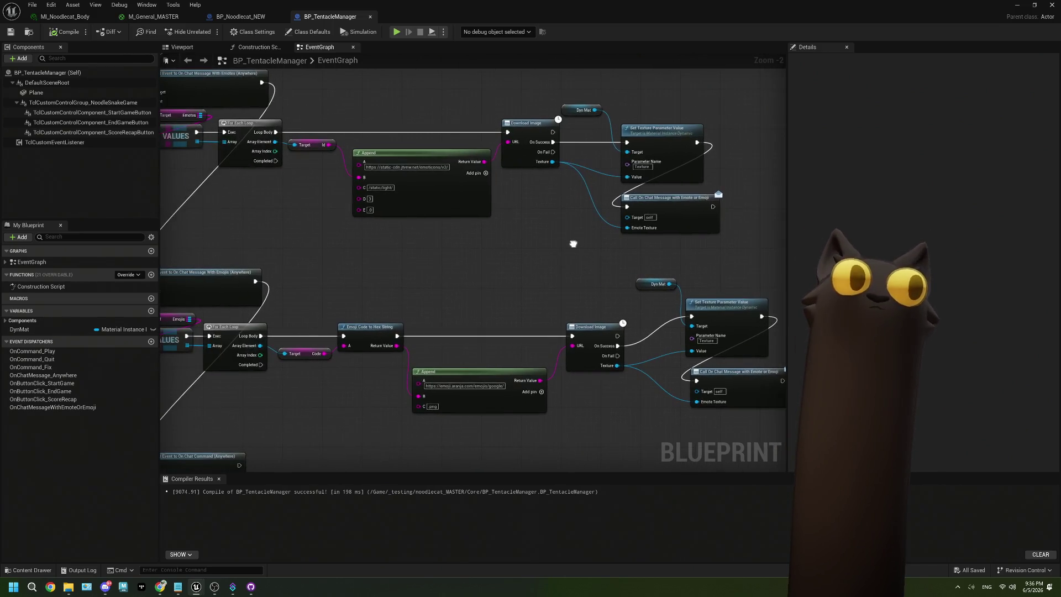
pyautogui.moveTo(298, 213); pyautogui.dragTo(329, 263)
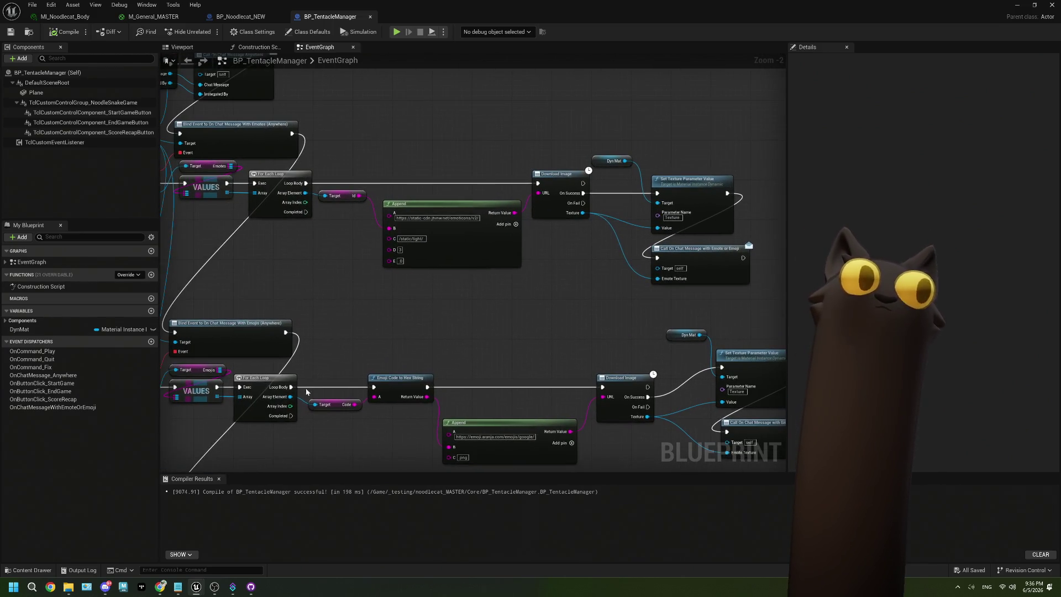
pyautogui.click(163, 587)
# - Search 'ue5 for each wait for asyc' in a new tab and read the Async Load Asset forum thread
pyautogui.hotkey('ctrl', 't')
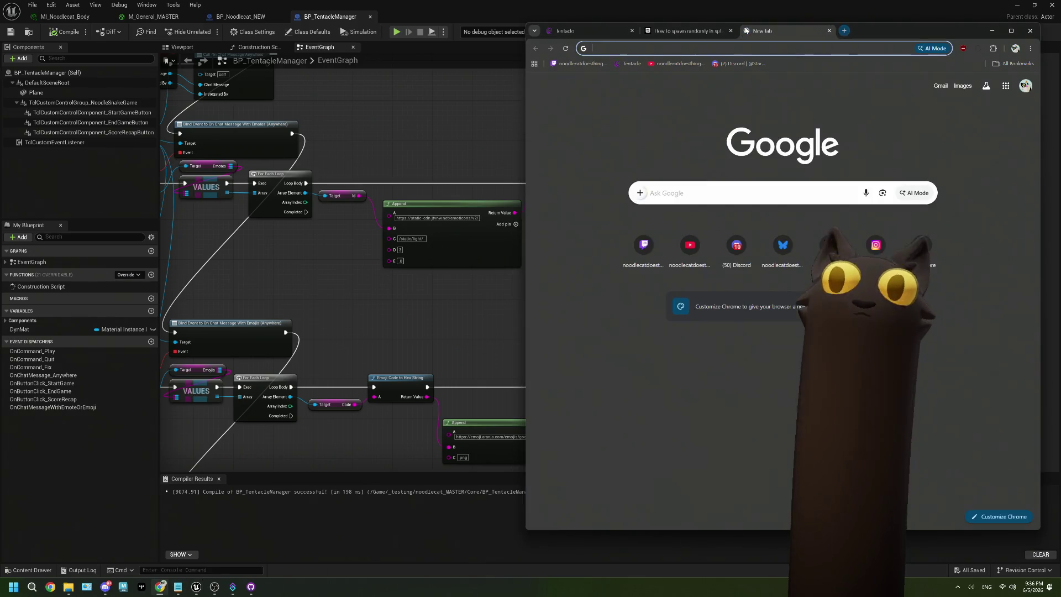
pyautogui.write('ue5')
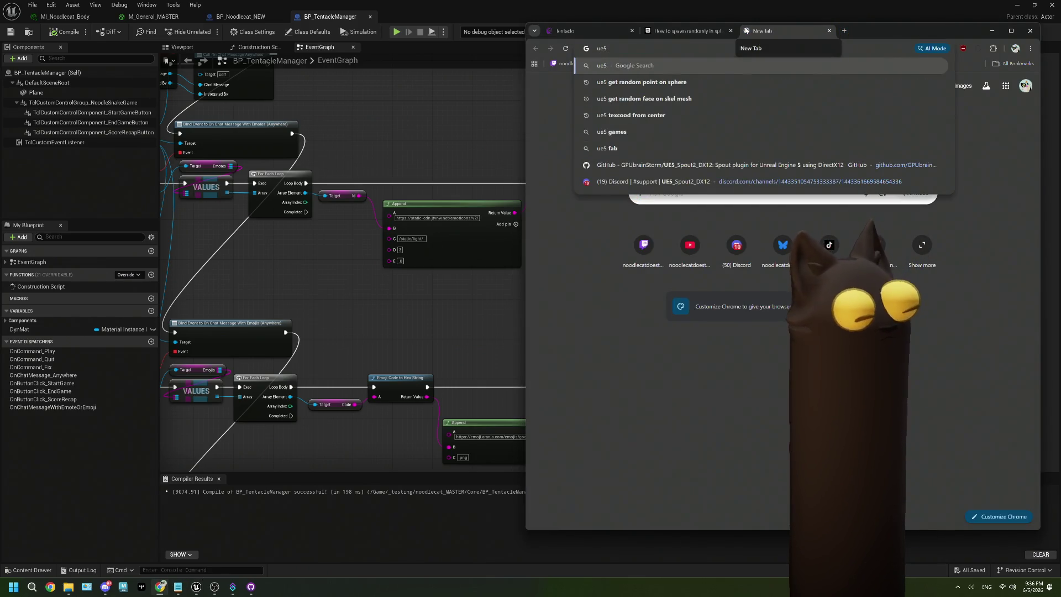
pyautogui.write(' for each')
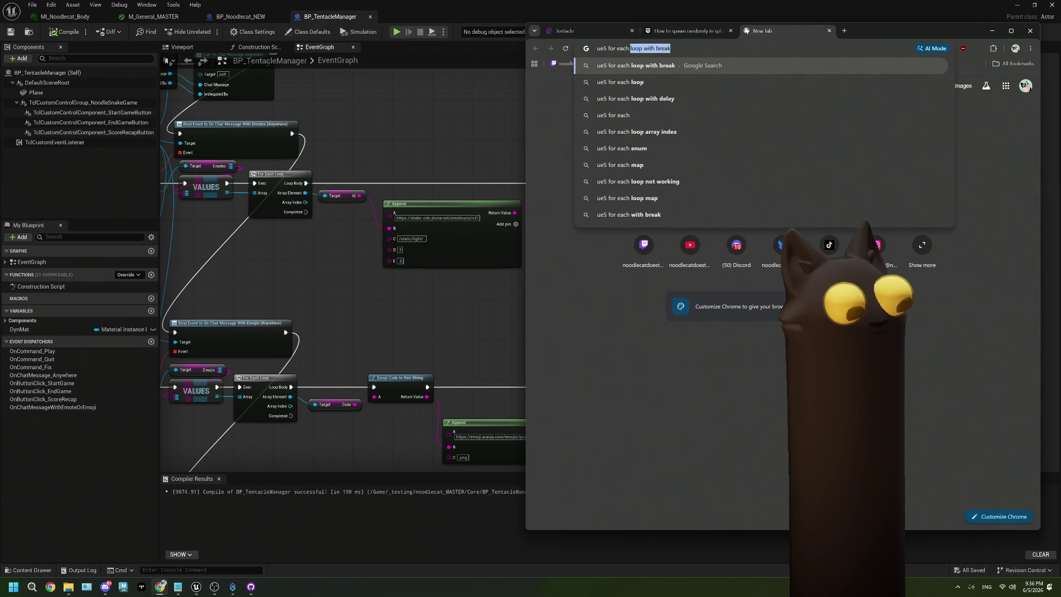
pyautogui.write(' wait for asyc')
pyautogui.press('Return')
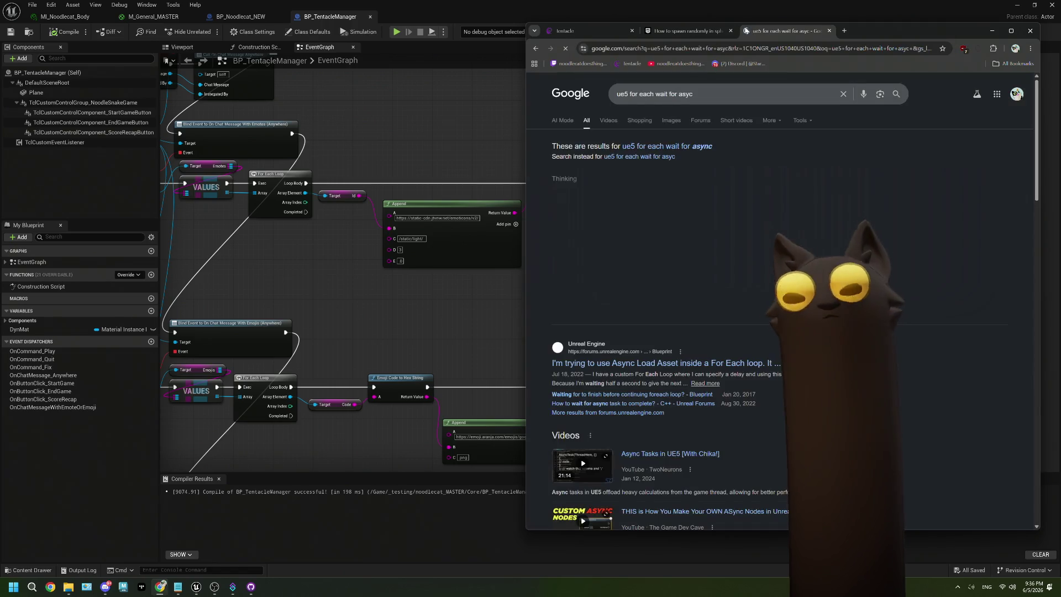
pyautogui.click(635, 371)
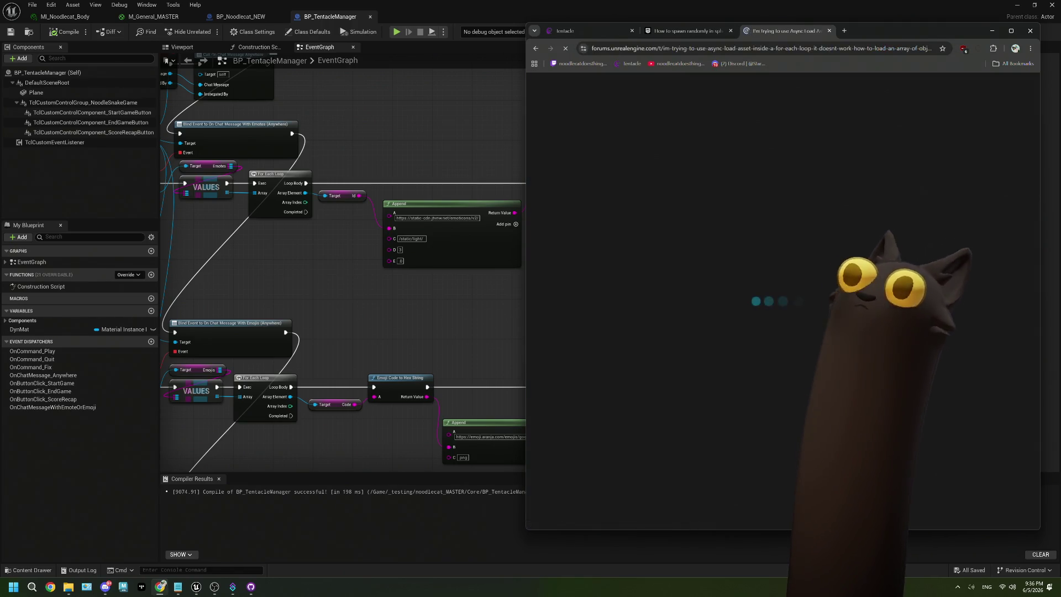
pyautogui.scroll(-3, 775, 266)
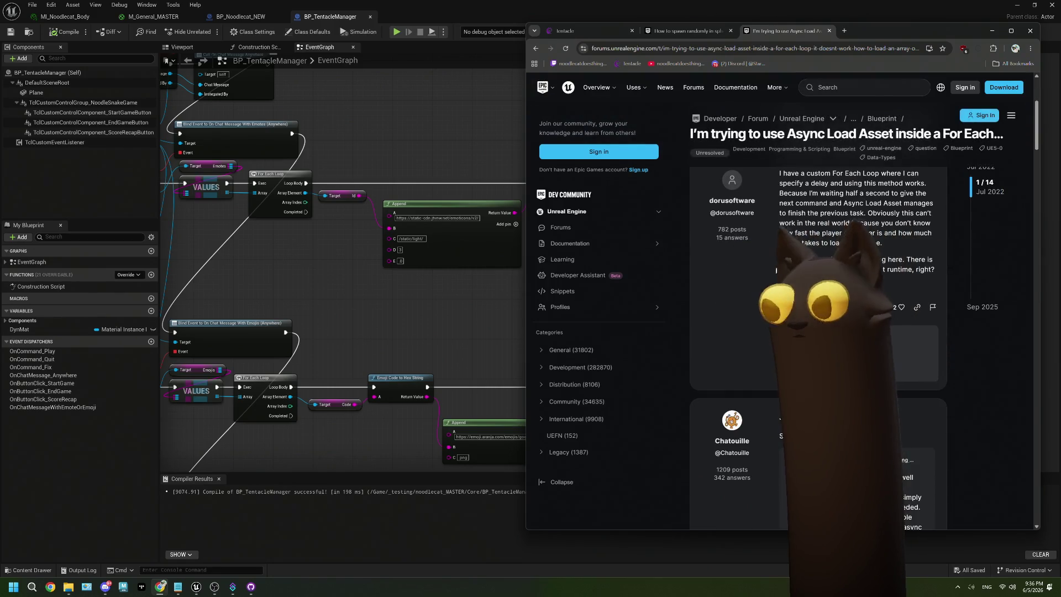
pyautogui.scroll(-2, 776, 270)
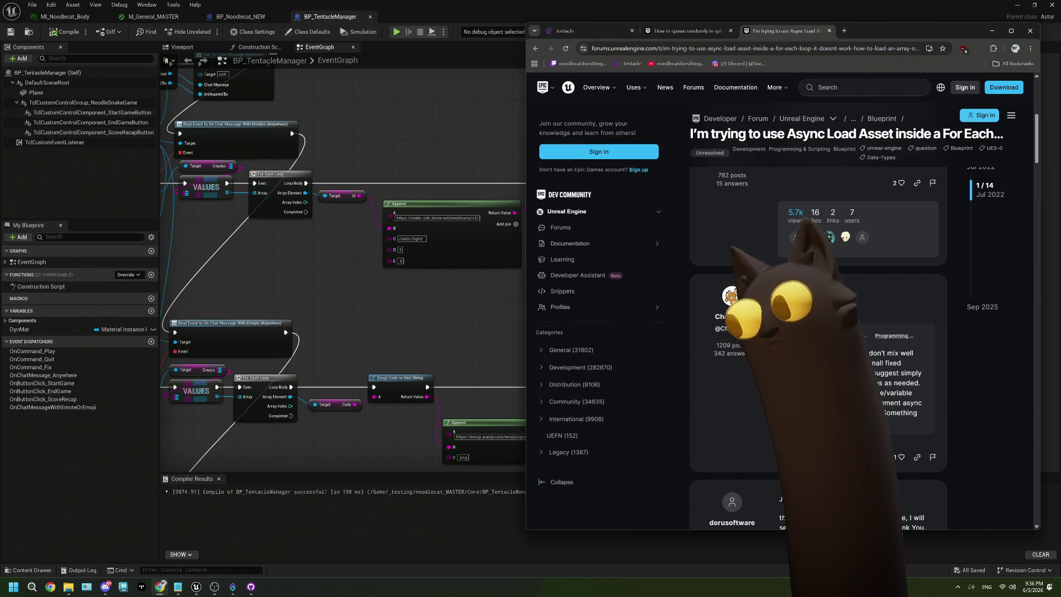
pyautogui.scroll(-3, 813, 221)
pyautogui.scroll(1, 818, 276)
# - View the thread's reference graph image in its own tab enlarged, then minimize Chrome
pyautogui.middleClick(829, 216)
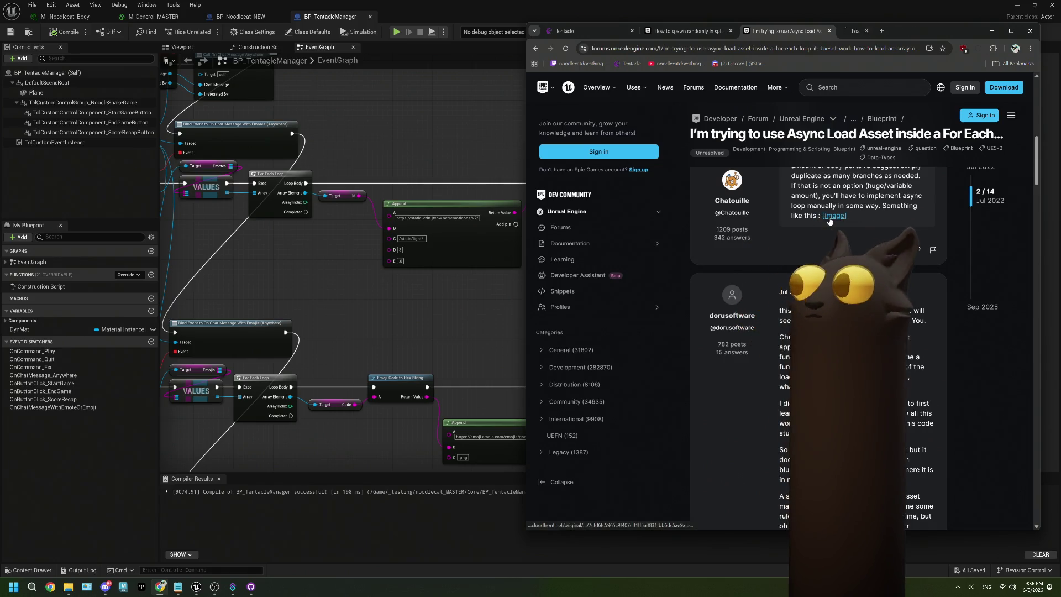
pyautogui.click(870, 32)
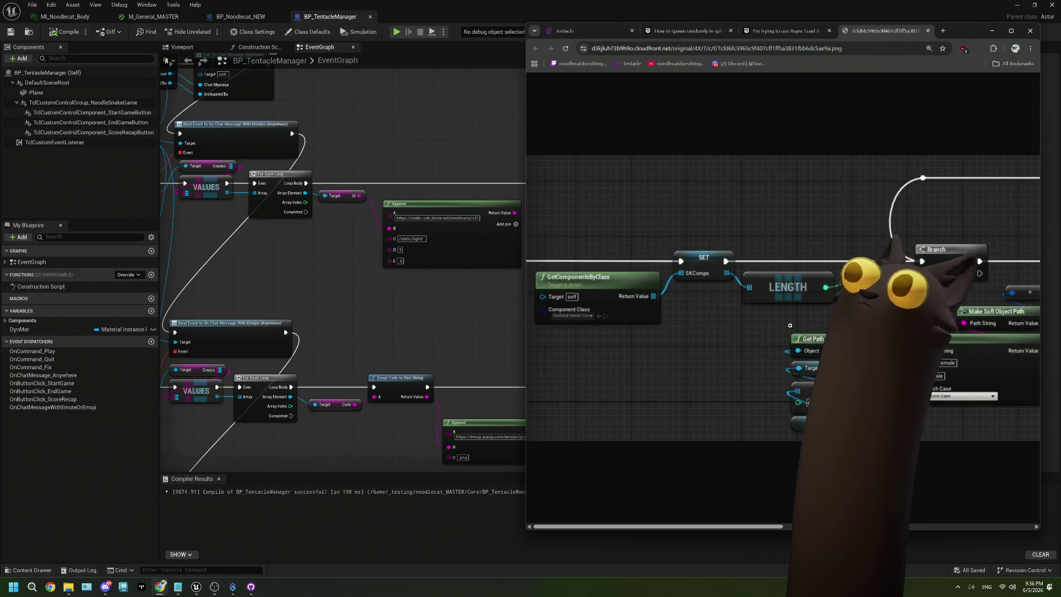
pyautogui.moveTo(524, 245); pyautogui.dragTo(336, 253)
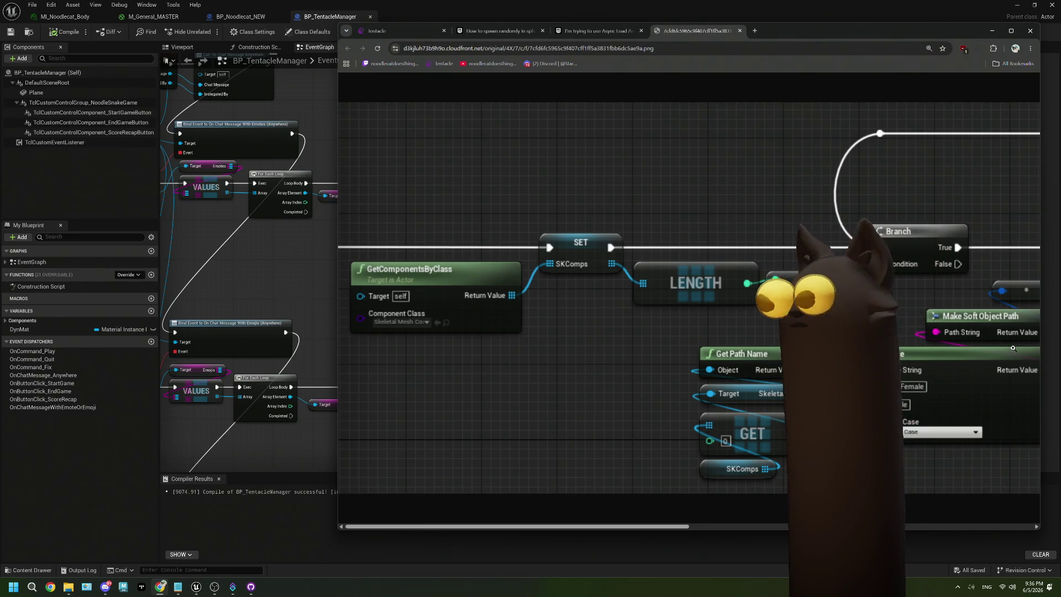
pyautogui.click(993, 34)
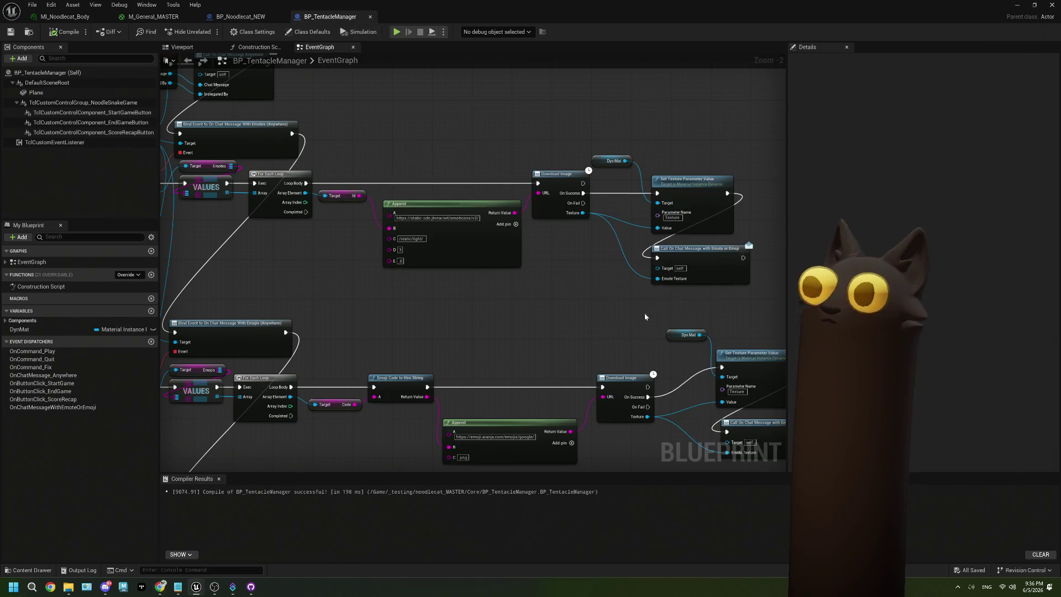
pyautogui.moveTo(309, 261); pyautogui.dragTo(447, 273)
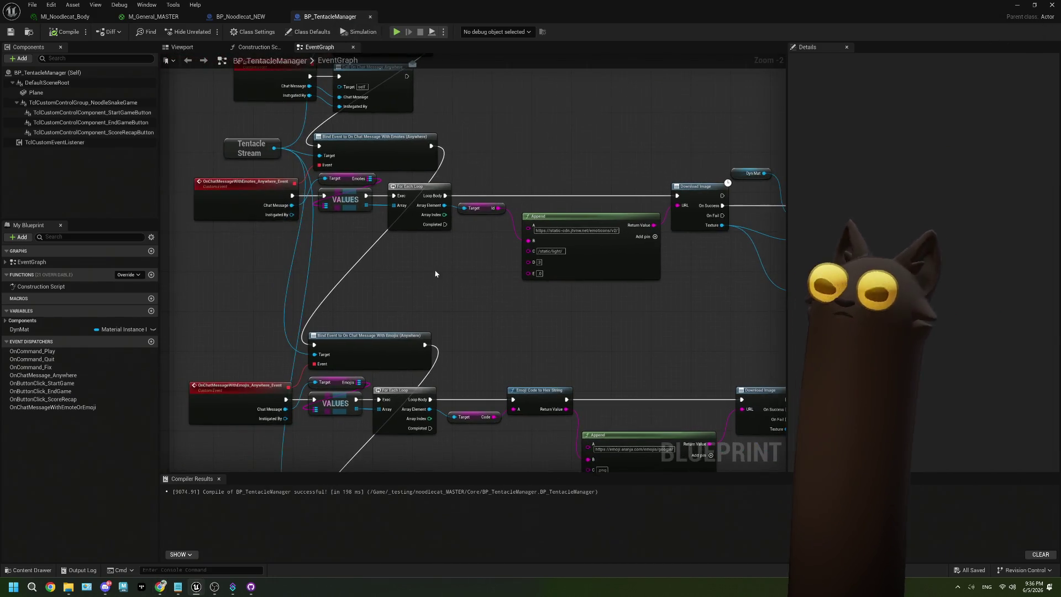
pyautogui.click(410, 227)
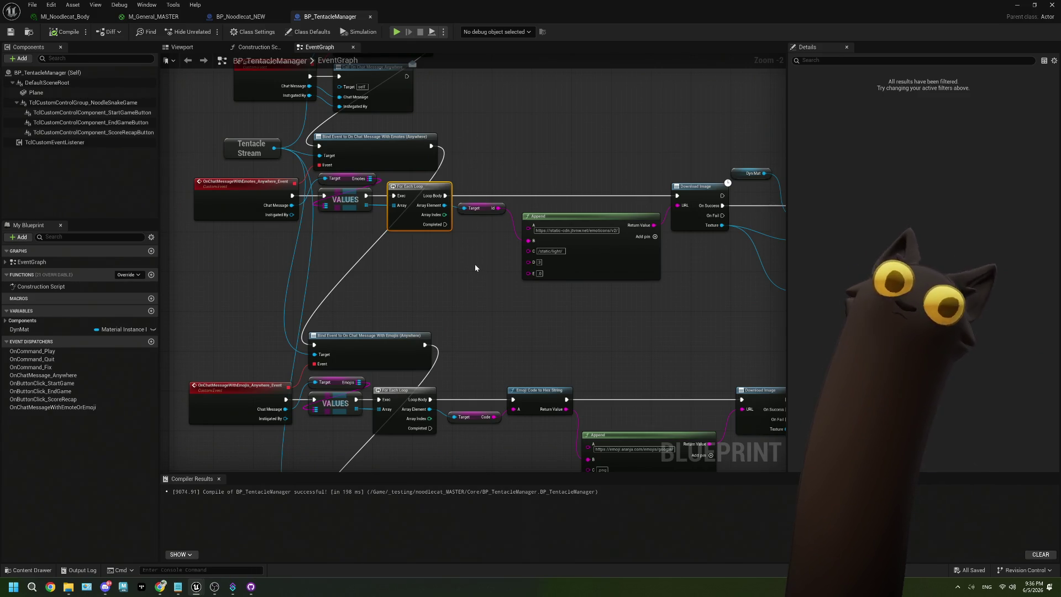
pyautogui.moveTo(476, 264); pyautogui.dragTo(395, 269)
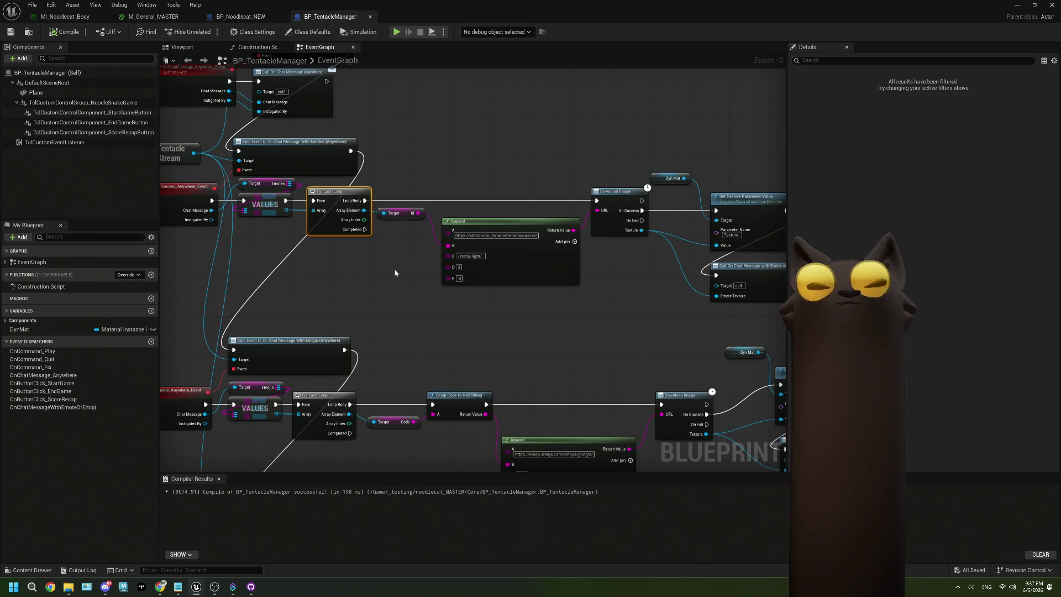
pyautogui.scroll(2, 391, 277)
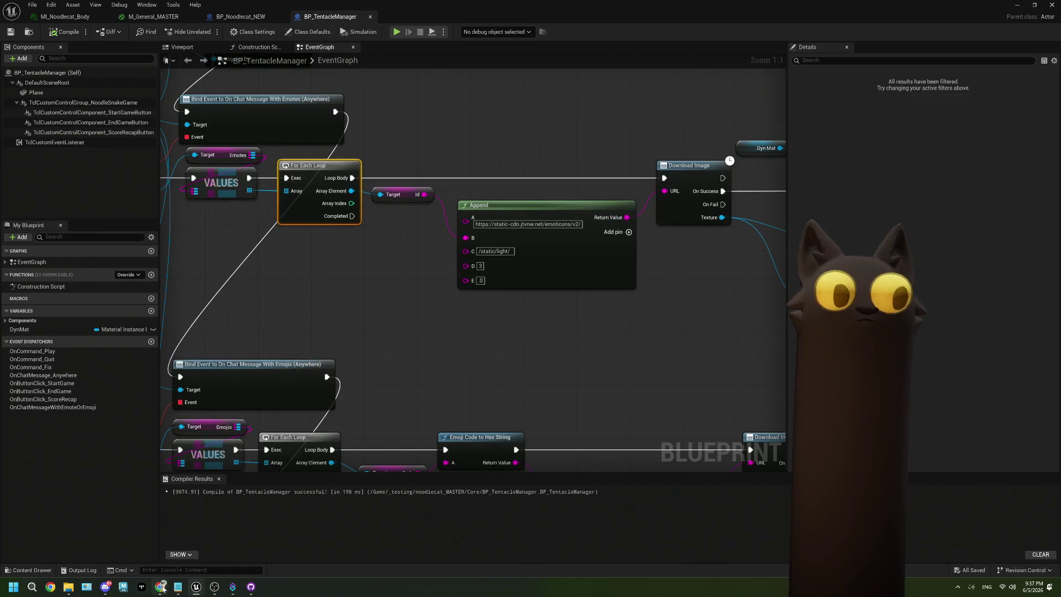
pyautogui.click(162, 587)
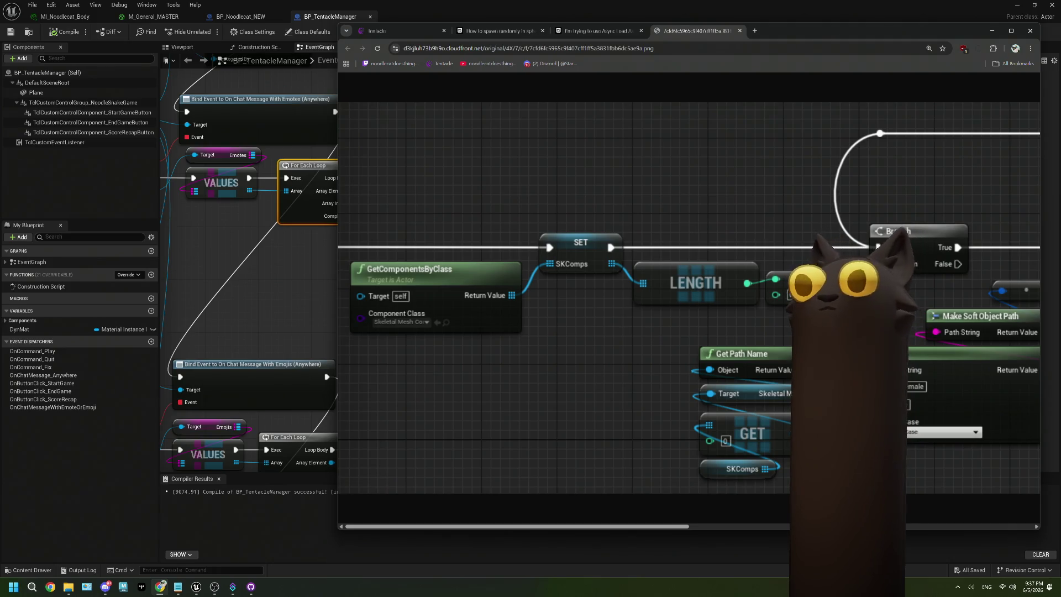
pyautogui.click(291, 296)
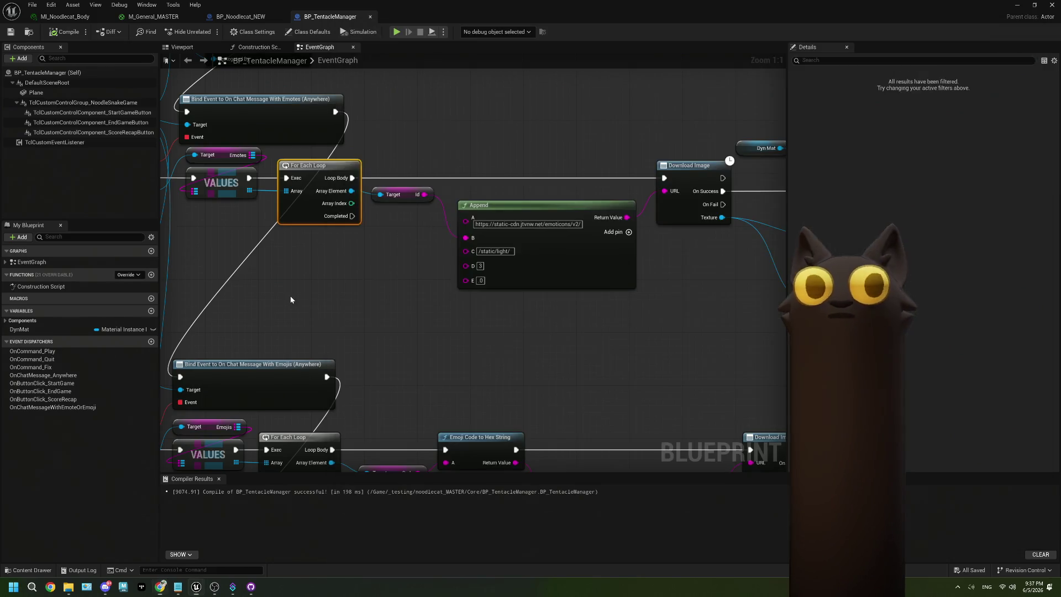
pyautogui.scroll(-2, 425, 290)
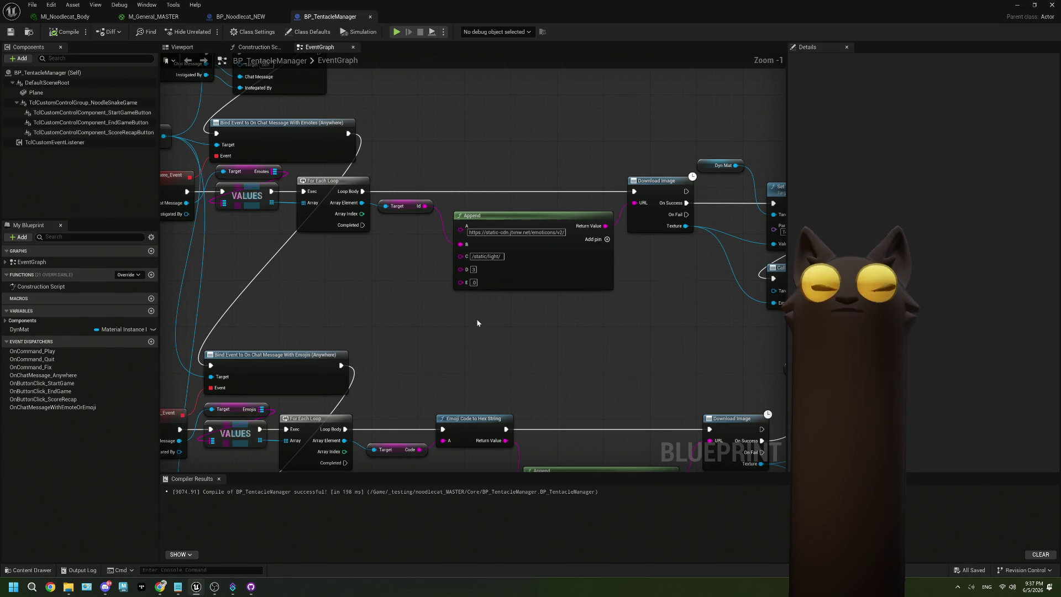
# - Promote the emote VALUES array output to a new variable named MessageEmotes
pyautogui.scroll(1, 427, 317)
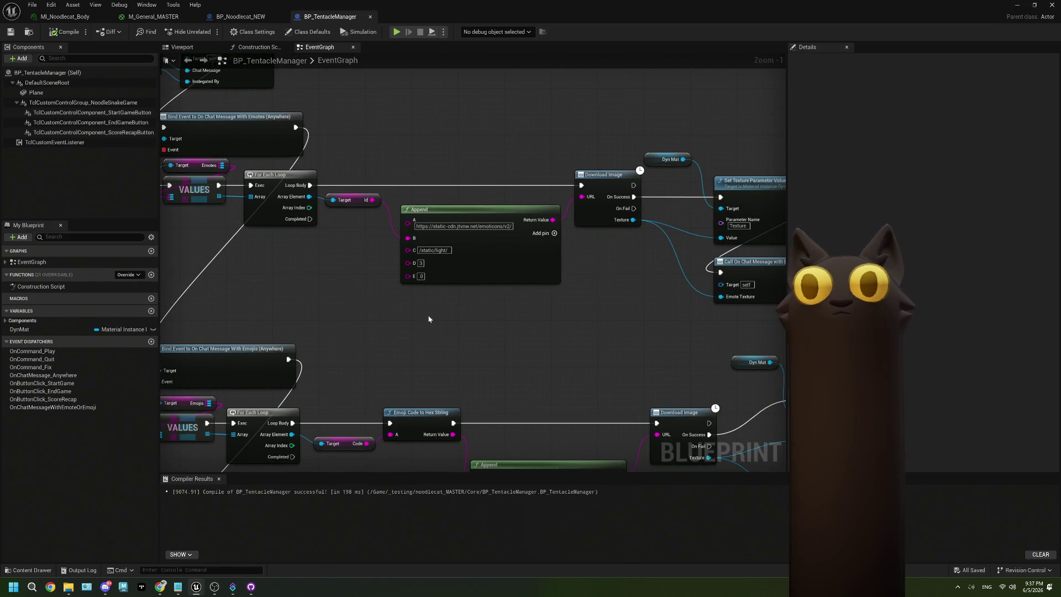
pyautogui.moveTo(519, 306); pyautogui.dragTo(498, 302)
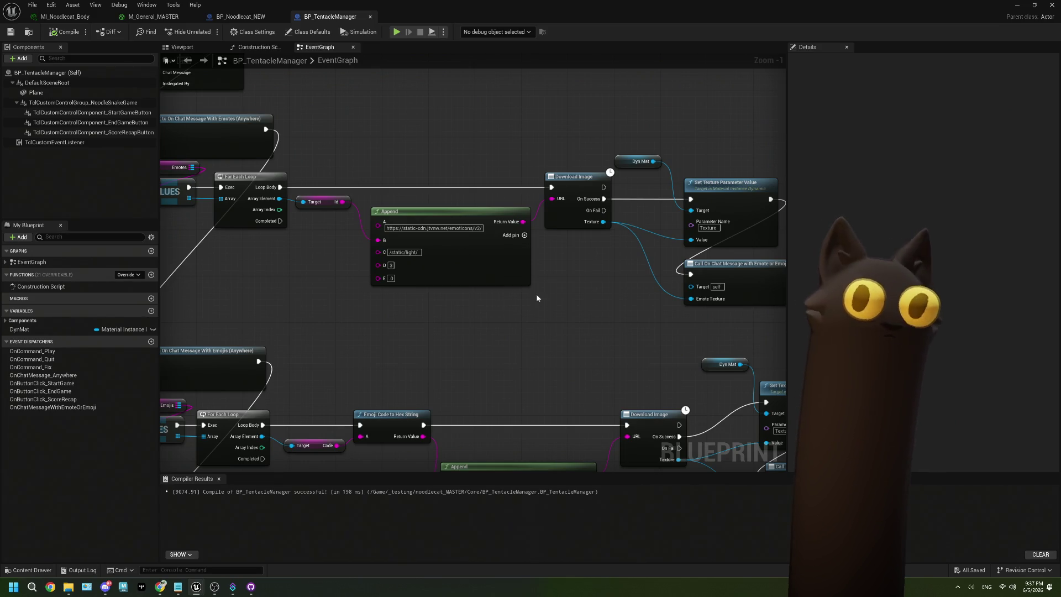
pyautogui.moveTo(472, 301)
pyautogui.mouseDown()
pyautogui.moveTo(374, 350)
pyautogui.moveTo(428, 328)
pyautogui.mouseUp()
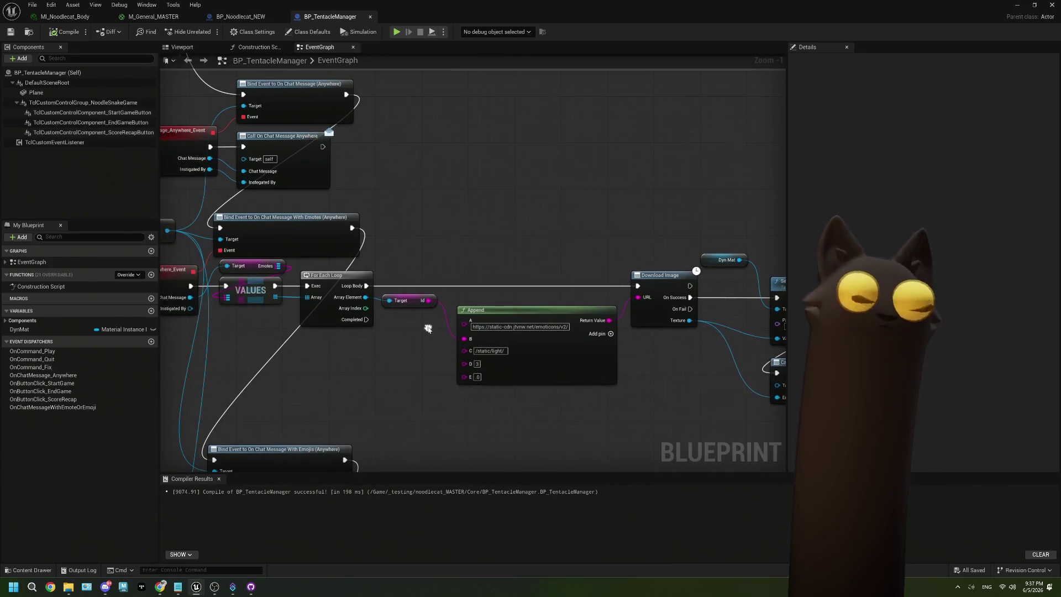
pyautogui.moveTo(274, 297)
pyautogui.mouseDown()
pyautogui.moveTo(503, 214)
pyautogui.moveTo(433, 231)
pyautogui.mouseUp()
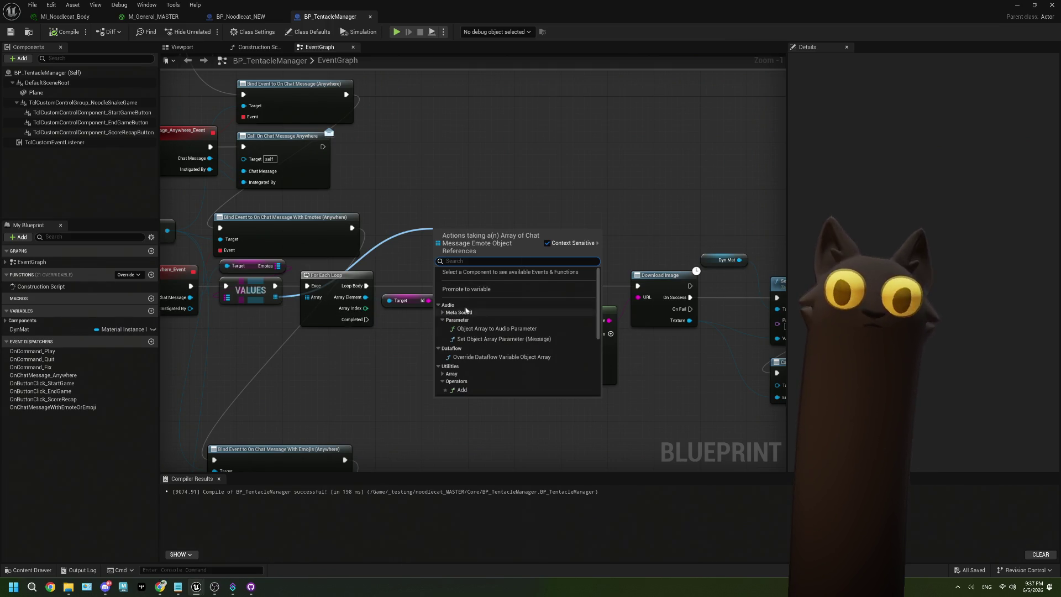
pyautogui.moveTo(309, 344); pyautogui.dragTo(241, 398)
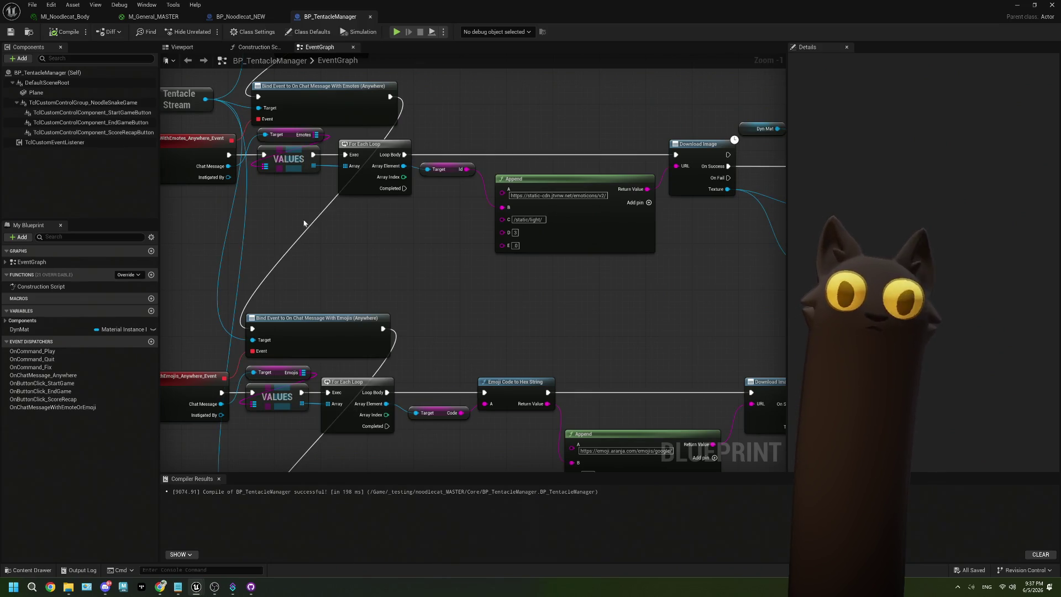
pyautogui.moveTo(316, 166)
pyautogui.mouseDown()
pyautogui.moveTo(307, 222)
pyautogui.moveTo(243, 275)
pyautogui.moveTo(360, 246)
pyautogui.moveTo(407, 207)
pyautogui.mouseUp()
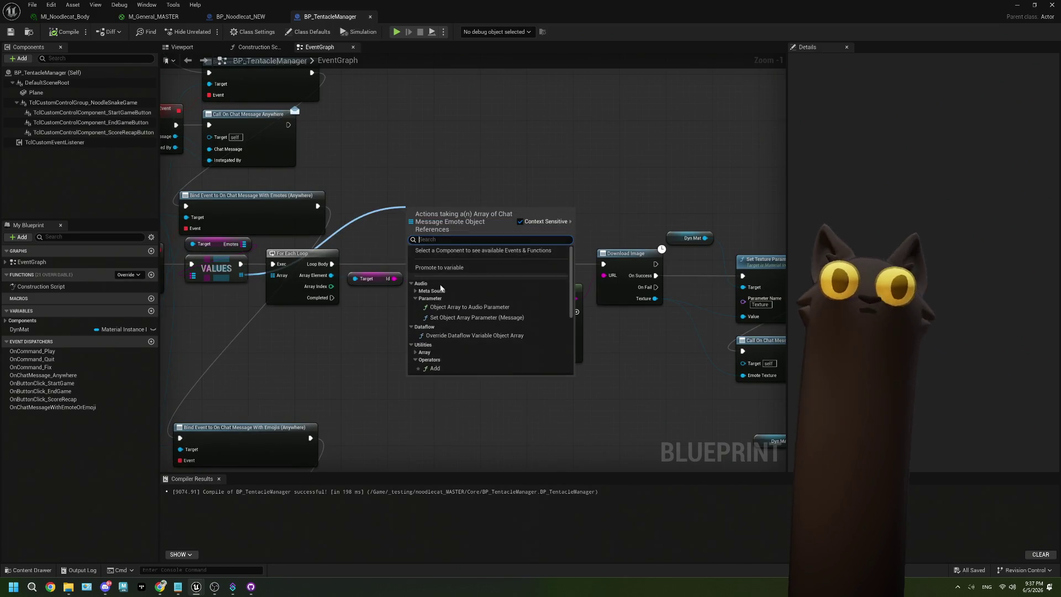
pyautogui.press('Escape')
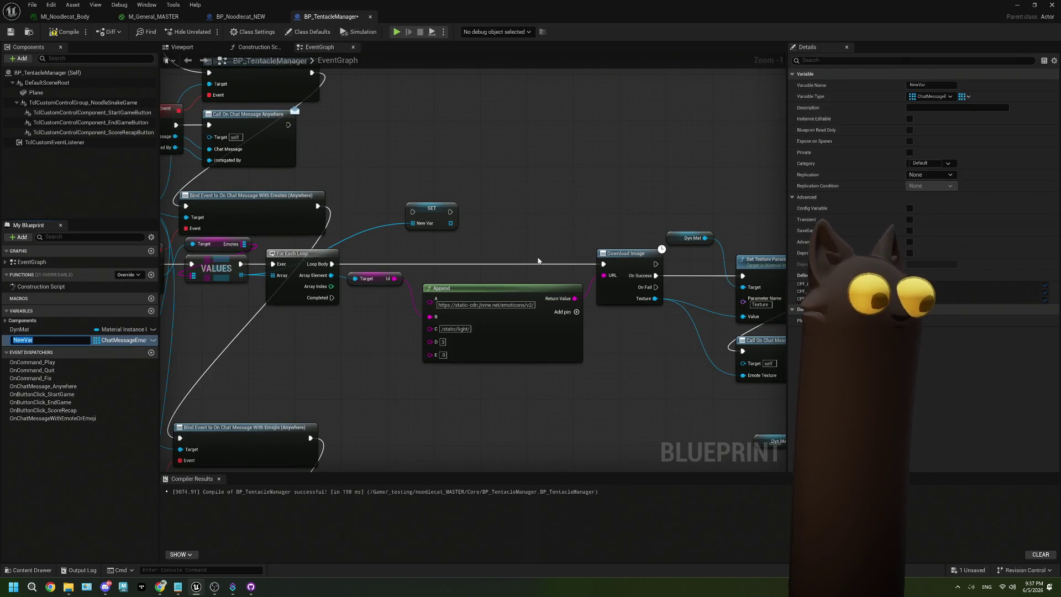
pyautogui.write('sag')
pyautogui.press('BackSpace')
pyautogui.press('BackSpace')
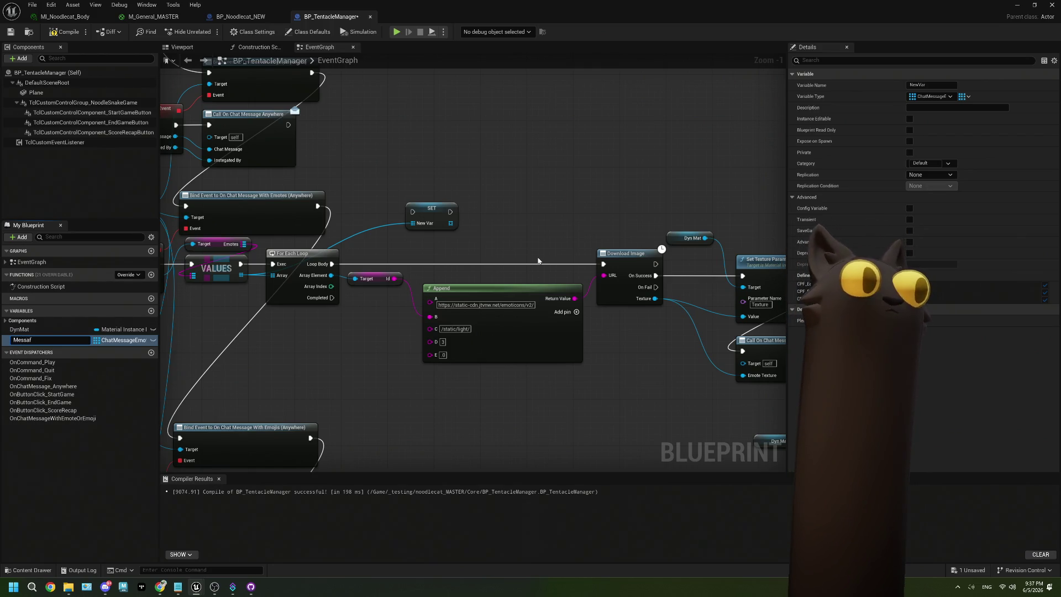
pyautogui.write('otes')
pyautogui.press('Return')
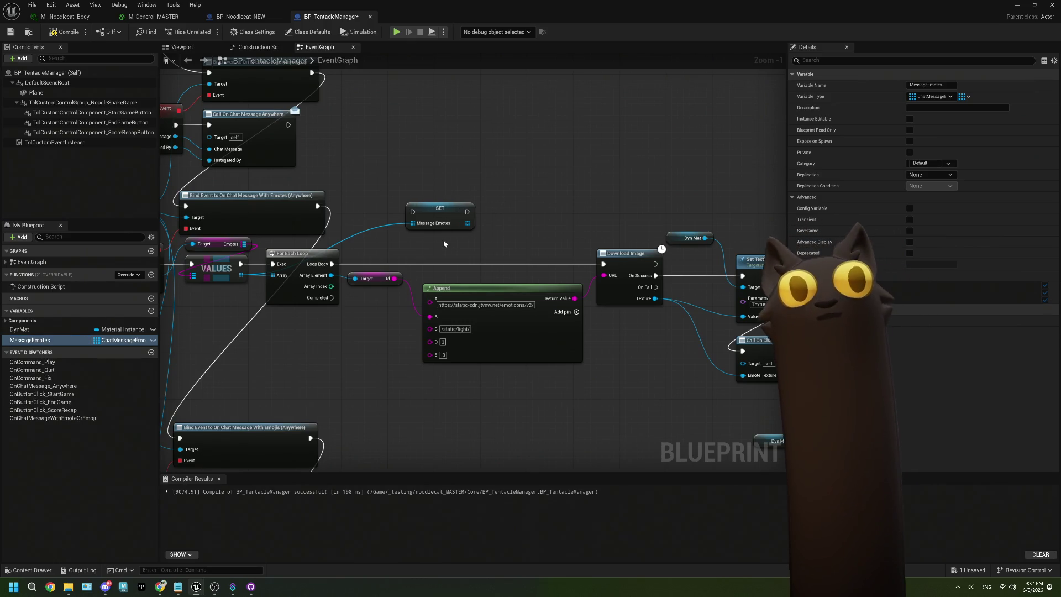
# - Wire the loop into the new Set Message Emotes node
pyautogui.scroll(1, 442, 233)
pyautogui.click(412, 214)
pyautogui.moveTo(216, 268)
pyautogui.mouseDown()
pyautogui.moveTo(362, 244)
pyautogui.moveTo(448, 166)
pyautogui.moveTo(463, 118)
pyautogui.mouseUp()
# - Add a Length node on Message Emotes feeding a greater-than-0 comparison
pyautogui.moveTo(390, 210)
pyautogui.mouseDown()
pyautogui.moveTo(381, 292)
pyautogui.moveTo(376, 275)
pyautogui.moveTo(316, 288)
pyautogui.mouseUp()
pyautogui.moveTo(293, 229); pyautogui.dragTo(342, 240)
pyautogui.write('length')
pyautogui.press('Return')
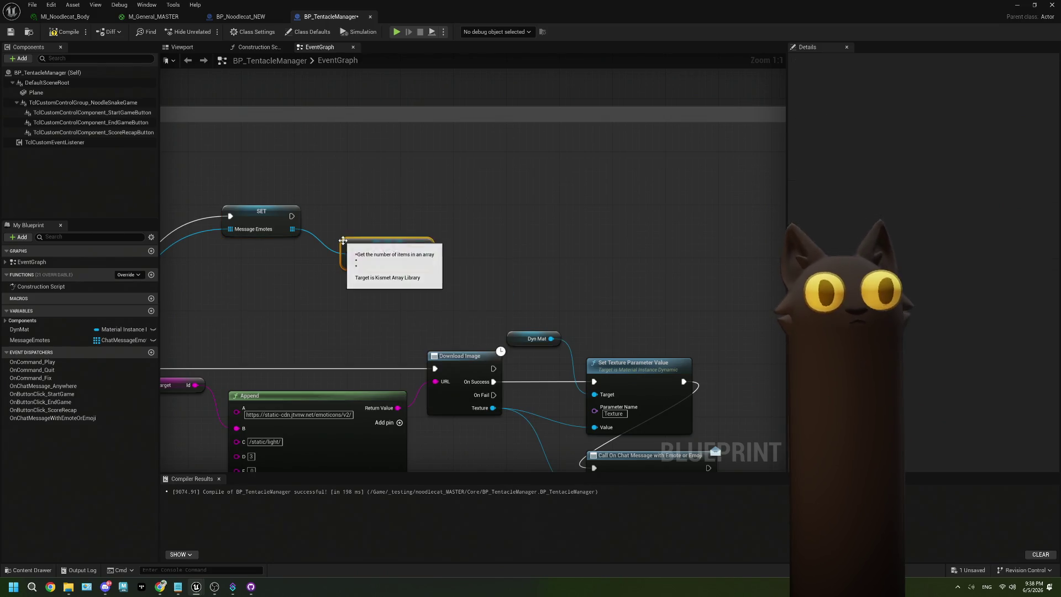
pyautogui.moveTo(423, 254); pyautogui.dragTo(455, 267)
pyautogui.write('>')
pyautogui.press('Return')
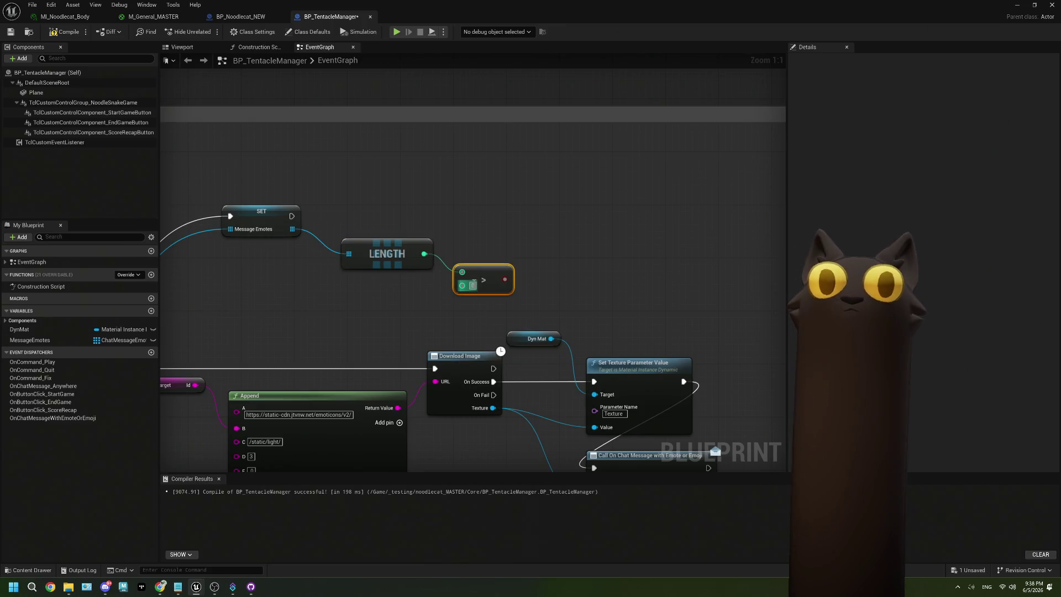
pyautogui.moveTo(483, 293)
pyautogui.mouseDown()
pyautogui.moveTo(483, 272)
pyautogui.moveTo(353, 253)
pyautogui.mouseUp()
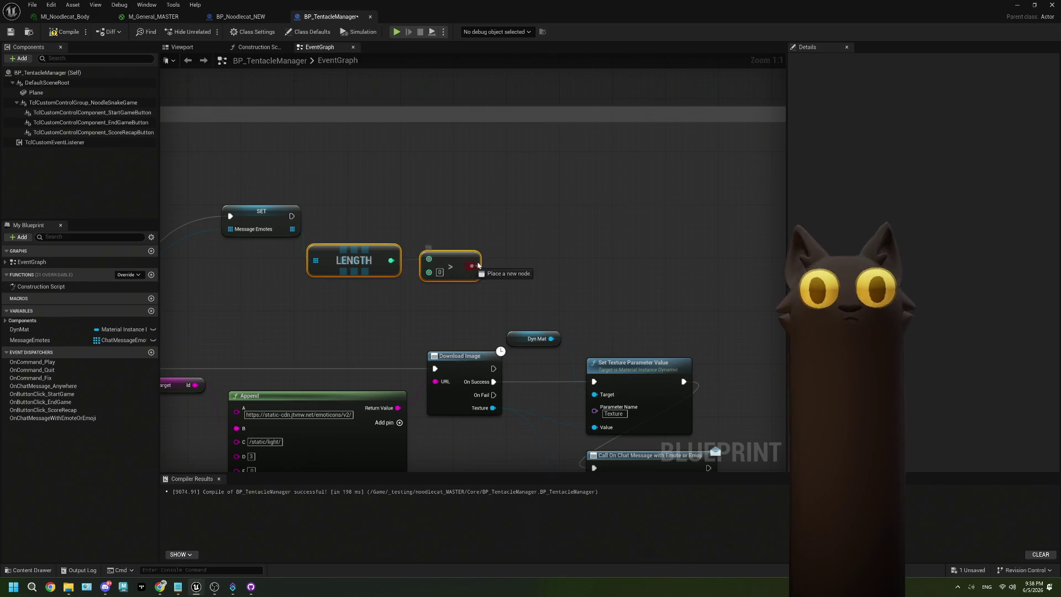
# - Place a Branch after the setter, driven by the comparison, with False leading into Download Image
pyautogui.click(508, 187)
pyautogui.moveTo(515, 203)
pyautogui.mouseDown()
pyautogui.moveTo(308, 223)
pyautogui.moveTo(292, 216)
pyautogui.mouseUp()
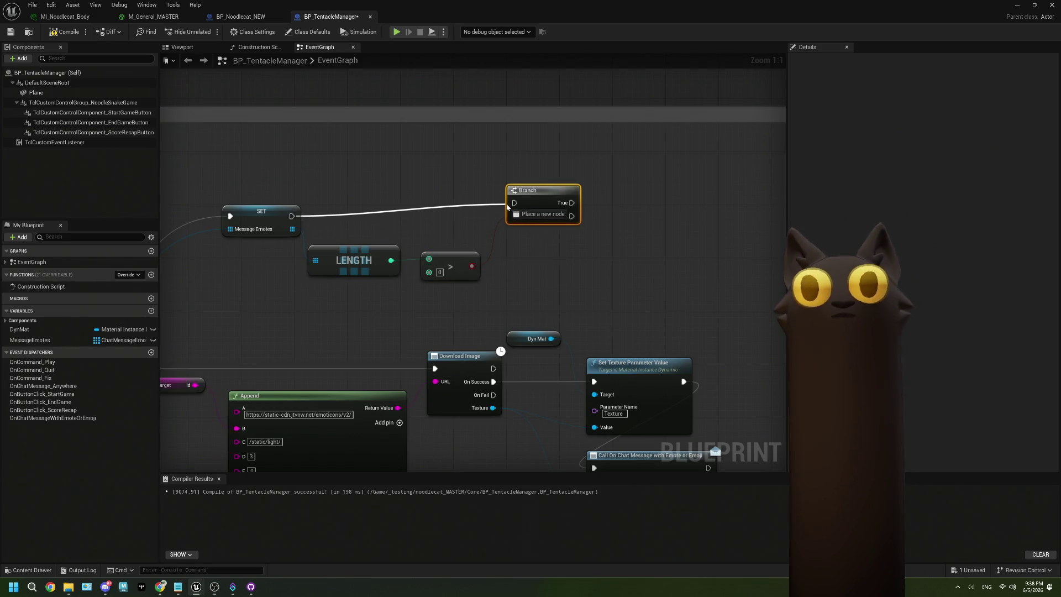
pyautogui.moveTo(556, 196)
pyautogui.mouseDown()
pyautogui.moveTo(550, 210)
pyautogui.moveTo(465, 238)
pyautogui.mouseUp()
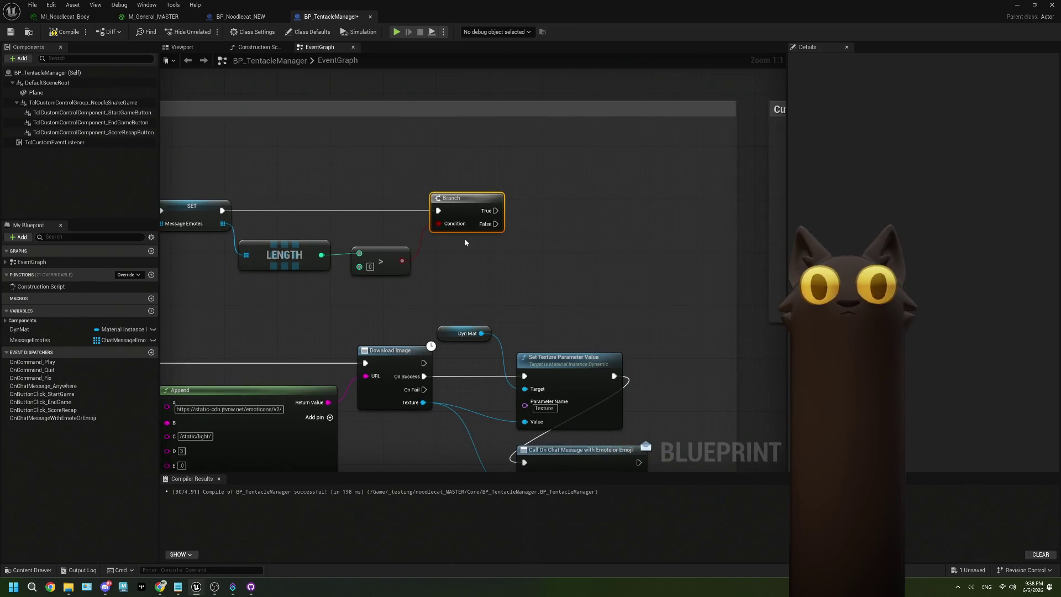
pyautogui.scroll(-1, 465, 238)
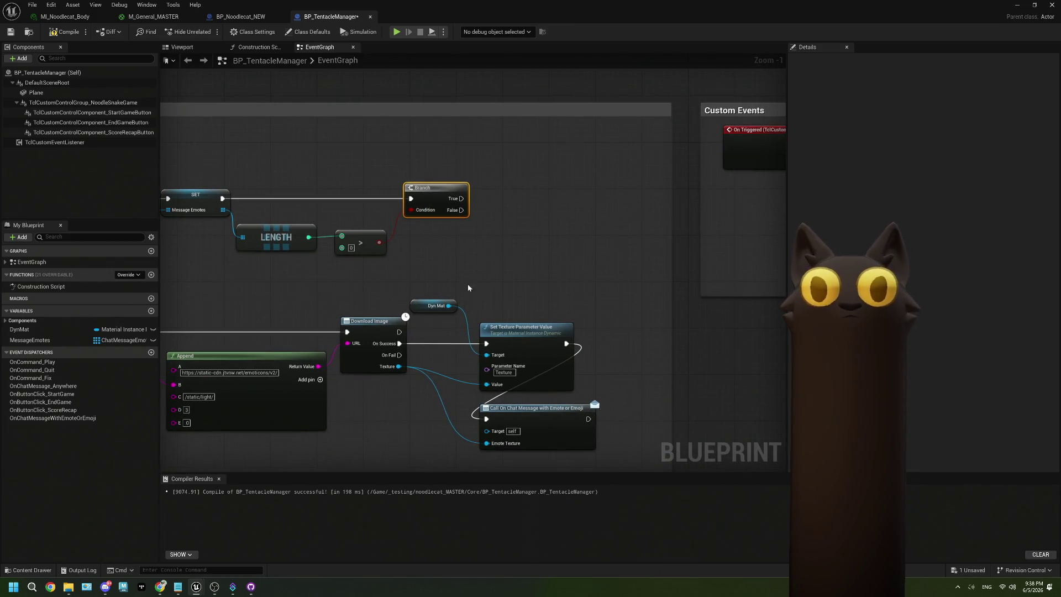
pyautogui.moveTo(470, 280); pyautogui.dragTo(630, 248)
pyautogui.moveTo(363, 304); pyautogui.dragTo(328, 296)
pyautogui.moveTo(587, 172)
pyautogui.mouseDown()
pyautogui.moveTo(542, 269)
pyautogui.moveTo(478, 287)
pyautogui.mouseUp()
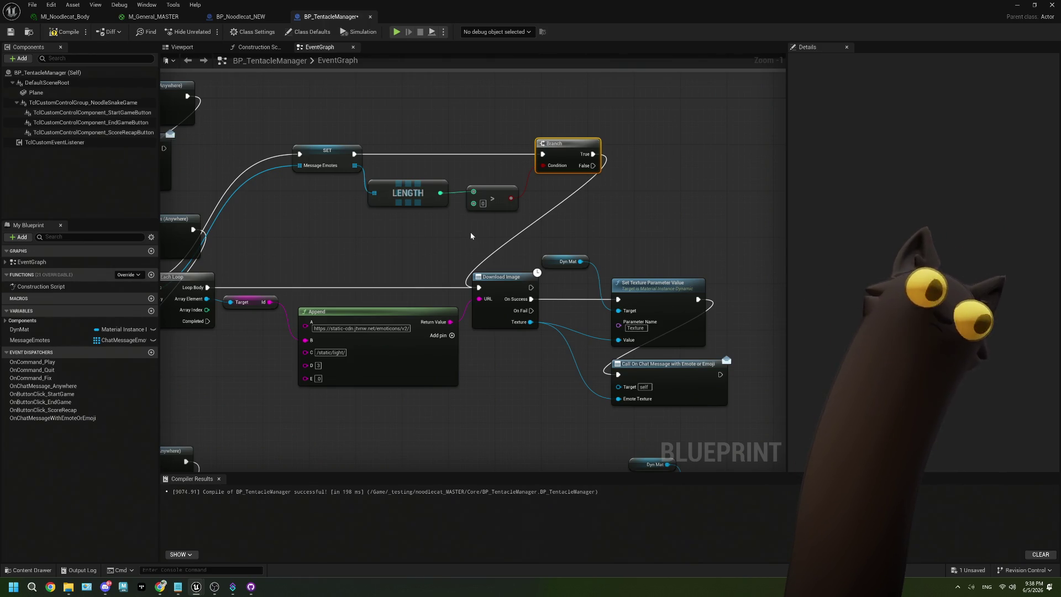
pyautogui.moveTo(604, 213)
pyautogui.mouseDown()
pyautogui.moveTo(478, 217)
pyautogui.moveTo(598, 210)
pyautogui.mouseUp()
# - Add Last Index and GET nodes on Message Emotes, feeding LAST INDEX into GET's index pin
pyautogui.moveTo(357, 156); pyautogui.dragTo(358, 220)
pyautogui.write('last')
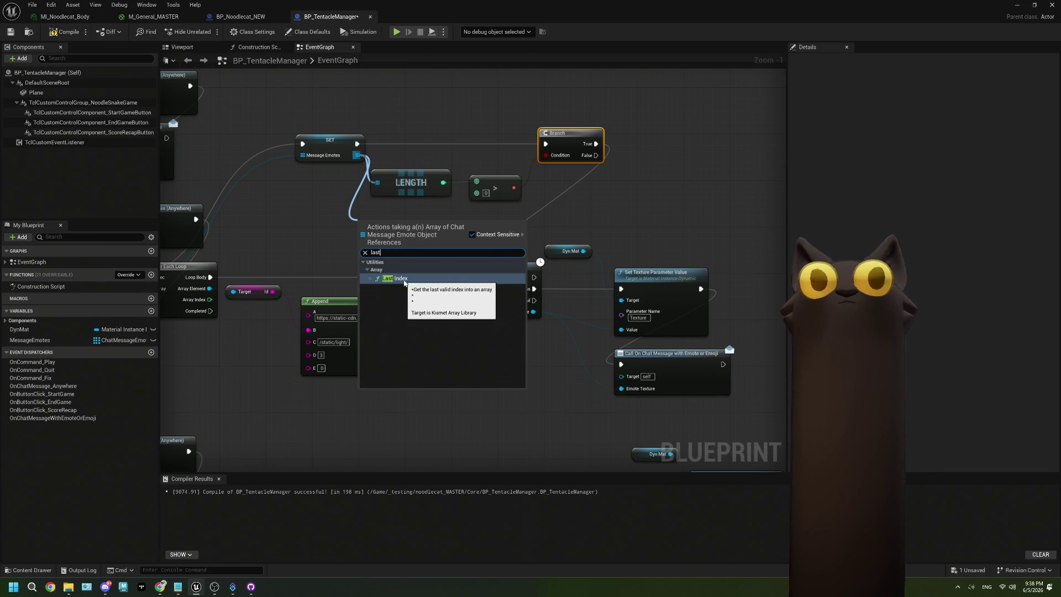
pyautogui.click(396, 278)
pyautogui.moveTo(397, 222); pyautogui.dragTo(312, 241)
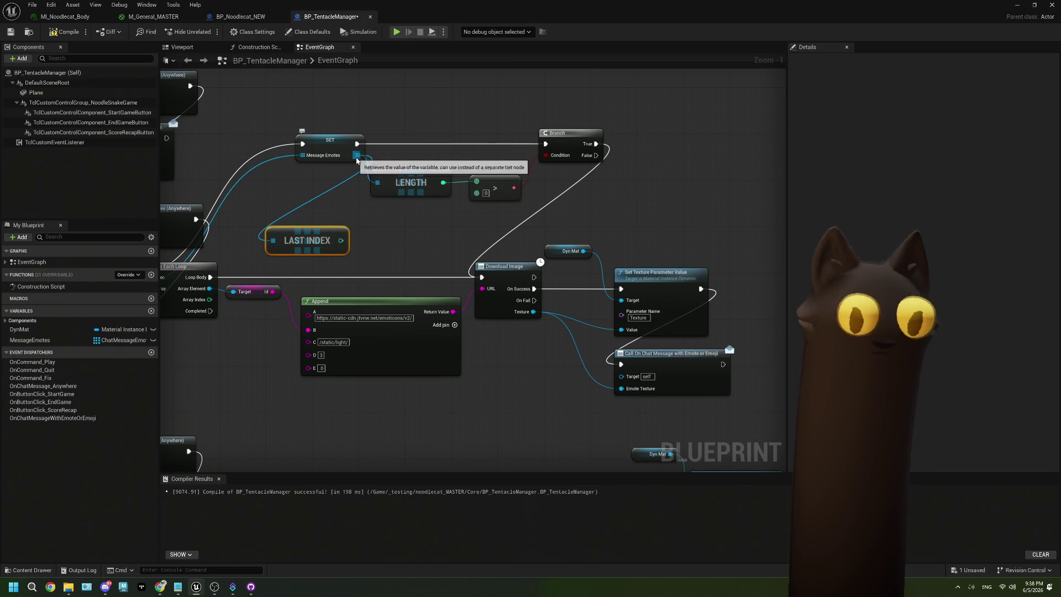
pyautogui.moveTo(358, 155); pyautogui.dragTo(381, 242)
pyautogui.write('get')
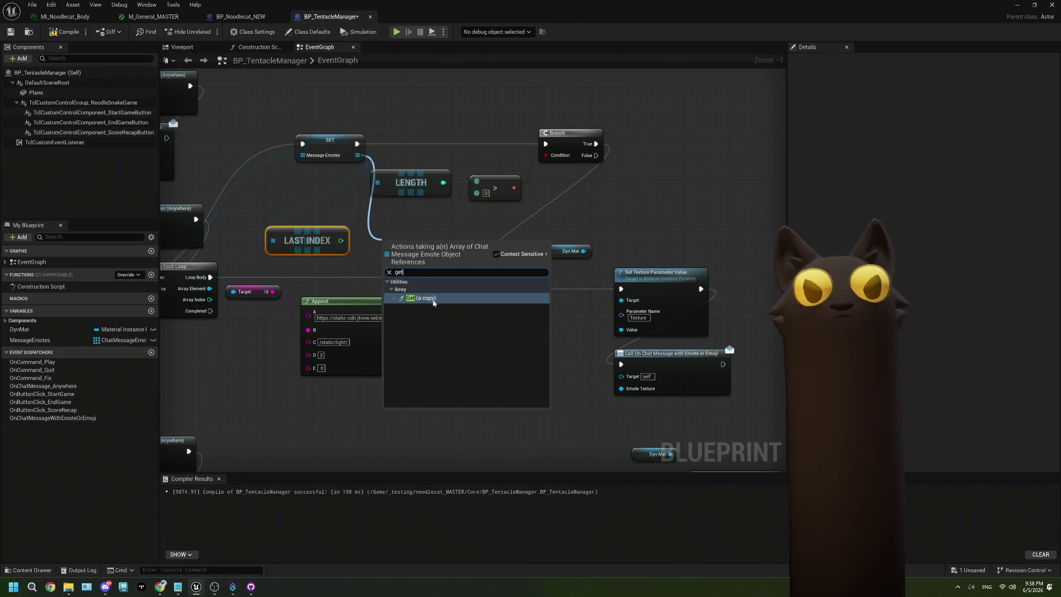
pyautogui.click(433, 301)
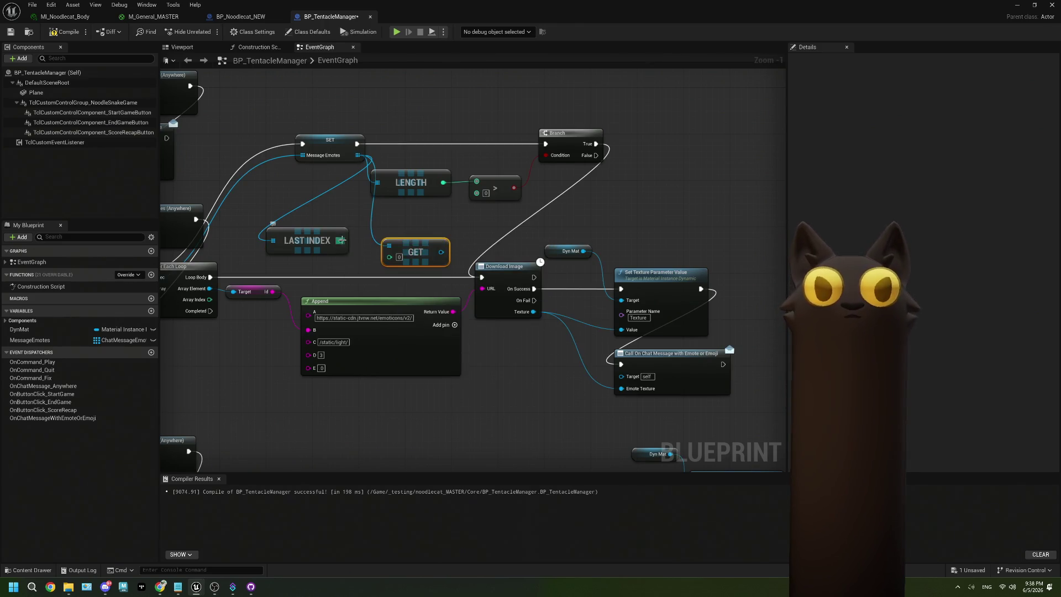
pyautogui.moveTo(341, 240)
pyautogui.mouseDown()
pyautogui.moveTo(391, 257)
pyautogui.moveTo(412, 246)
pyautogui.moveTo(204, 283)
pyautogui.moveTo(315, 277)
pyautogui.moveTo(367, 255)
pyautogui.mouseUp()
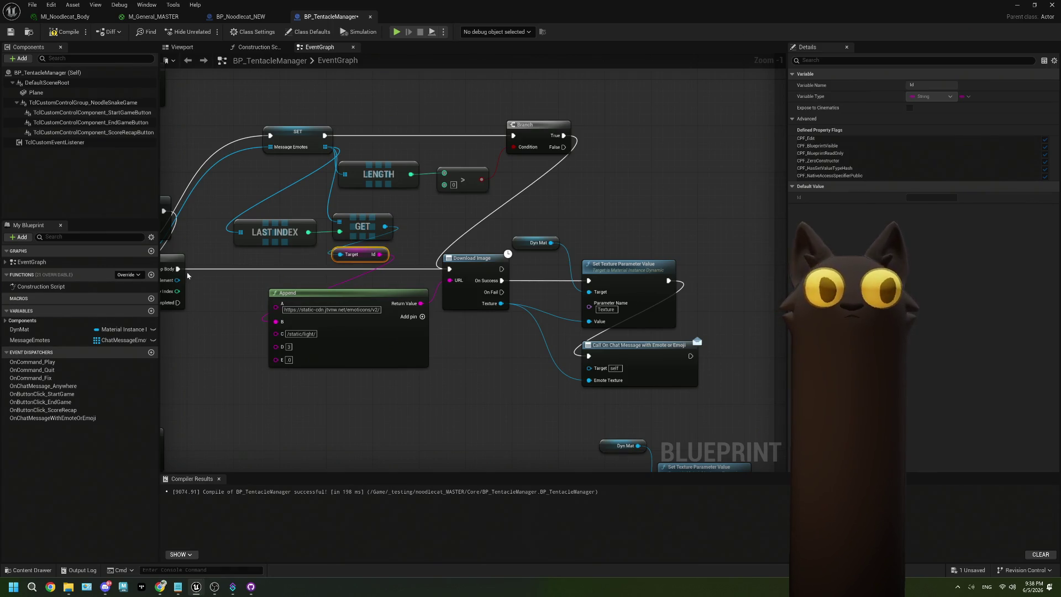
pyautogui.click(171, 269)
pyautogui.moveTo(431, 315); pyautogui.dragTo(384, 314)
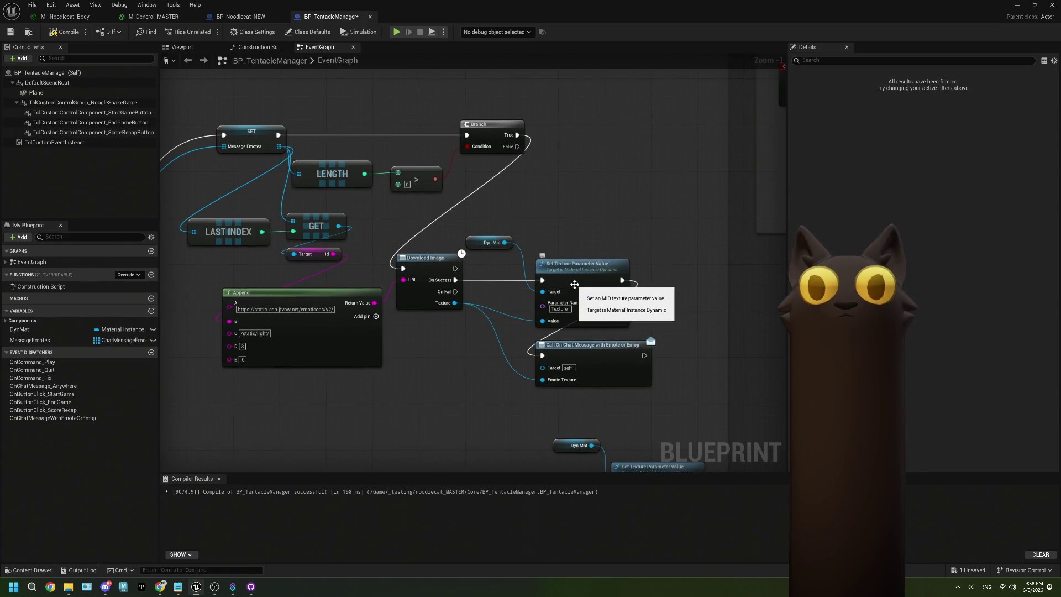
# - Wire On Success to Call On Chat Message, break Set Texture Parameter Value's exec link, and move Dyn Mat aside
pyautogui.moveTo(456, 280)
pyautogui.mouseDown()
pyautogui.moveTo(468, 299)
pyautogui.moveTo(636, 358)
pyautogui.mouseUp()
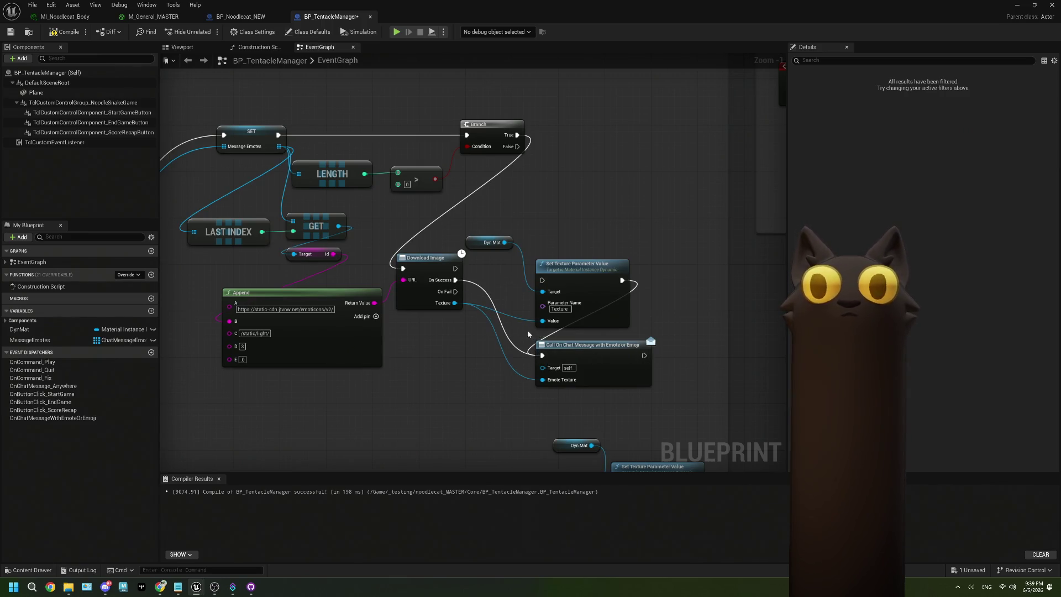
pyautogui.rightClick(626, 280)
pyautogui.click(645, 302)
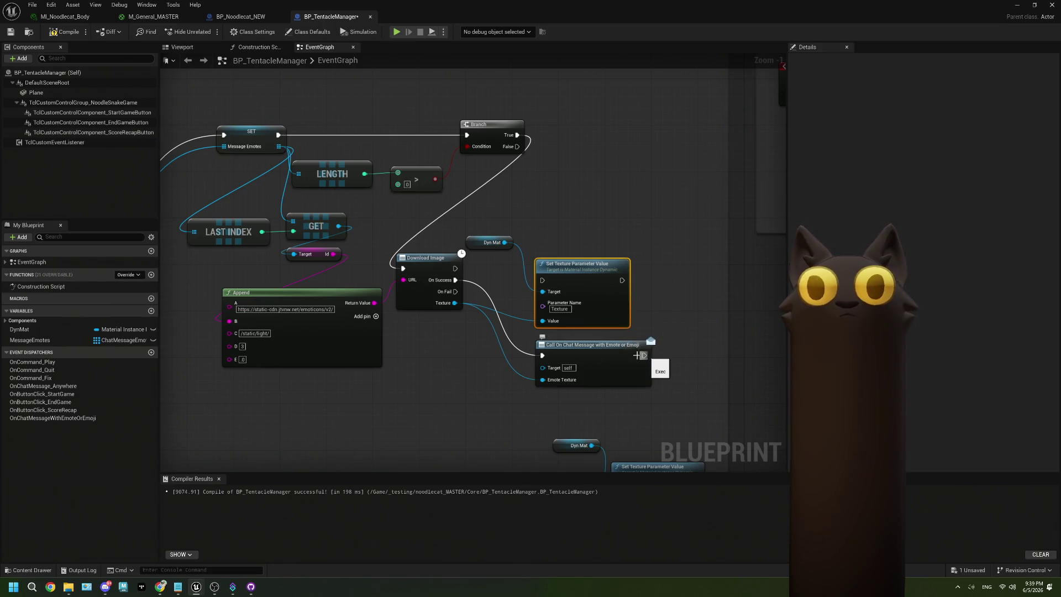
pyautogui.click(489, 242)
pyautogui.keyDown('ctrl'); pyautogui.click(576, 270); pyautogui.keyUp('ctrl')
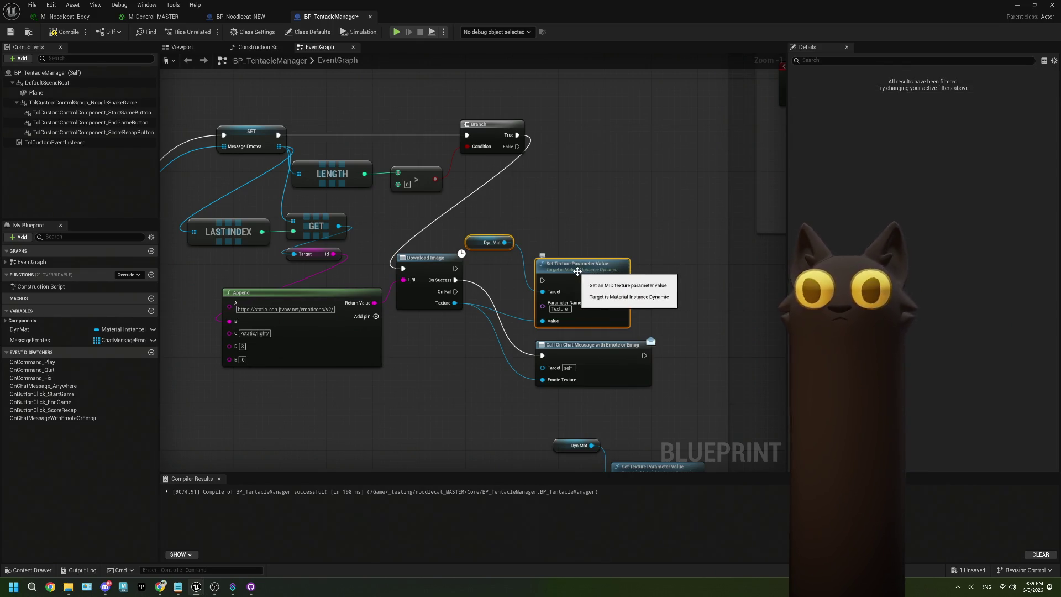
pyautogui.click(580, 244)
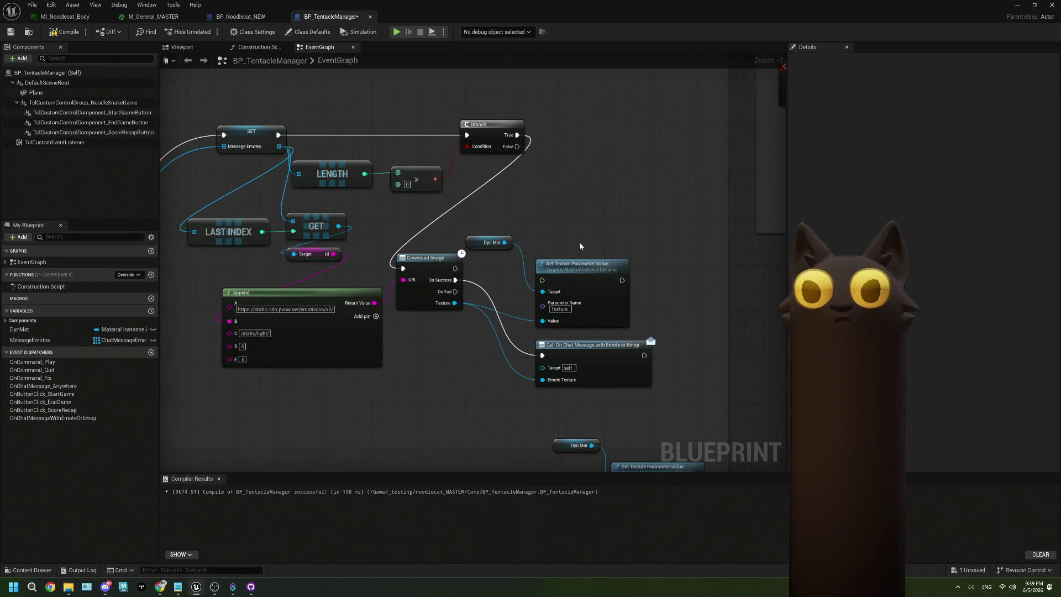
pyautogui.moveTo(496, 232)
pyautogui.mouseDown()
pyautogui.moveTo(576, 290)
pyautogui.moveTo(654, 227)
pyautogui.moveTo(697, 293)
pyautogui.moveTo(750, 314)
pyautogui.moveTo(385, 404)
pyautogui.moveTo(327, 447)
pyautogui.mouseUp()
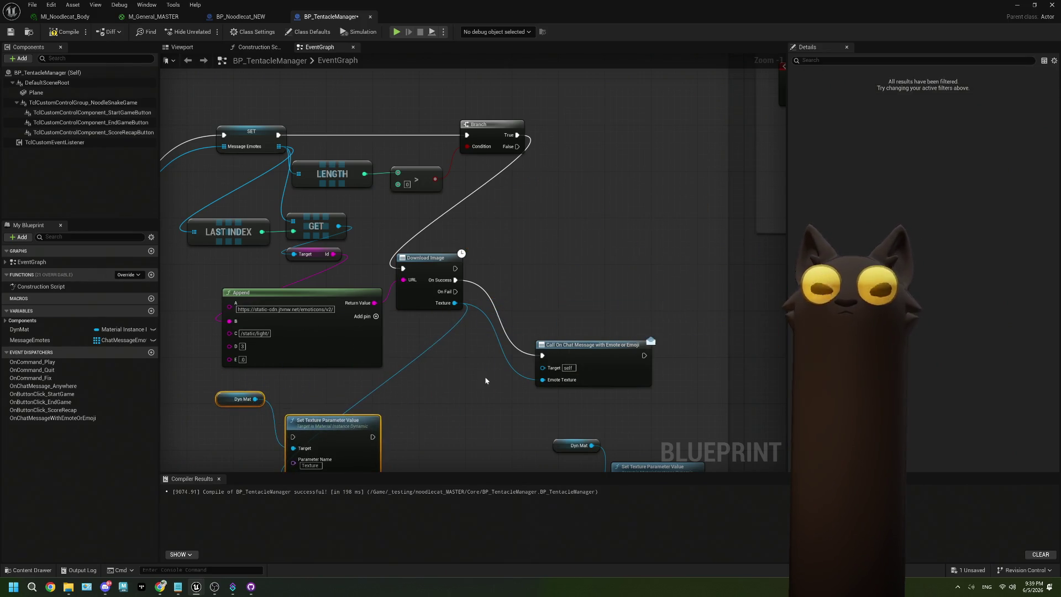
pyautogui.moveTo(564, 337)
pyautogui.mouseDown()
pyautogui.moveTo(536, 257)
pyautogui.moveTo(516, 262)
pyautogui.moveTo(542, 331)
pyautogui.mouseUp()
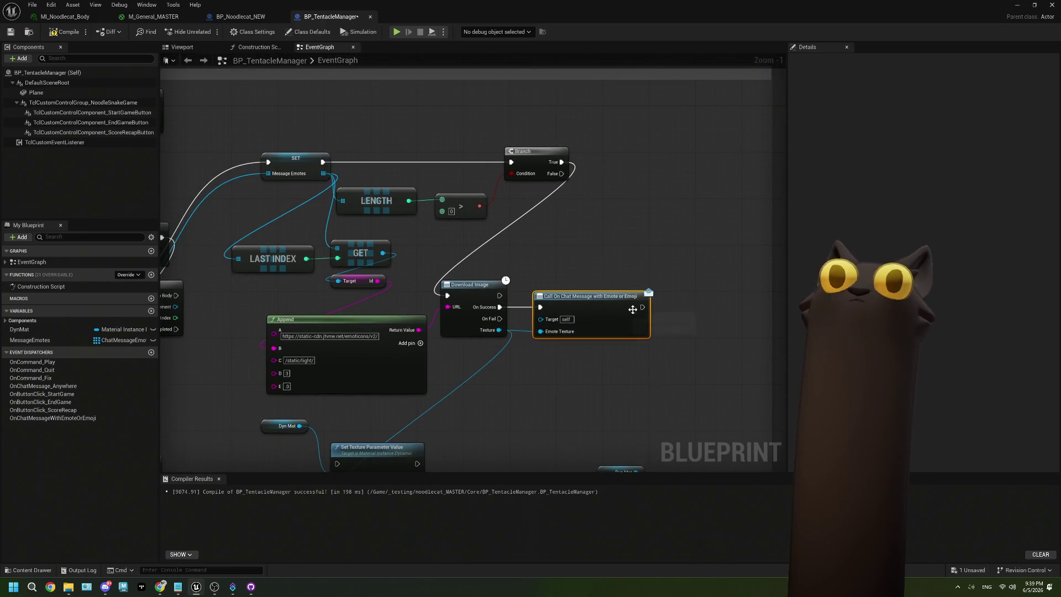
pyautogui.moveTo(647, 317); pyautogui.dragTo(537, 305)
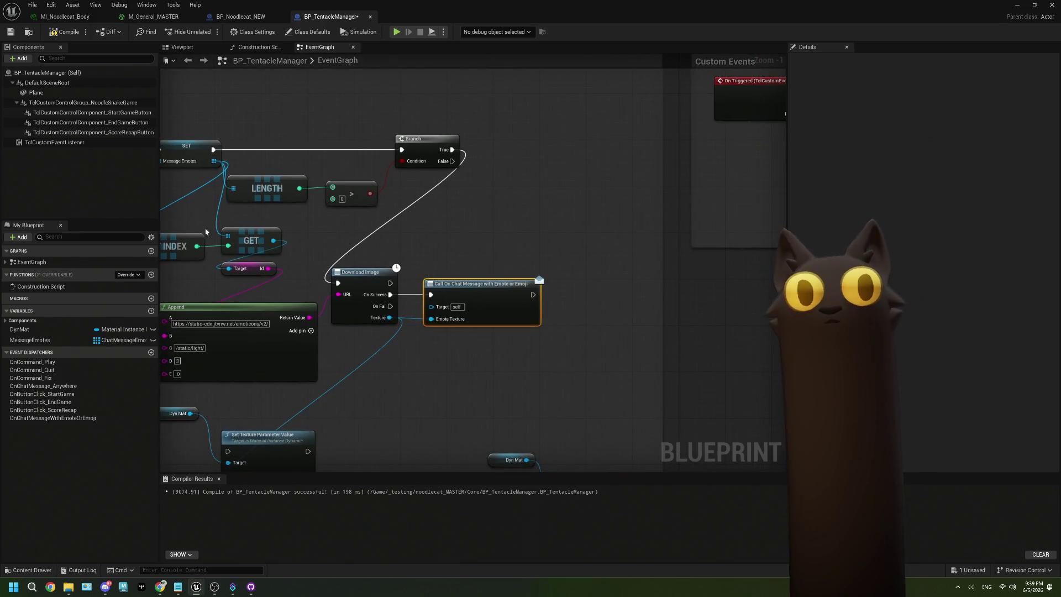
# - Add a Remove Index node on a Message Emotes getter, with LAST INDEX as its index
pyautogui.moveTo(30, 340)
pyautogui.mouseDown()
pyautogui.moveTo(519, 384)
pyautogui.moveTo(582, 344)
pyautogui.mouseUp()
pyautogui.click(522, 382)
pyautogui.write('remo')
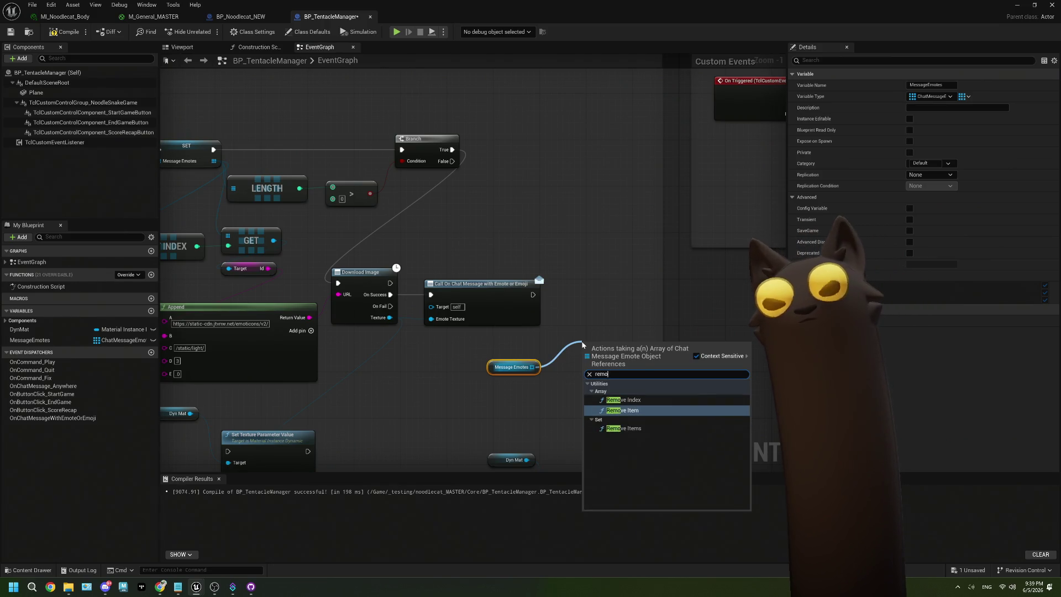
pyautogui.press('Up')
pyautogui.press('Return')
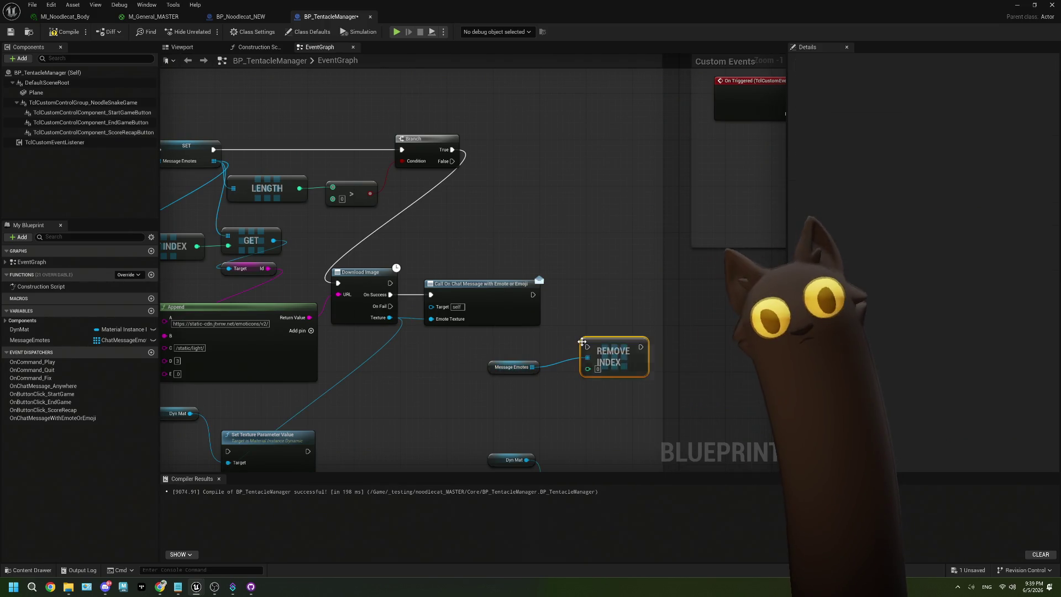
pyautogui.moveTo(283, 237)
pyautogui.mouseDown()
pyautogui.moveTo(694, 369)
pyautogui.moveTo(674, 299)
pyautogui.moveTo(651, 297)
pyautogui.moveTo(686, 288)
pyautogui.moveTo(652, 117)
pyautogui.moveTo(642, 117)
pyautogui.moveTo(689, 121)
pyautogui.moveTo(677, 128)
pyautogui.moveTo(735, 227)
pyautogui.moveTo(552, 107)
pyautogui.moveTo(488, 140)
pyautogui.mouseUp()
# - Reroute Remove Index's exec output back up to the Branch node
pyautogui.moveTo(767, 253); pyautogui.dragTo(488, 107)
pyautogui.moveTo(728, 260)
pyautogui.mouseDown()
pyautogui.moveTo(703, 137)
pyautogui.moveTo(710, 99)
pyautogui.moveTo(761, 97)
pyautogui.mouseUp()
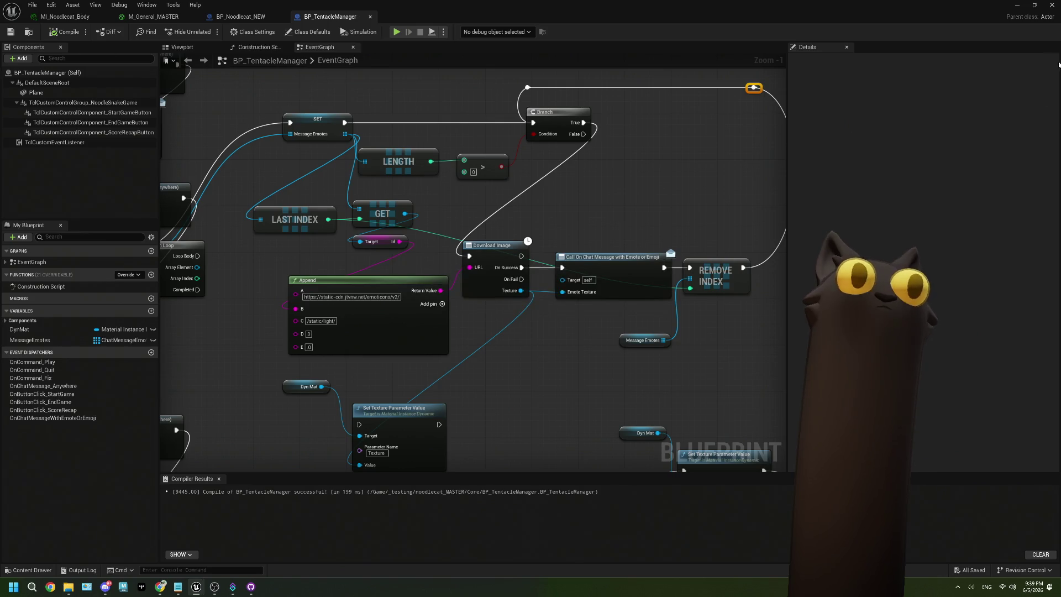
pyautogui.click(1012, 10)
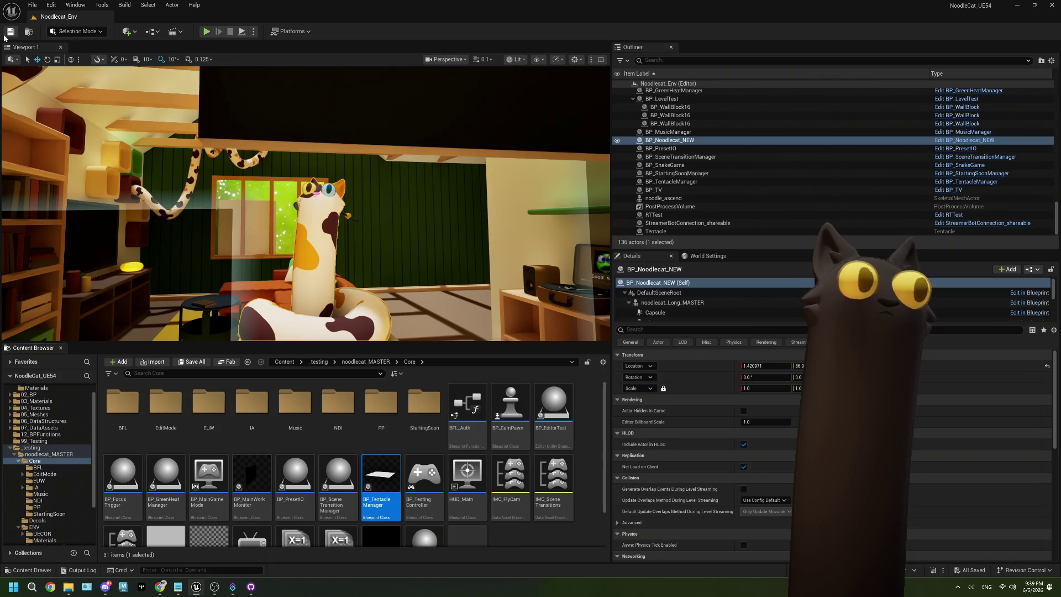
# - Start Play on the Noodlecat_Env level and bring Chrome back in front
pyautogui.click(207, 31)
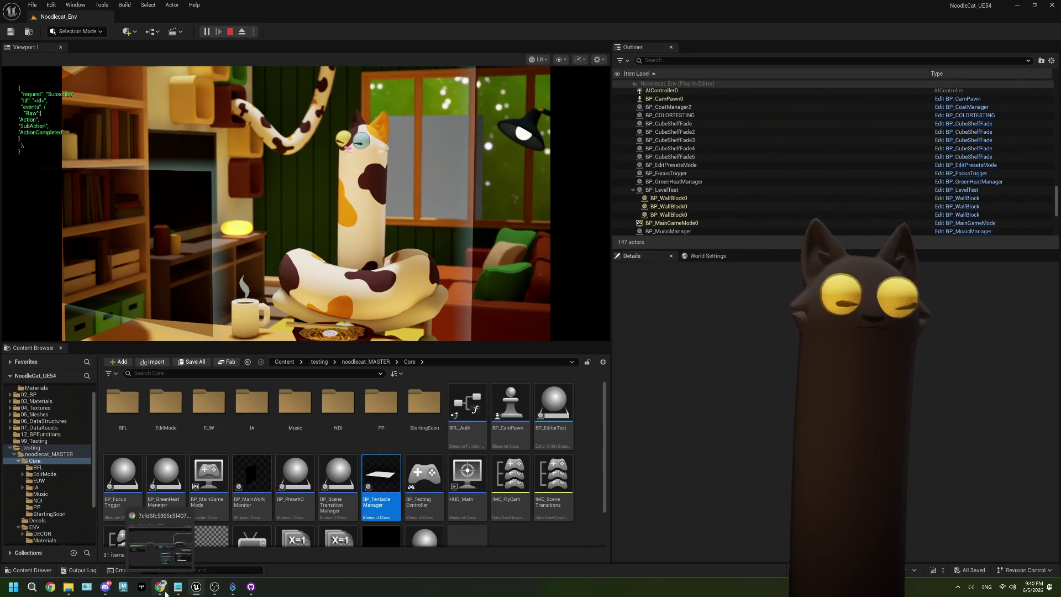
pyautogui.click(159, 587)
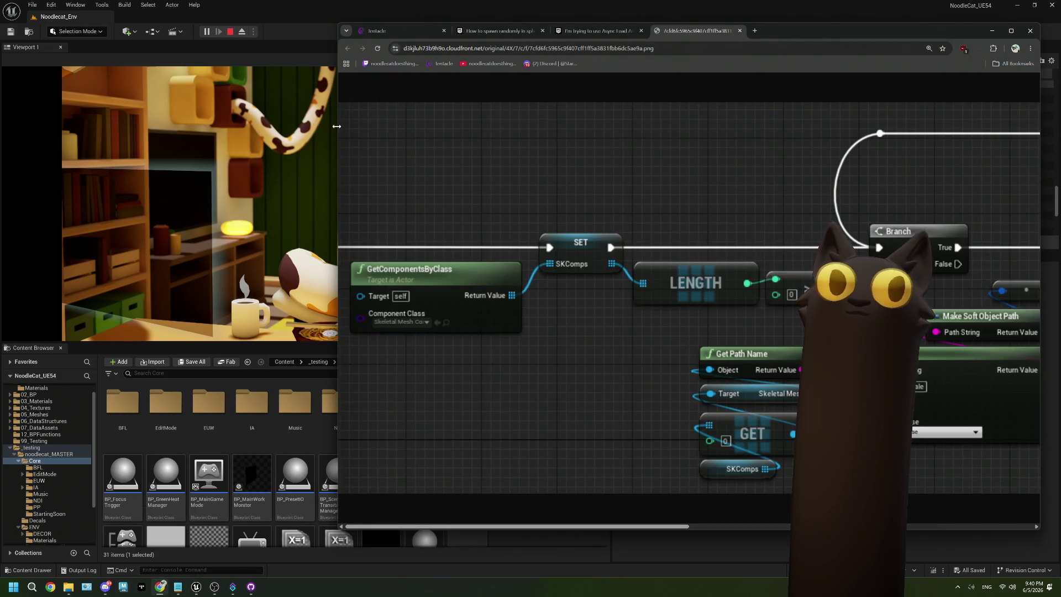
# - Narrow Chrome to reveal the game view and open the noodlecatdoesthings Twitch channel in a new tab
pyautogui.scroll(1, 337, 126)
pyautogui.moveTo(336, 126); pyautogui.dragTo(649, 121)
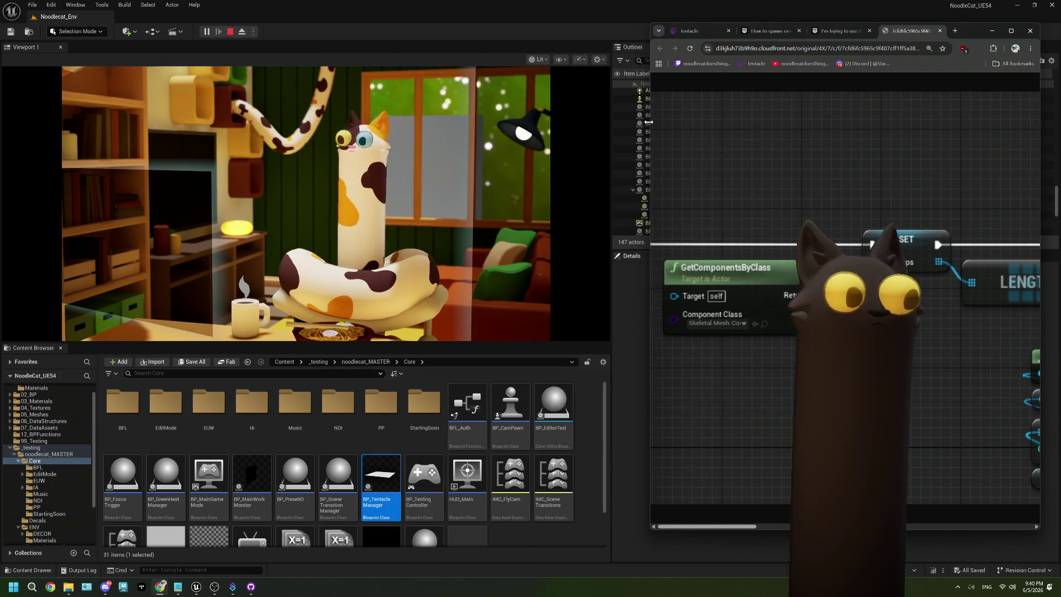
pyautogui.click(955, 30)
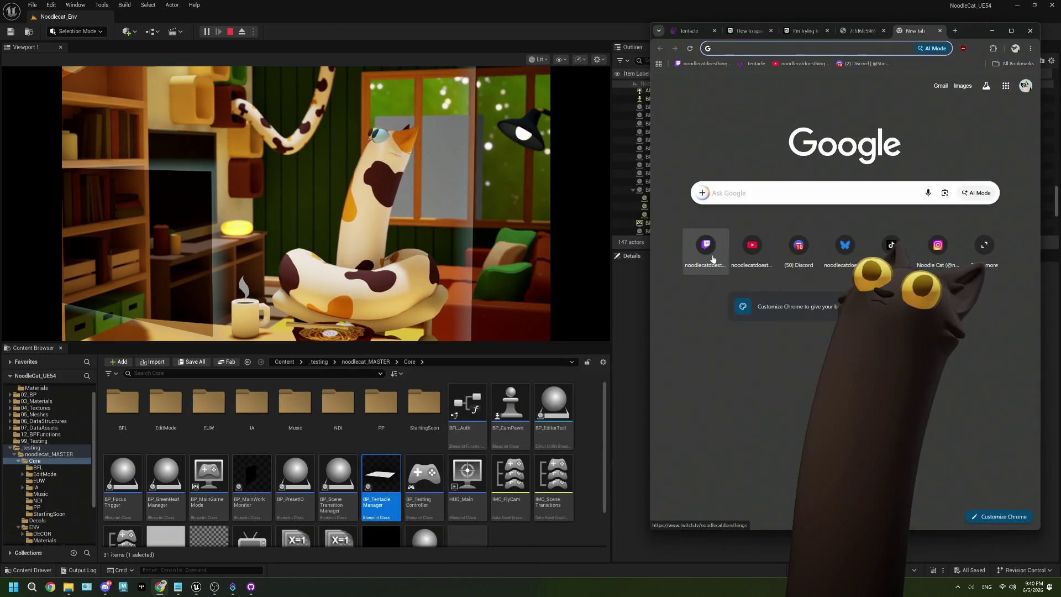
pyautogui.click(706, 243)
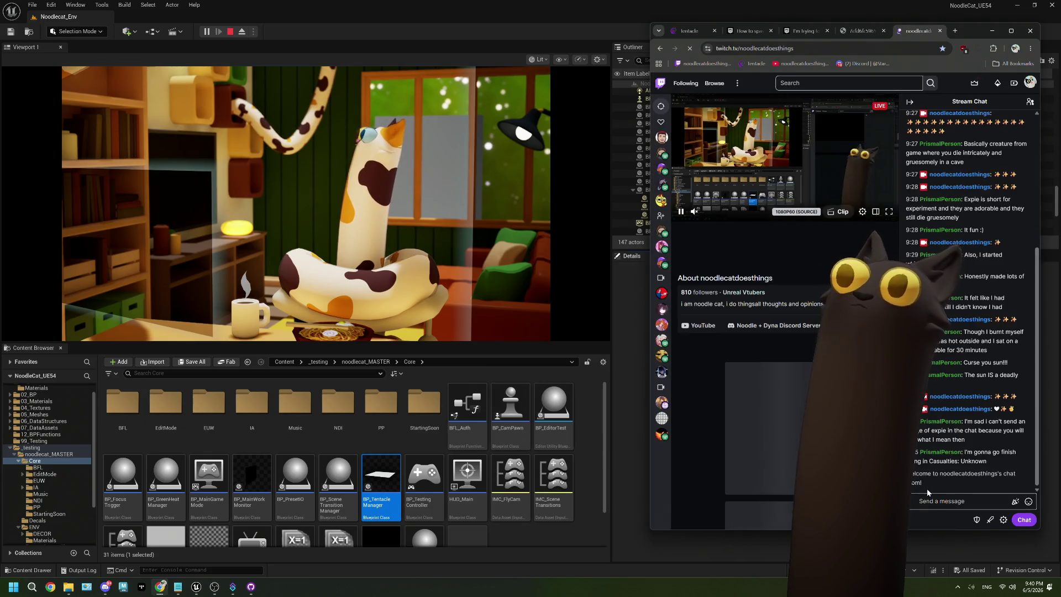
# - Send a chat message of three emotes from the emote picker, then return to the running game
pyautogui.click(1029, 502)
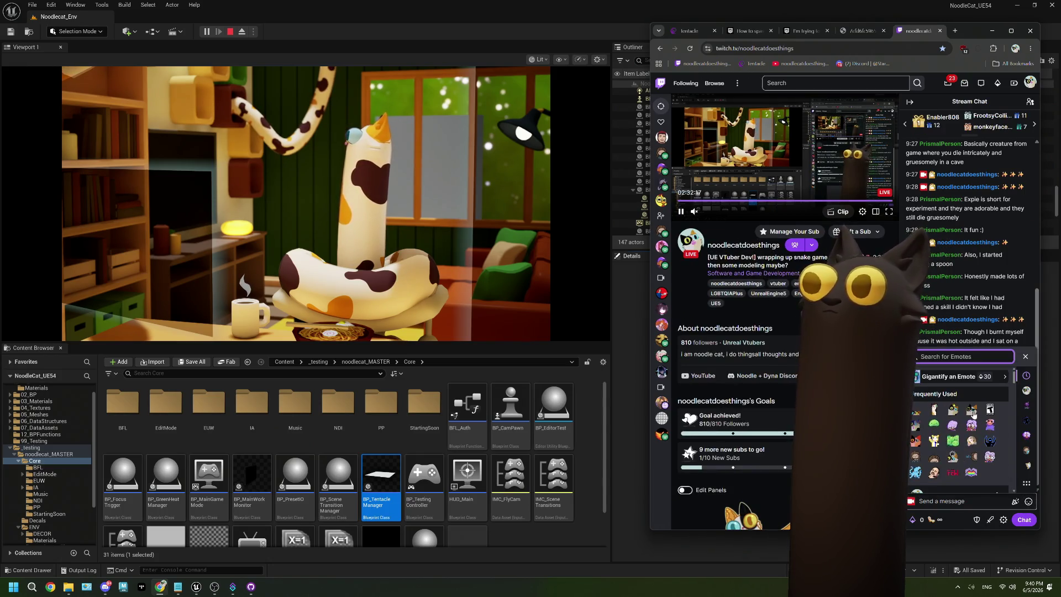
pyautogui.click(920, 411)
pyautogui.click(934, 407)
pyautogui.click(953, 406)
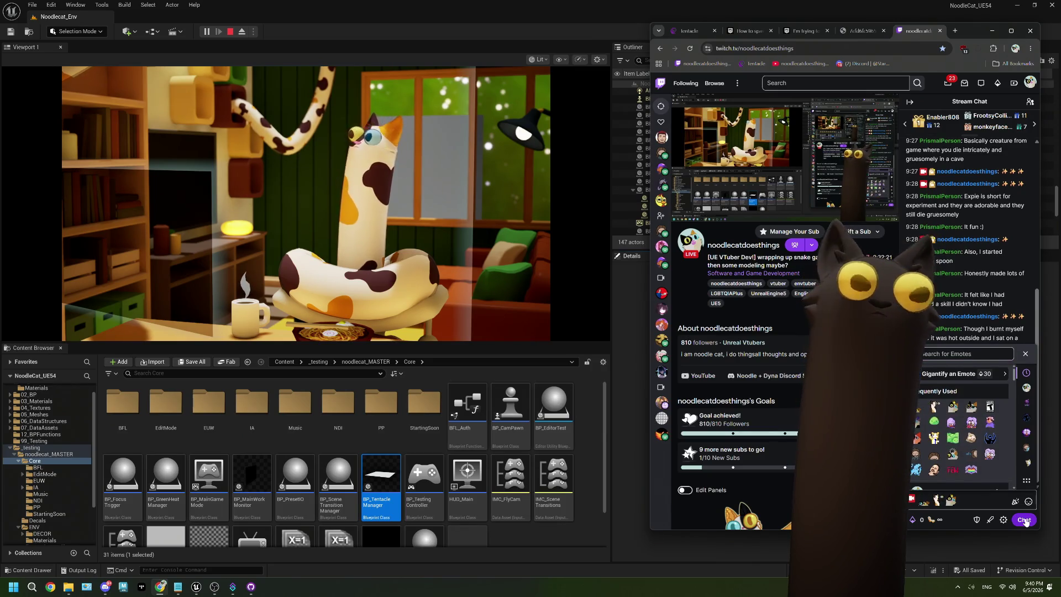
pyautogui.click(1024, 520)
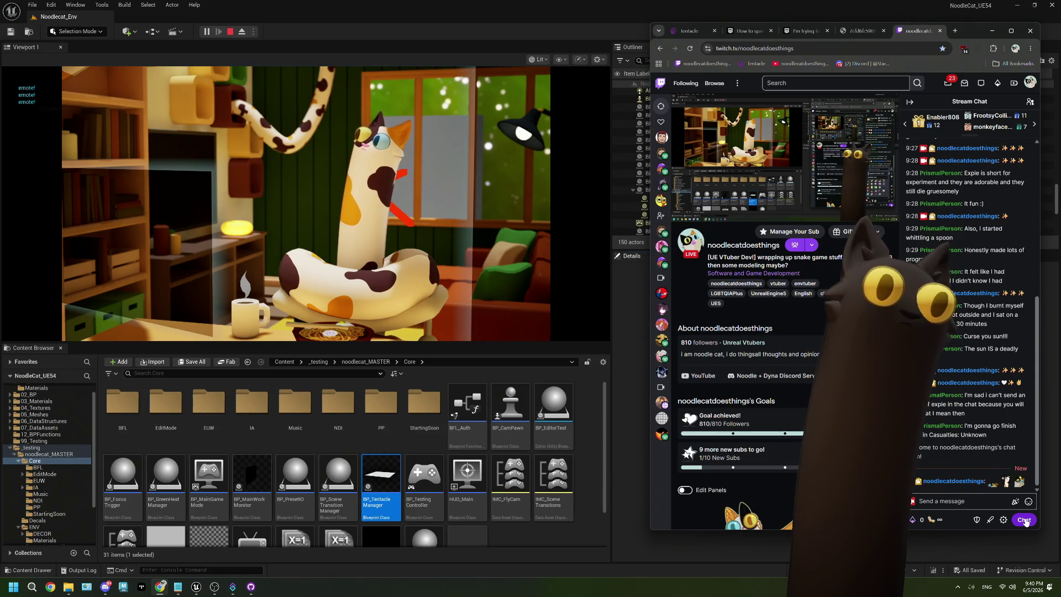
pyautogui.click(358, 73)
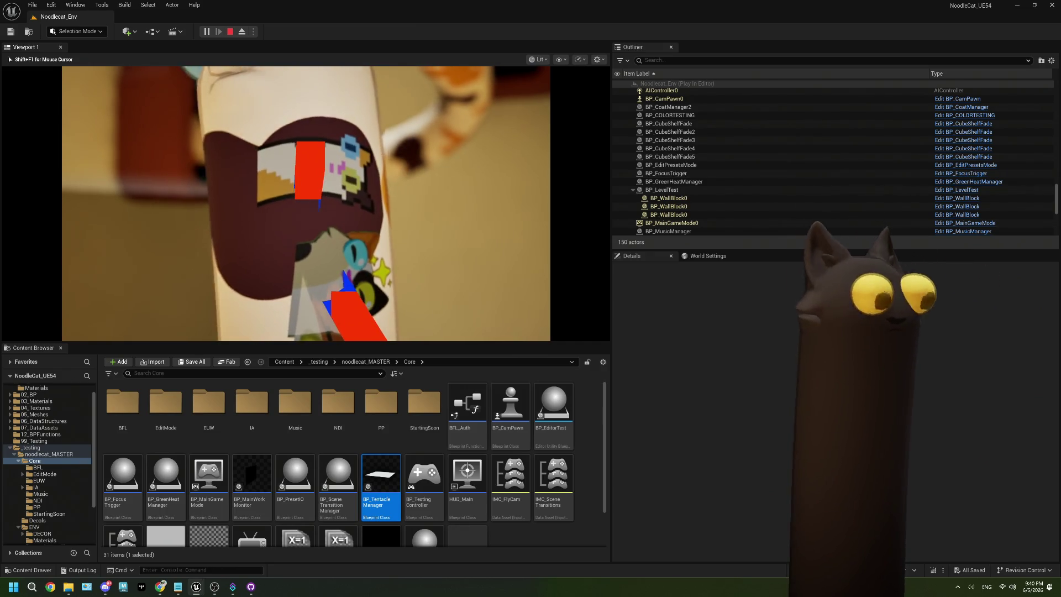
# - Stop the play session, close the Message Log, and reopen BP_TentacleManager's event graph
pyautogui.press('Escape')
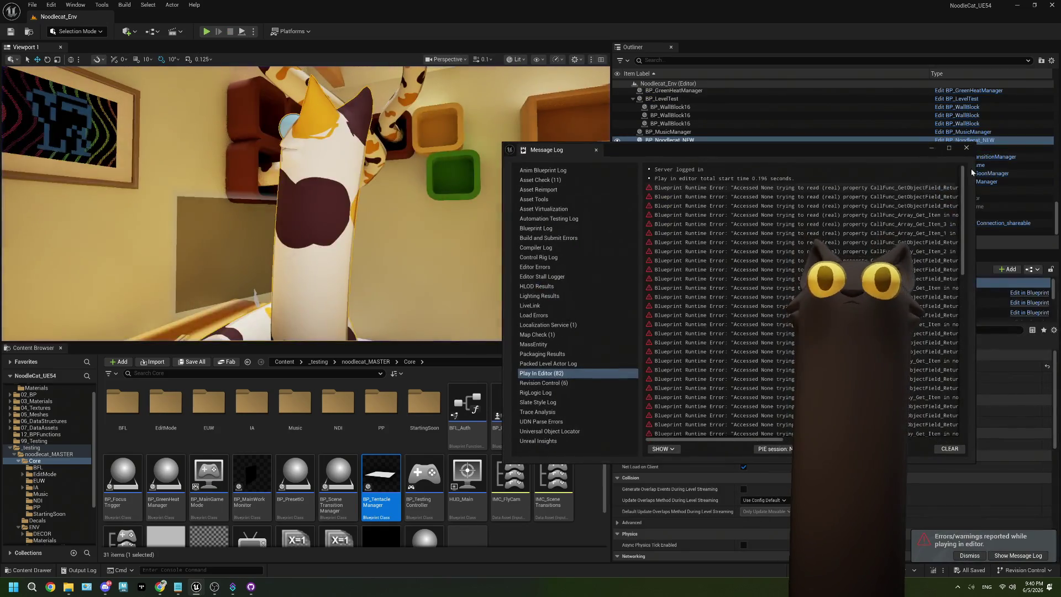
pyautogui.click(967, 148)
pyautogui.moveTo(291, 252)
pyautogui.mouseDown()
pyautogui.moveTo(249, 287)
pyautogui.moveTo(276, 332)
pyautogui.mouseUp()
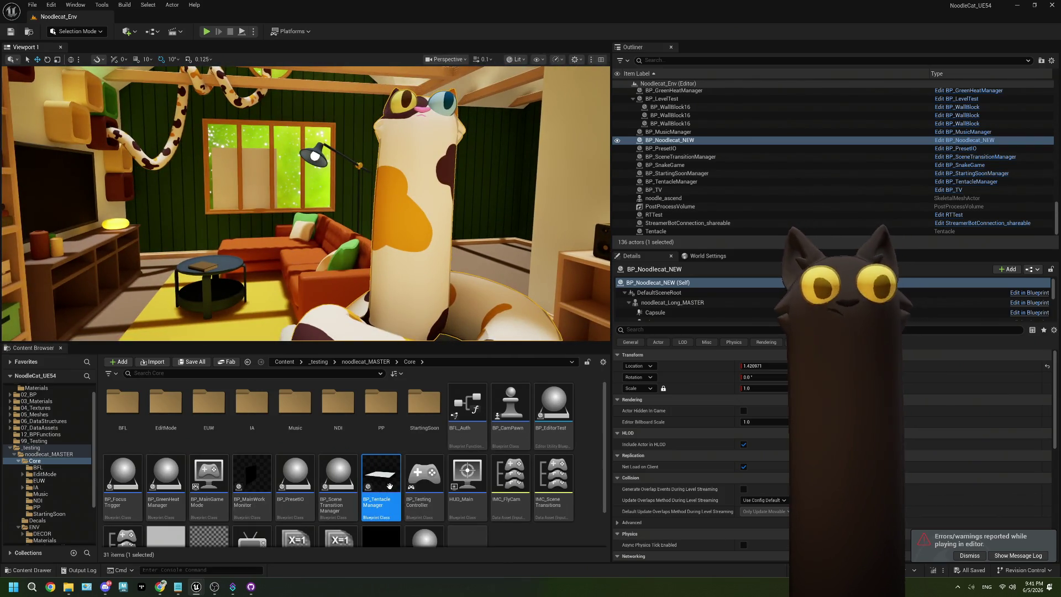
pyautogui.doubleClick(372, 491)
pyautogui.scroll(-2, 525, 323)
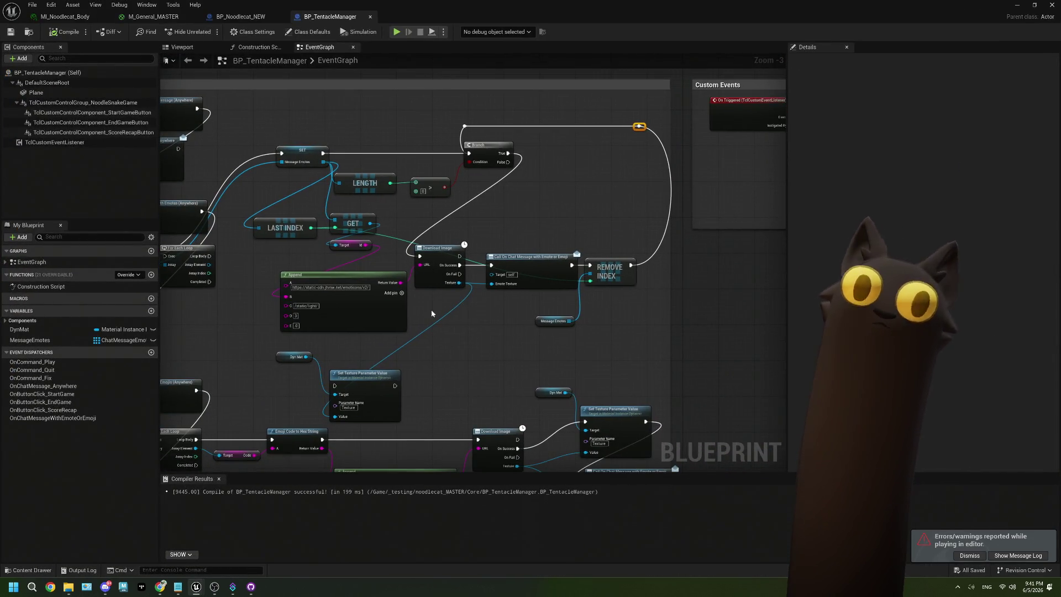
# - Delete the detached Dyn Mat and Set Texture Parameter Value nodes
pyautogui.moveTo(431, 314); pyautogui.dragTo(467, 178)
pyautogui.moveTo(325, 203); pyautogui.dragTo(390, 243)
pyautogui.press('Delete')
# - Promote the emoji VALUES array to a new MessageEmoji variable and wire execution into its SET node
pyautogui.moveTo(361, 203)
pyautogui.mouseDown()
pyautogui.moveTo(408, 302)
pyautogui.moveTo(476, 184)
pyautogui.mouseUp()
pyautogui.scroll(1, 407, 301)
pyautogui.moveTo(264, 307); pyautogui.dragTo(387, 255)
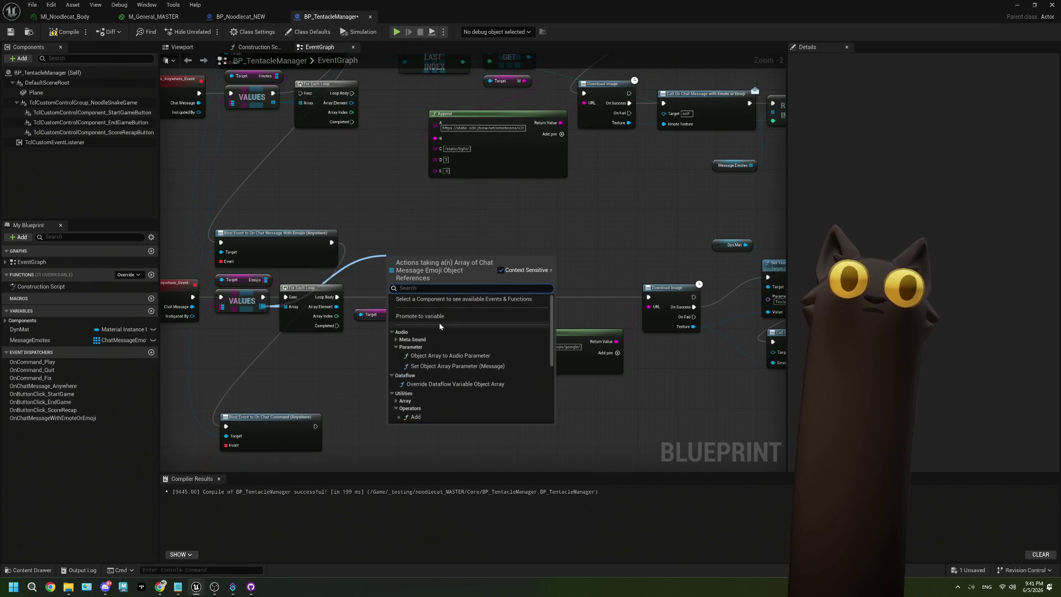
pyautogui.click(442, 316)
pyautogui.write('MessageEmoji')
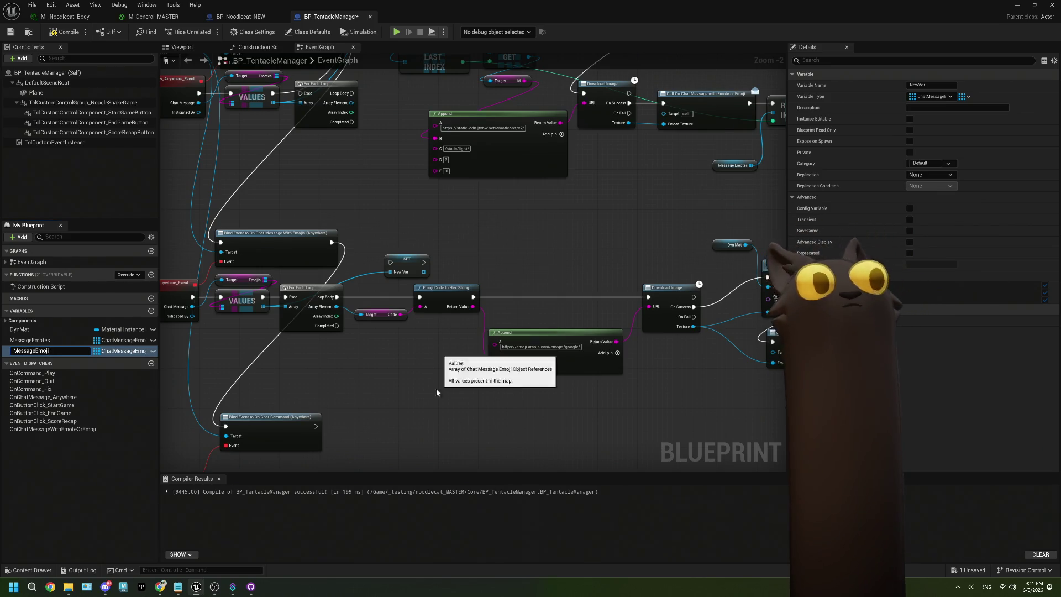
pyautogui.press('Return')
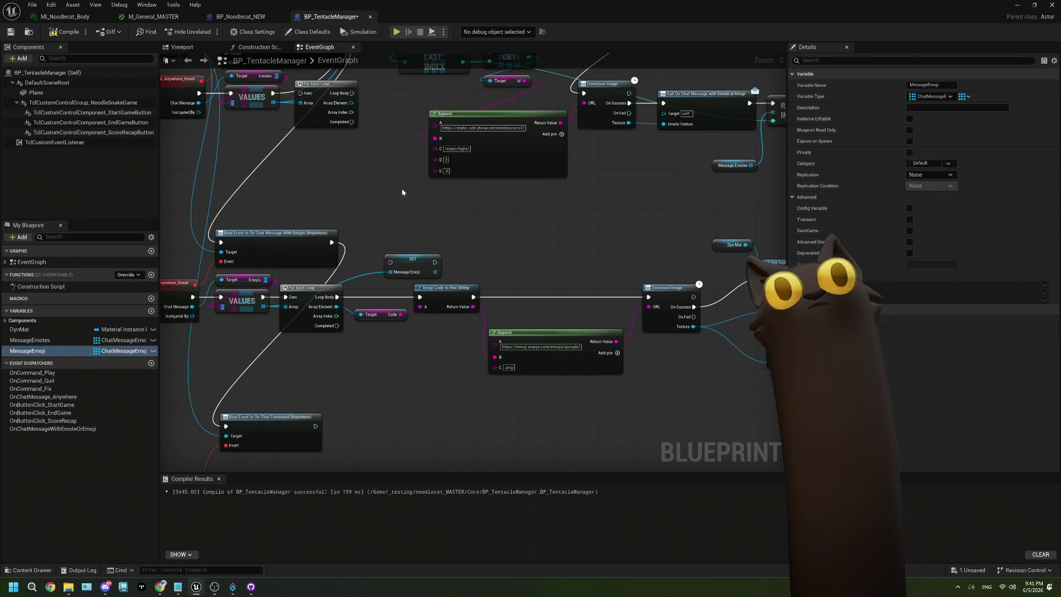
pyautogui.moveTo(409, 260); pyautogui.dragTo(409, 239)
pyautogui.moveTo(331, 242)
pyautogui.mouseDown()
pyautogui.moveTo(410, 244)
pyautogui.moveTo(436, 276)
pyautogui.moveTo(425, 310)
pyautogui.moveTo(386, 253)
pyautogui.mouseUp()
pyautogui.click(315, 232)
# - Delete the For Each Loop, stack Branch, LENGTH, > and GET beside SET Message Emotes, and level the reroute
pyautogui.press('Delete')
pyautogui.moveTo(465, 99)
pyautogui.mouseDown()
pyautogui.moveTo(437, 144)
pyautogui.moveTo(310, 259)
pyautogui.mouseUp()
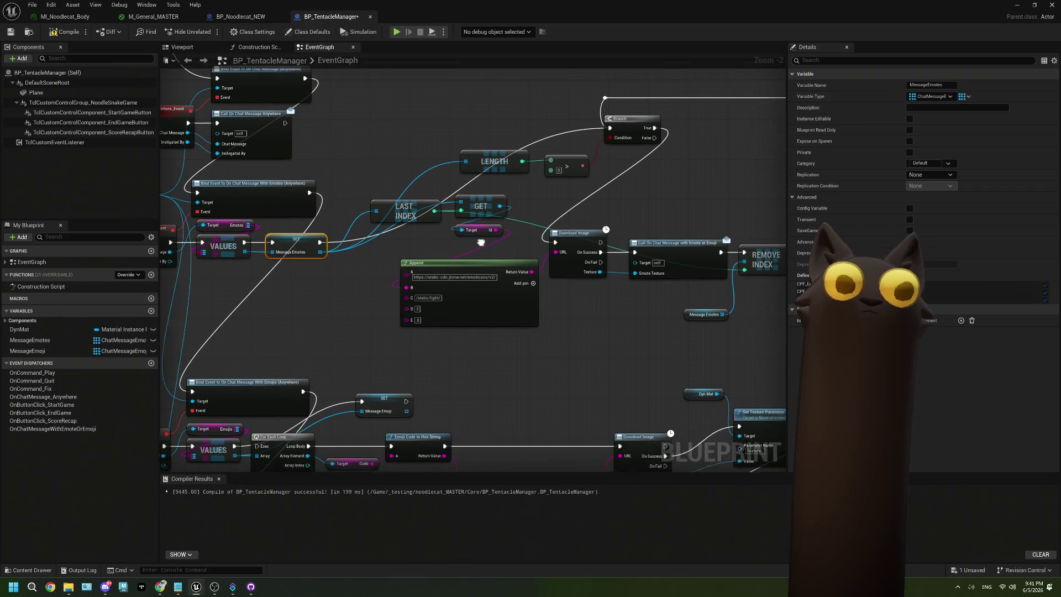
pyautogui.moveTo(629, 122)
pyautogui.mouseDown()
pyautogui.moveTo(409, 237)
pyautogui.moveTo(382, 238)
pyautogui.moveTo(310, 285)
pyautogui.moveTo(293, 271)
pyautogui.mouseUp()
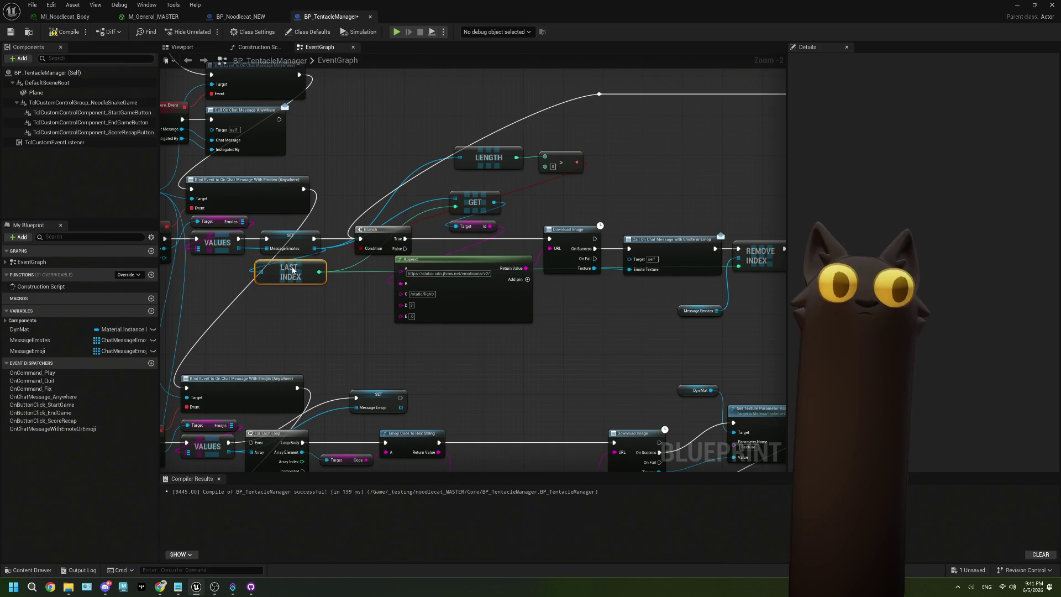
pyautogui.moveTo(497, 162)
pyautogui.mouseDown()
pyautogui.moveTo(377, 274)
pyautogui.moveTo(296, 302)
pyautogui.mouseUp()
pyautogui.moveTo(580, 153)
pyautogui.mouseDown()
pyautogui.moveTo(497, 224)
pyautogui.moveTo(309, 332)
pyautogui.mouseUp()
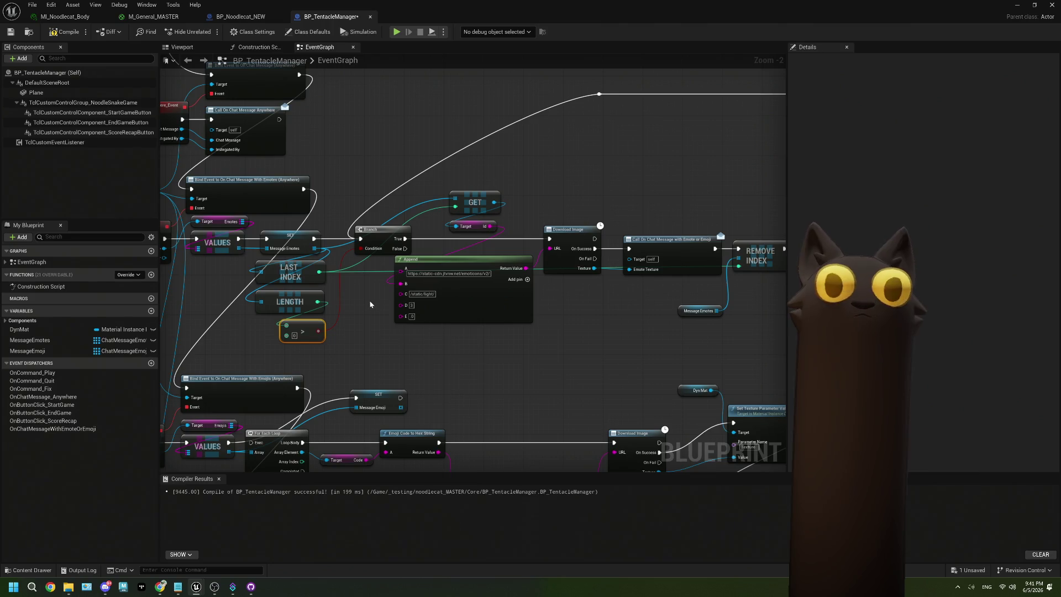
pyautogui.moveTo(504, 127)
pyautogui.mouseDown()
pyautogui.moveTo(556, 157)
pyautogui.moveTo(319, 234)
pyautogui.mouseUp()
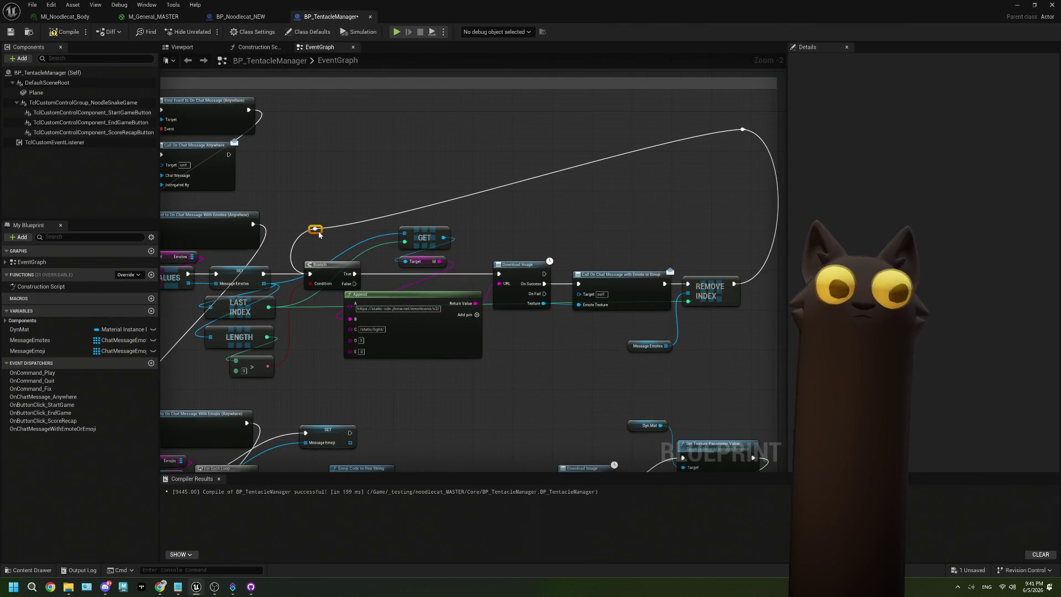
pyautogui.moveTo(420, 236)
pyautogui.mouseDown()
pyautogui.moveTo(314, 296)
pyautogui.moveTo(312, 331)
pyautogui.moveTo(354, 238)
pyautogui.moveTo(369, 245)
pyautogui.moveTo(309, 315)
pyautogui.moveTo(314, 308)
pyautogui.mouseUp()
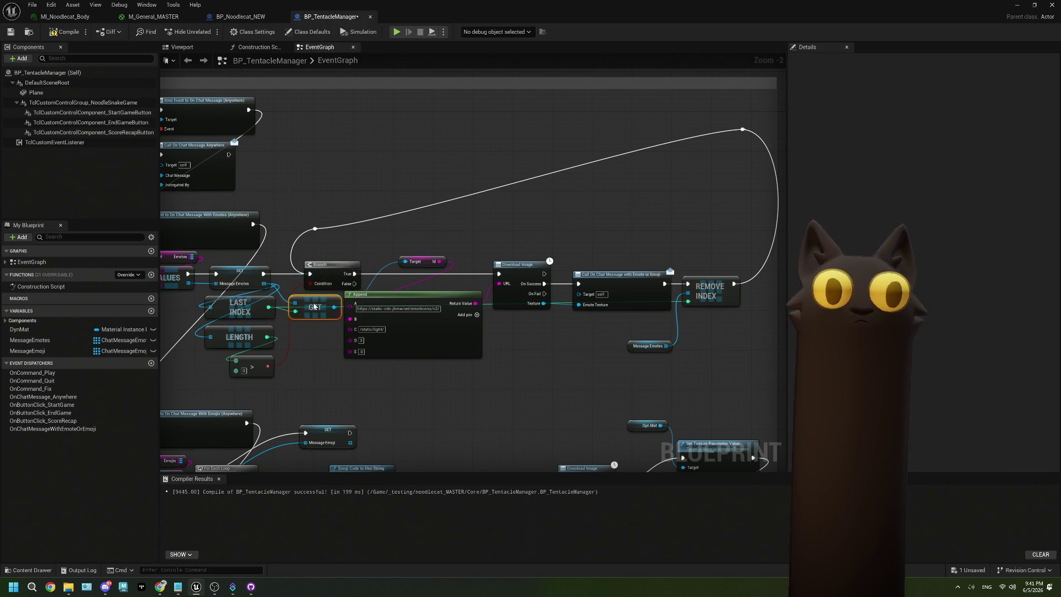
pyautogui.moveTo(751, 135); pyautogui.dragTo(748, 237)
# - Delete the emoji For Each Loop and move SET Message Emoji next to VALUES
pyautogui.moveTo(421, 457)
pyautogui.mouseDown()
pyautogui.moveTo(501, 285)
pyautogui.moveTo(457, 298)
pyautogui.mouseUp()
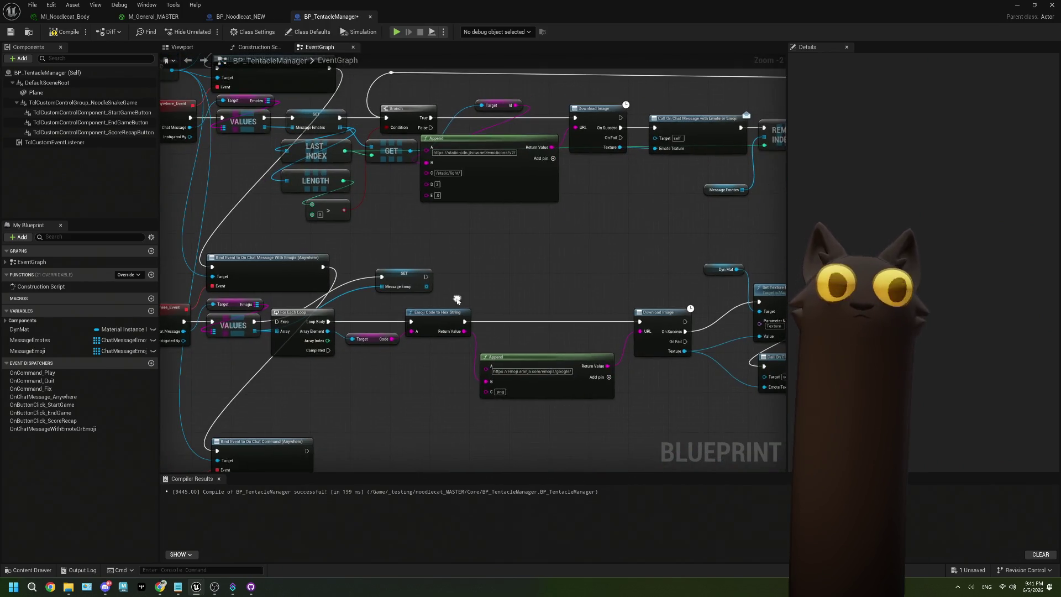
pyautogui.click(313, 347)
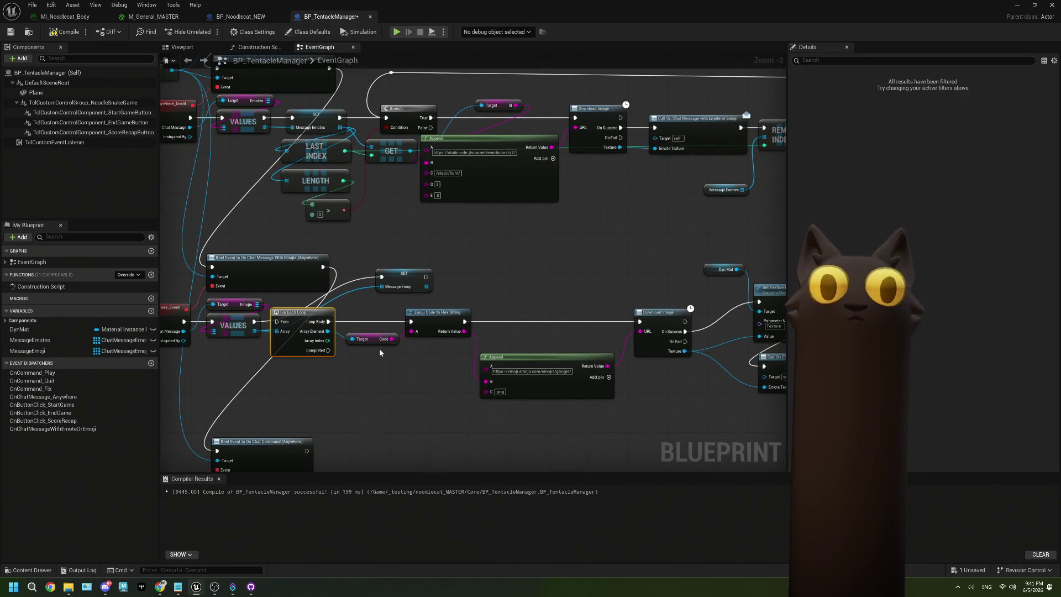
pyautogui.press('Delete')
pyautogui.moveTo(387, 283); pyautogui.dragTo(285, 326)
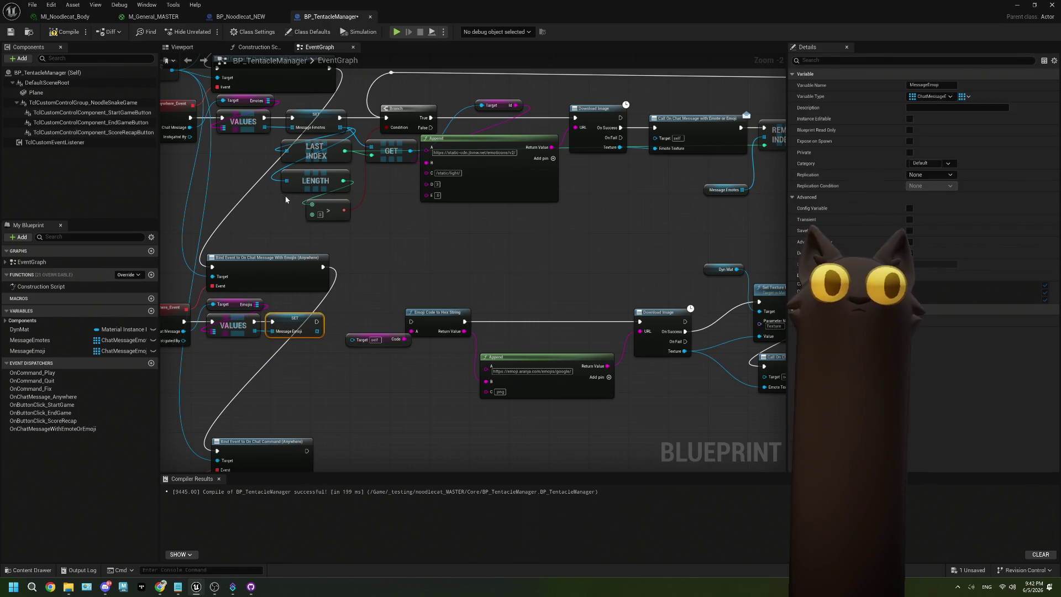
# - Copy the Branch, LAST INDEX, GET, LENGTH and > group into the emoji chain, feeding Message Emoji into LENGTH and GET
pyautogui.moveTo(268, 145); pyautogui.dragTo(327, 214)
pyautogui.moveTo(389, 235); pyautogui.dragTo(389, 233)
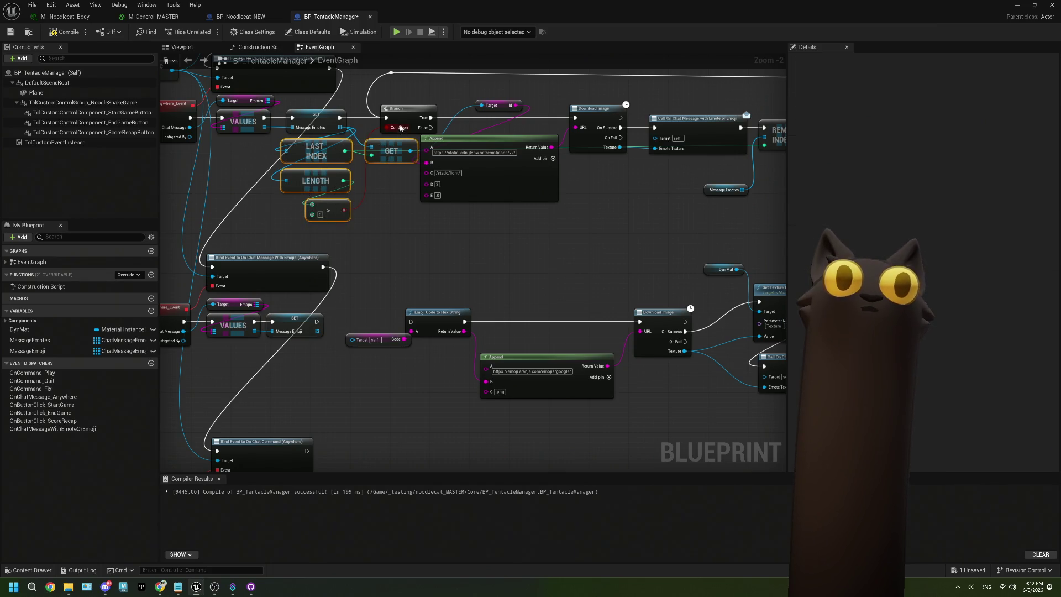
pyautogui.keyDown('ctrl'); pyautogui.click(405, 123); pyautogui.keyUp('ctrl')
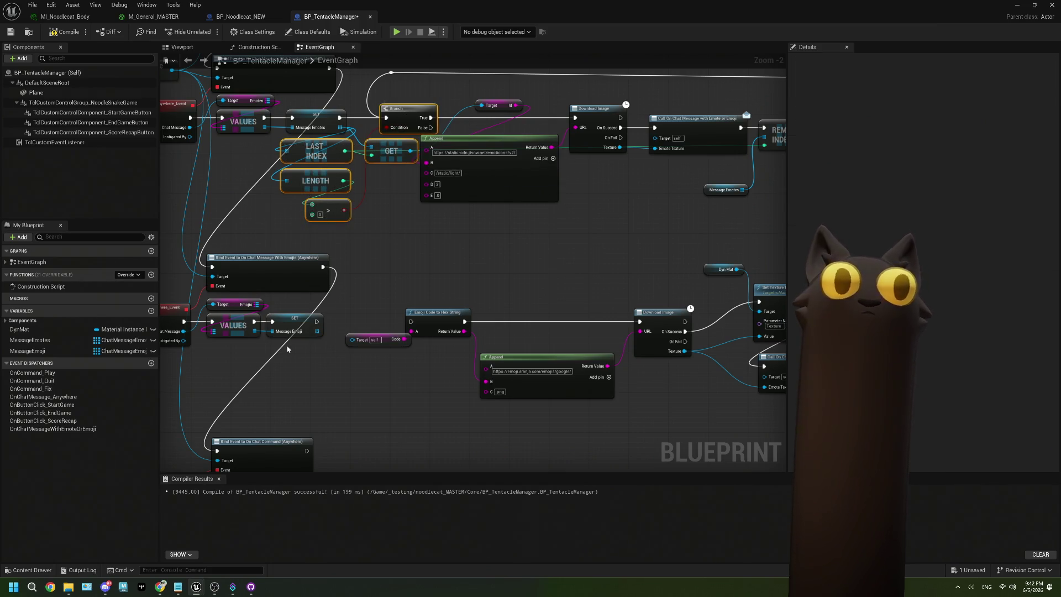
pyautogui.hotkey('ctrl', 'c')
pyautogui.hotkey('ctrl', 'v')
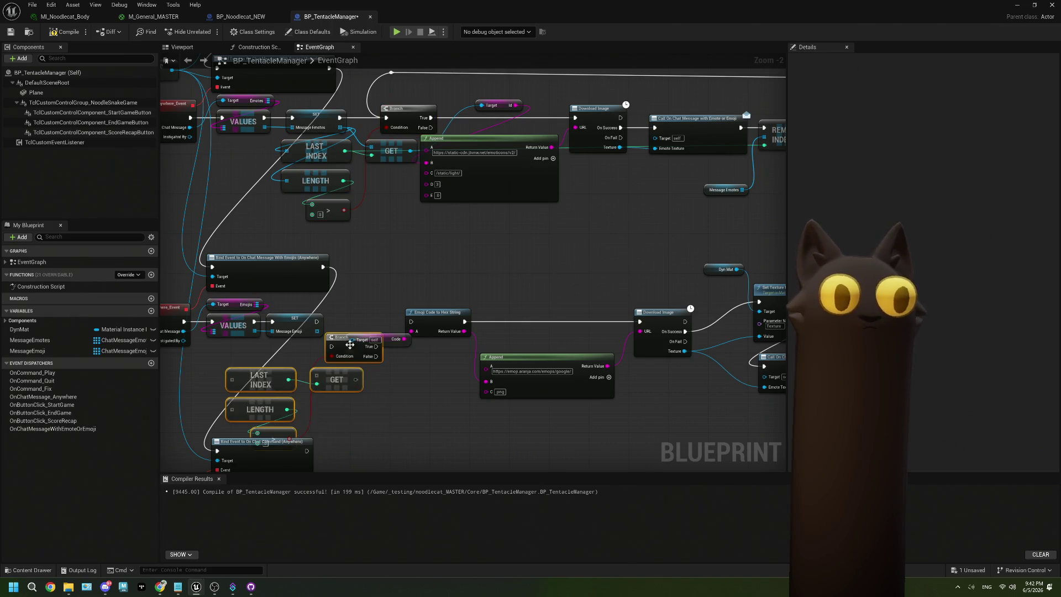
pyautogui.moveTo(351, 327); pyautogui.dragTo(237, 358)
pyautogui.moveTo(316, 332)
pyautogui.mouseDown()
pyautogui.moveTo(236, 385)
pyautogui.moveTo(321, 361)
pyautogui.mouseUp()
pyautogui.moveTo(393, 333)
pyautogui.mouseDown()
pyautogui.moveTo(317, 336)
pyautogui.moveTo(430, 325)
pyautogui.mouseUp()
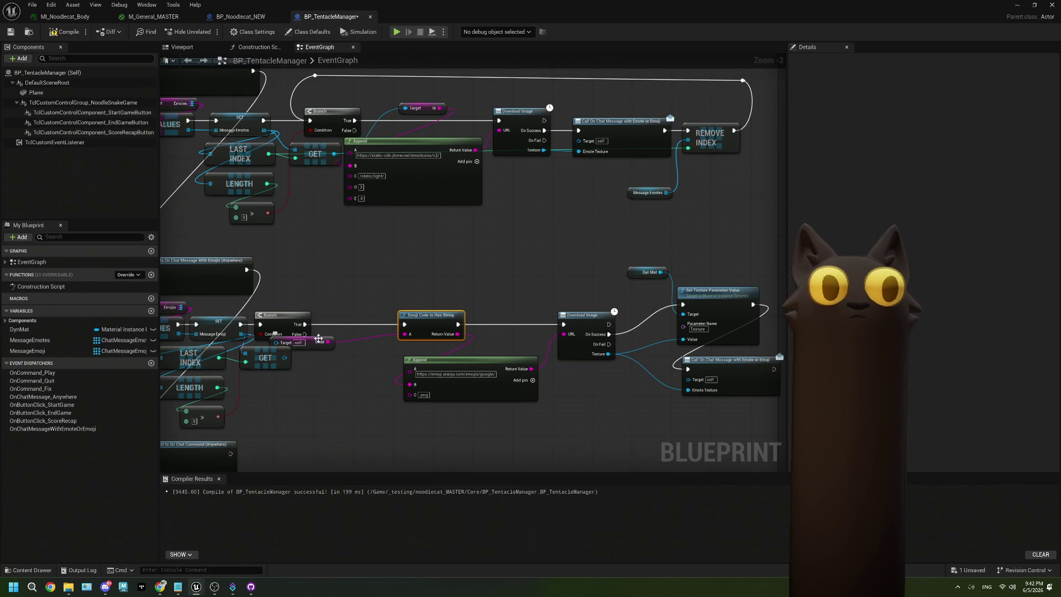
# - Tidy the Code and Emoji Code to Hex String nodes, and delete Set Texture Parameter Value and Dyn Mat
pyautogui.moveTo(318, 339); pyautogui.dragTo(351, 357)
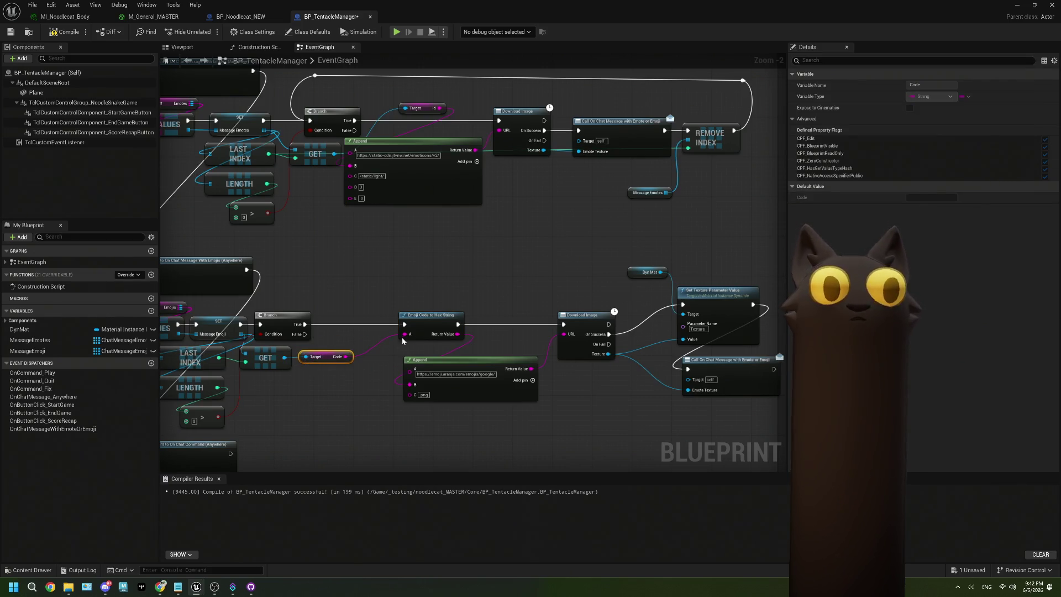
pyautogui.moveTo(422, 321); pyautogui.dragTo(395, 322)
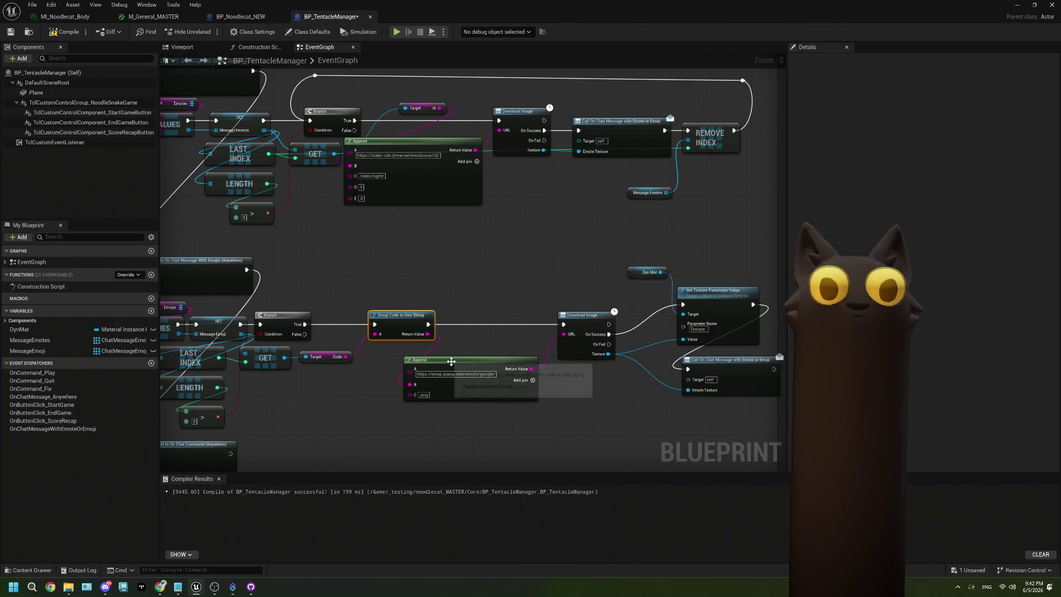
pyautogui.moveTo(557, 329); pyautogui.dragTo(534, 322)
pyautogui.moveTo(651, 263)
pyautogui.mouseDown()
pyautogui.moveTo(713, 332)
pyautogui.moveTo(625, 332)
pyautogui.moveTo(764, 288)
pyautogui.moveTo(413, 268)
pyautogui.moveTo(237, 317)
pyautogui.mouseUp()
pyautogui.press('Delete')
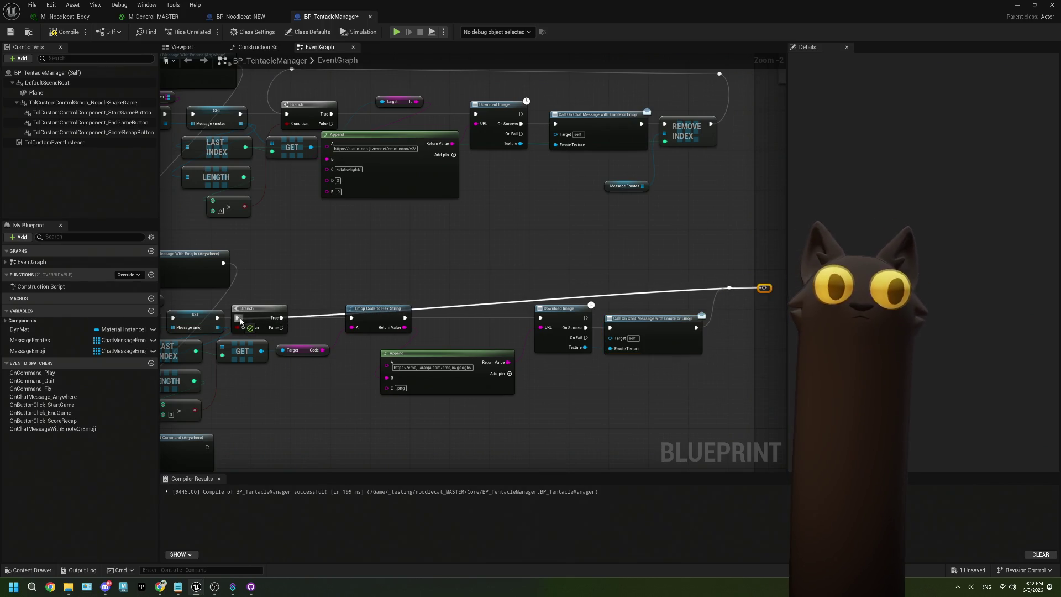
# - Loop the exec wire back to the emoji Branch through a reroute node, then compile and save
pyautogui.moveTo(769, 290)
pyautogui.mouseDown()
pyautogui.moveTo(692, 277)
pyautogui.moveTo(243, 297)
pyautogui.mouseUp()
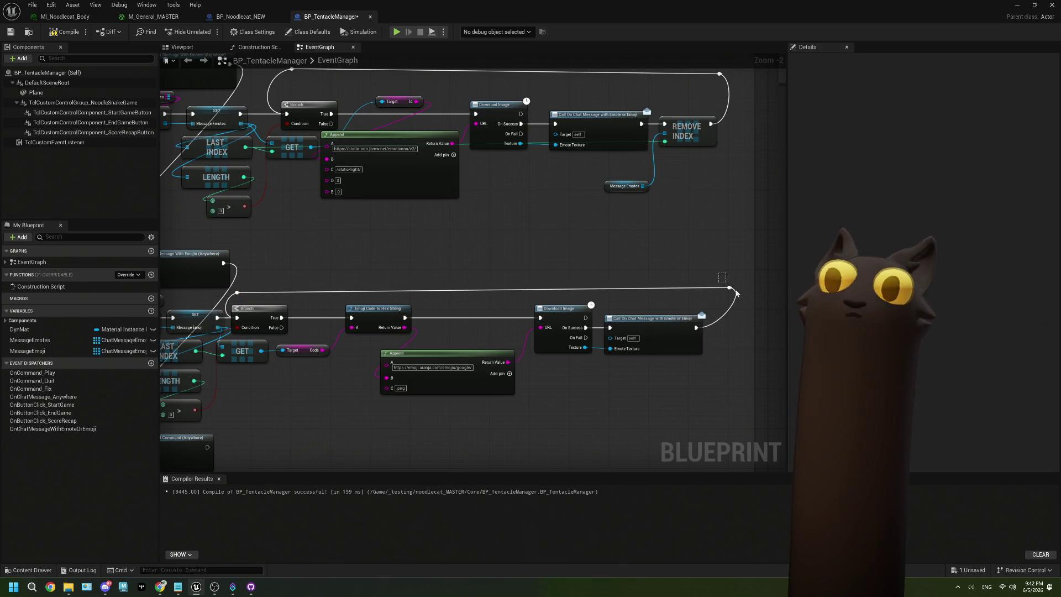
pyautogui.moveTo(734, 291); pyautogui.dragTo(728, 301)
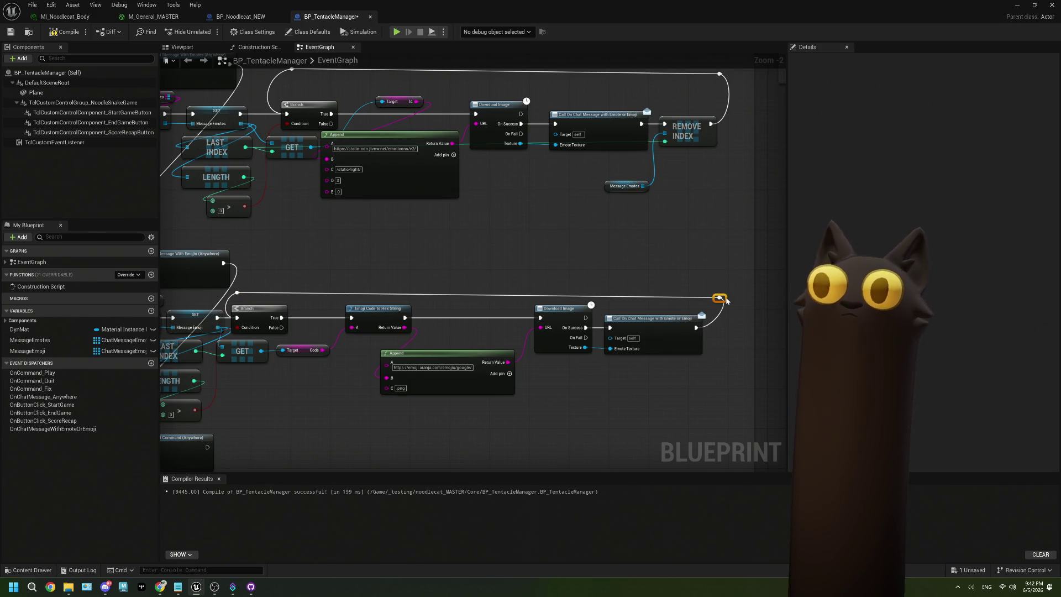
pyautogui.moveTo(697, 364); pyautogui.dragTo(739, 323)
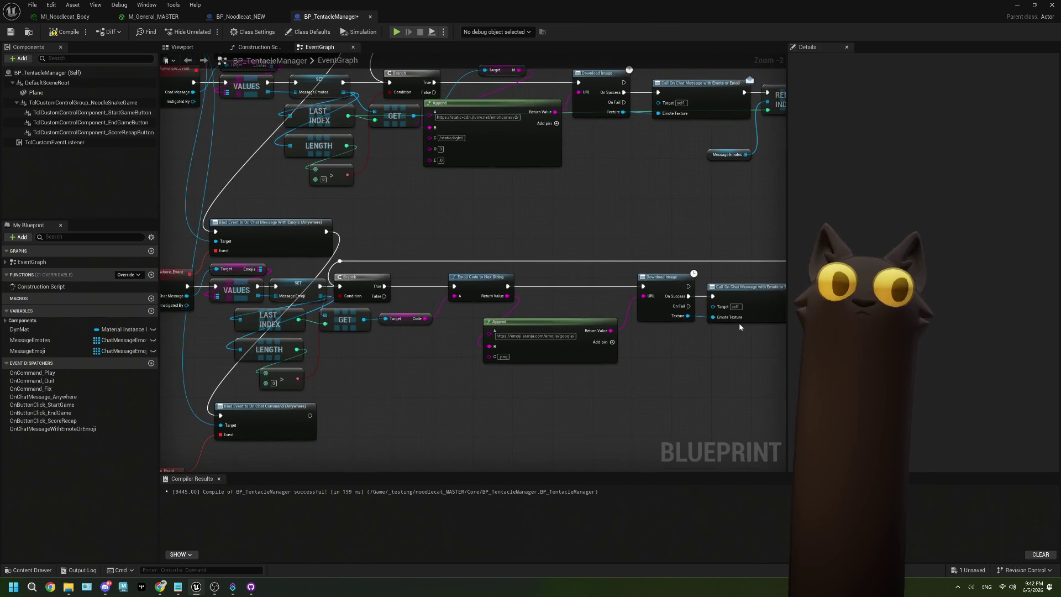
pyautogui.moveTo(750, 385)
pyautogui.mouseDown()
pyautogui.moveTo(487, 309)
pyautogui.moveTo(271, 276)
pyautogui.moveTo(316, 286)
pyautogui.mouseUp()
pyautogui.doubleClick(340, 261)
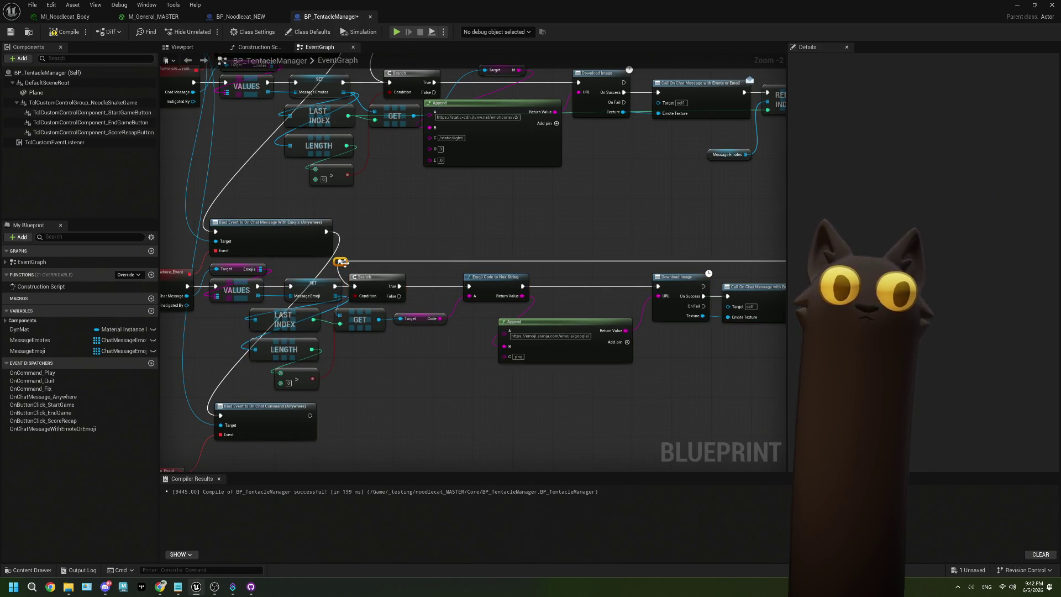
pyautogui.scroll(-2, 345, 348)
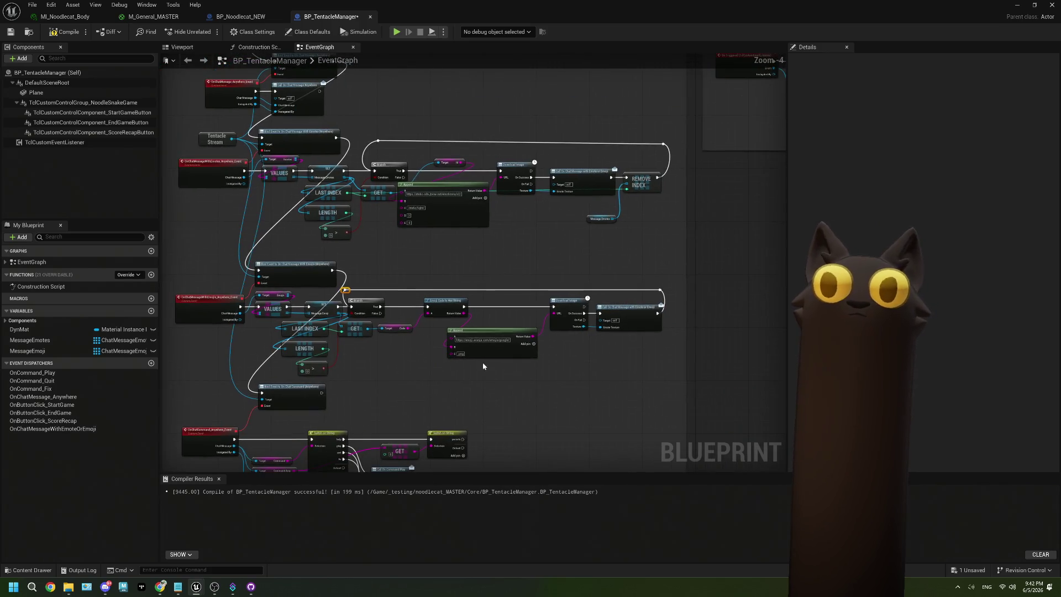
pyautogui.click(12, 34)
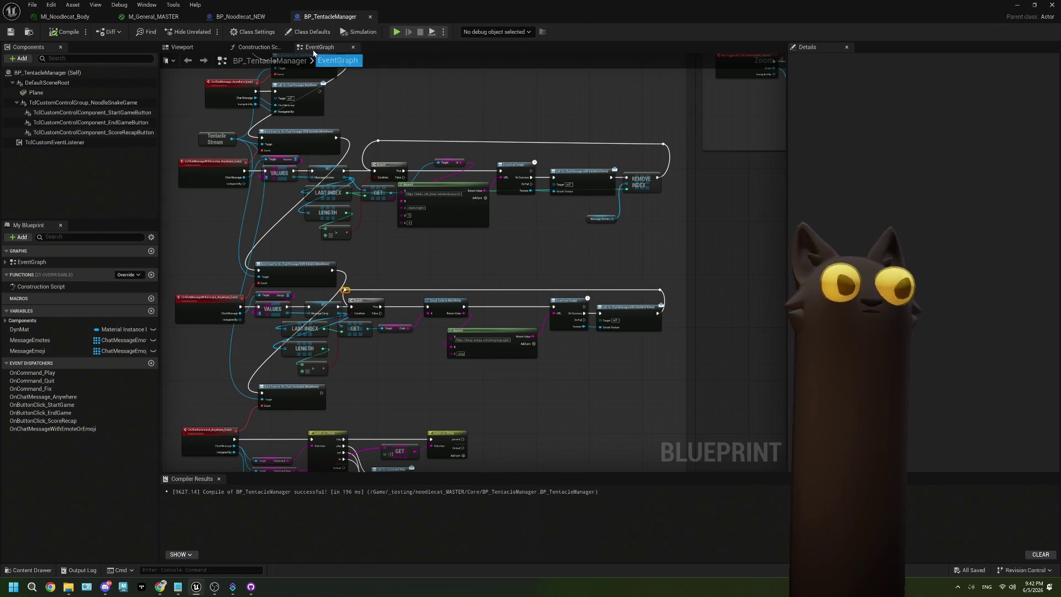
pyautogui.click(218, 15)
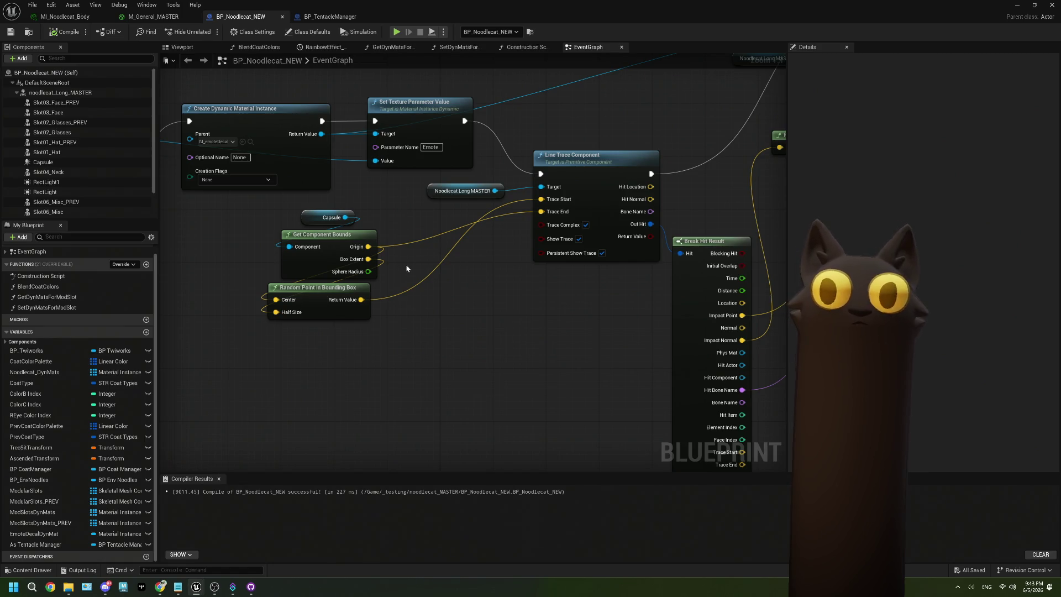
# - Add a Branch after Set Texture Parameter Value and shift the Capsule bounds nodes left
pyautogui.moveTo(465, 121)
pyautogui.mouseDown()
pyautogui.moveTo(391, 407)
pyautogui.moveTo(398, 401)
pyautogui.mouseUp()
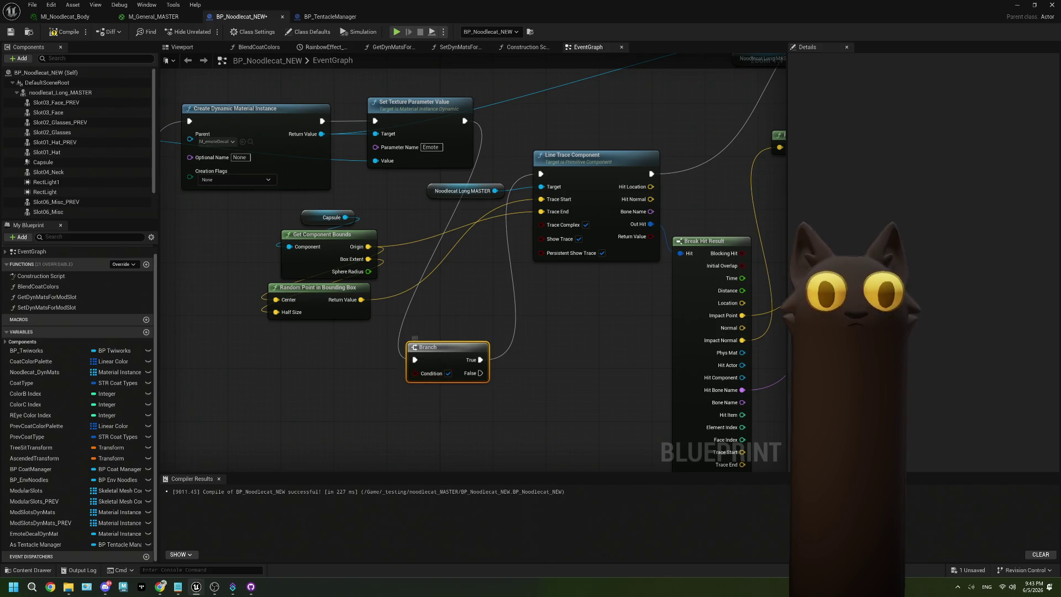
pyautogui.moveTo(280, 286); pyautogui.dragTo(374, 237)
pyautogui.moveTo(366, 163); pyautogui.dragTo(472, 273)
pyautogui.moveTo(424, 199); pyautogui.dragTo(332, 199)
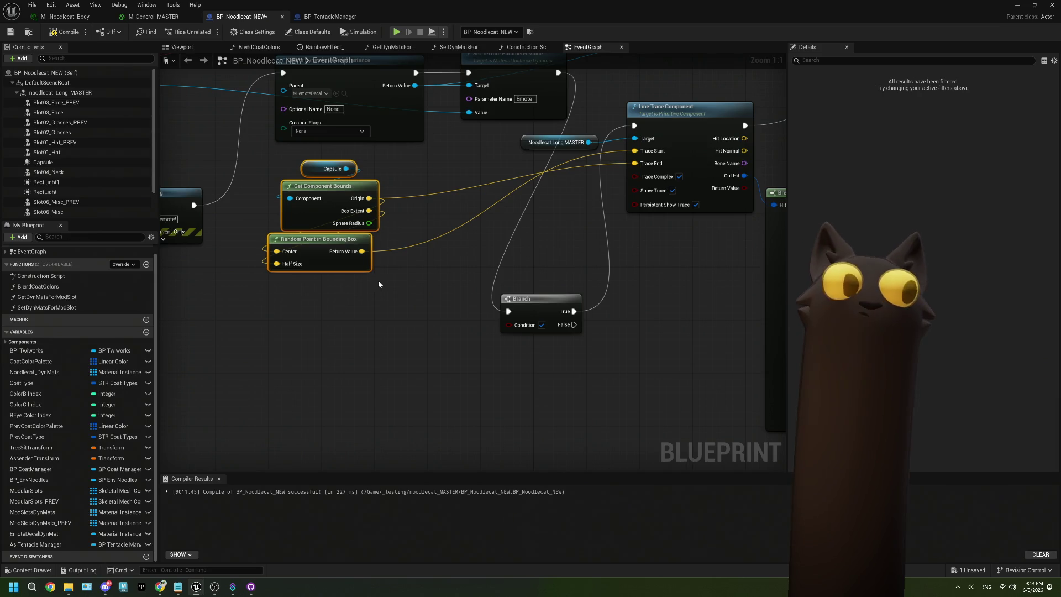
pyautogui.click(329, 313)
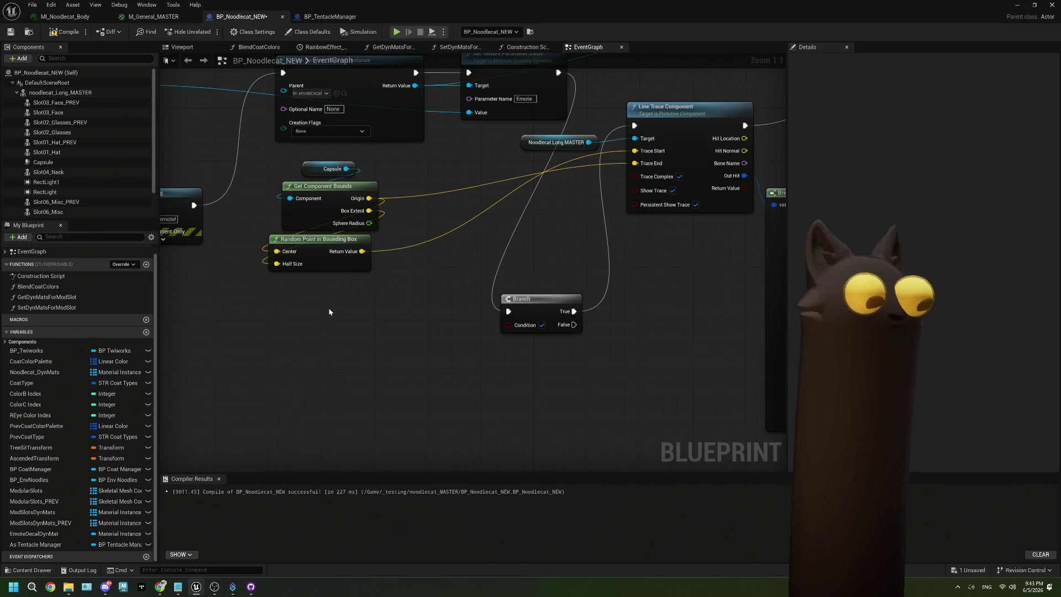
# - Browse the 'vector' actions, then search 'forwar' and place a Get Forward Vector node, deleting it afterwards
pyautogui.rightClick(329, 312)
pyautogui.write('vector')
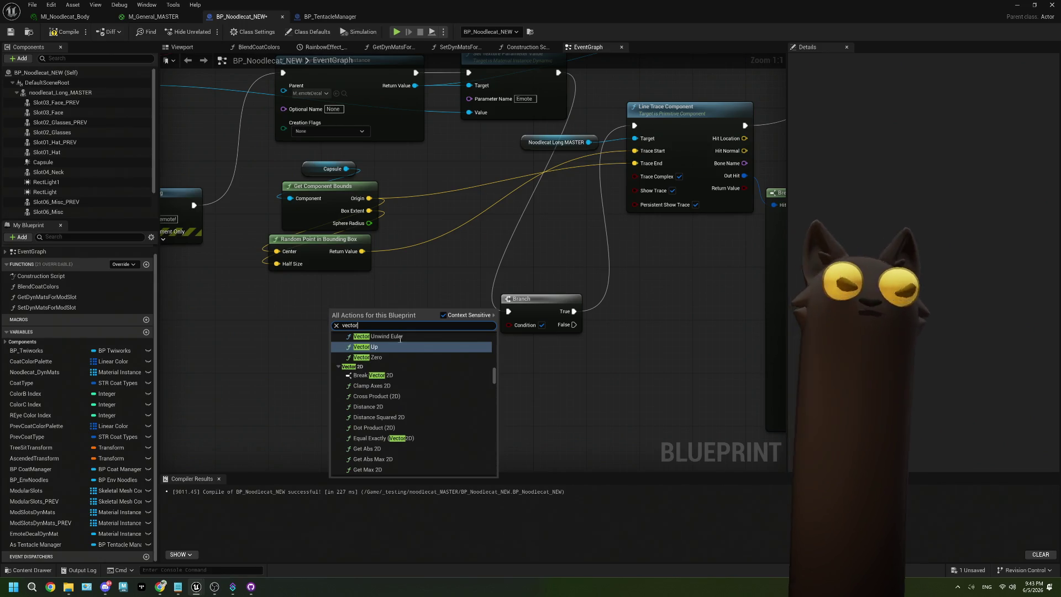
pyautogui.scroll(3, 473, 380)
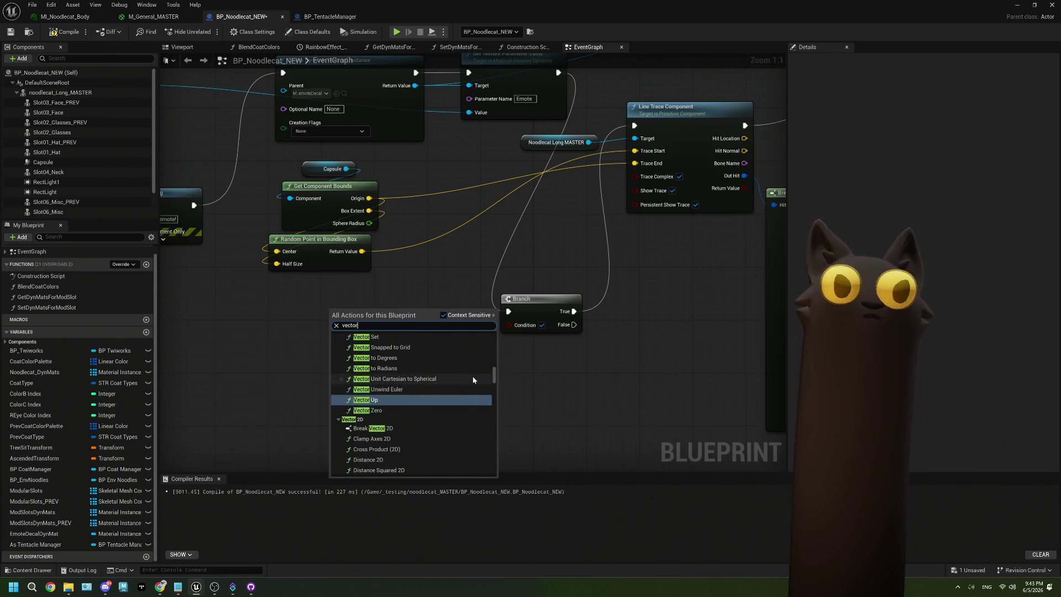
pyautogui.scroll(4, 473, 380)
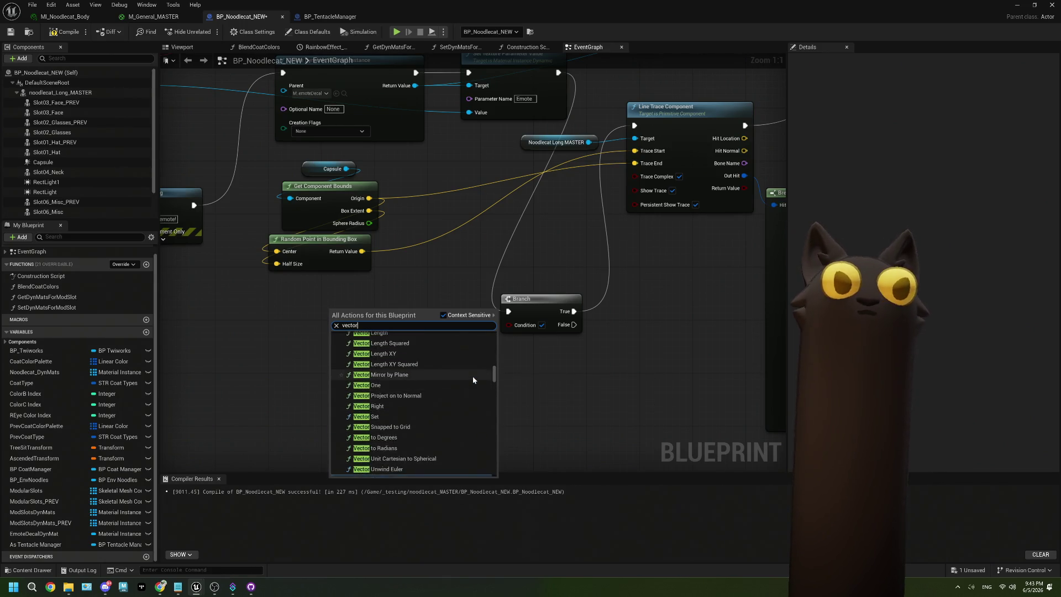
pyautogui.scroll(4, 473, 380)
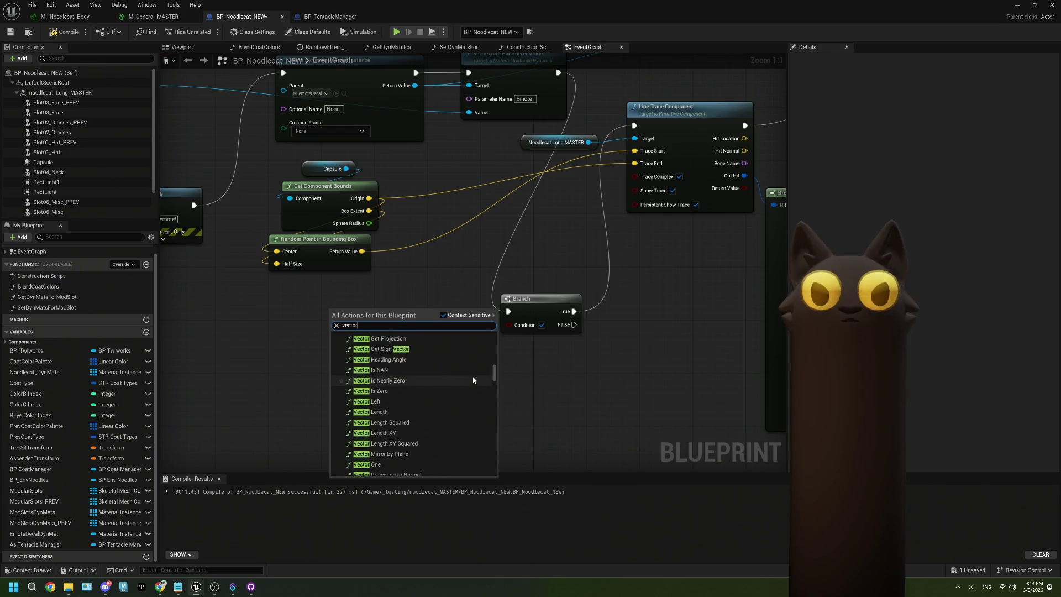
pyautogui.scroll(4, 473, 381)
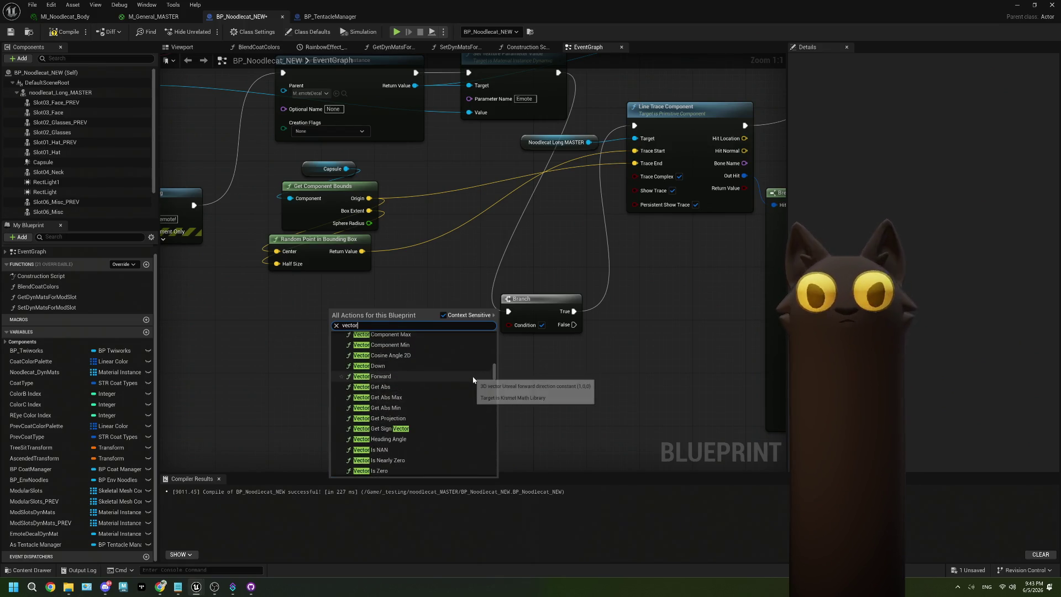
pyautogui.scroll(3, 473, 379)
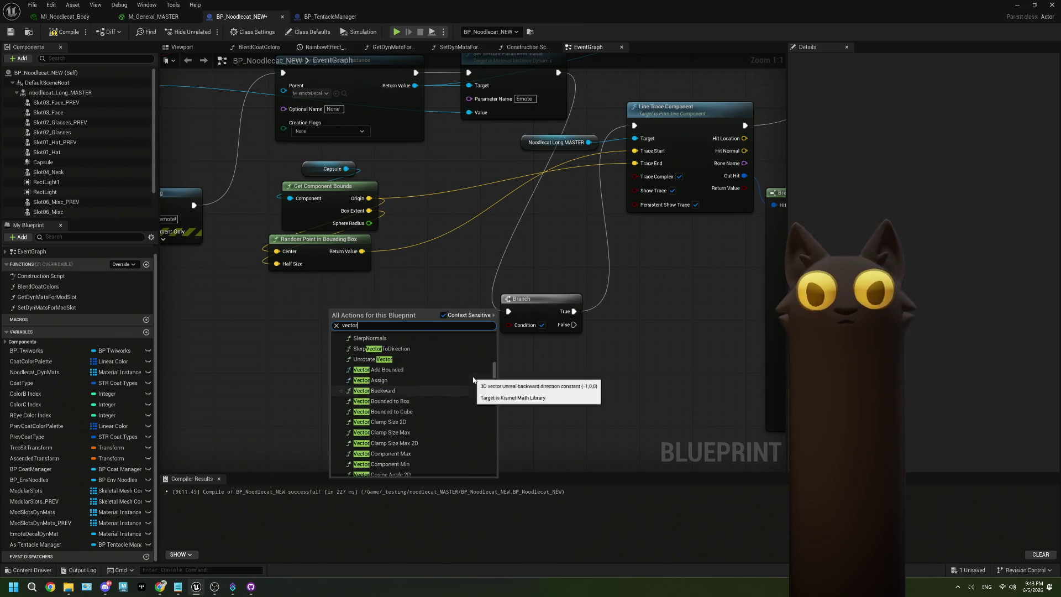
pyautogui.scroll(1, 473, 380)
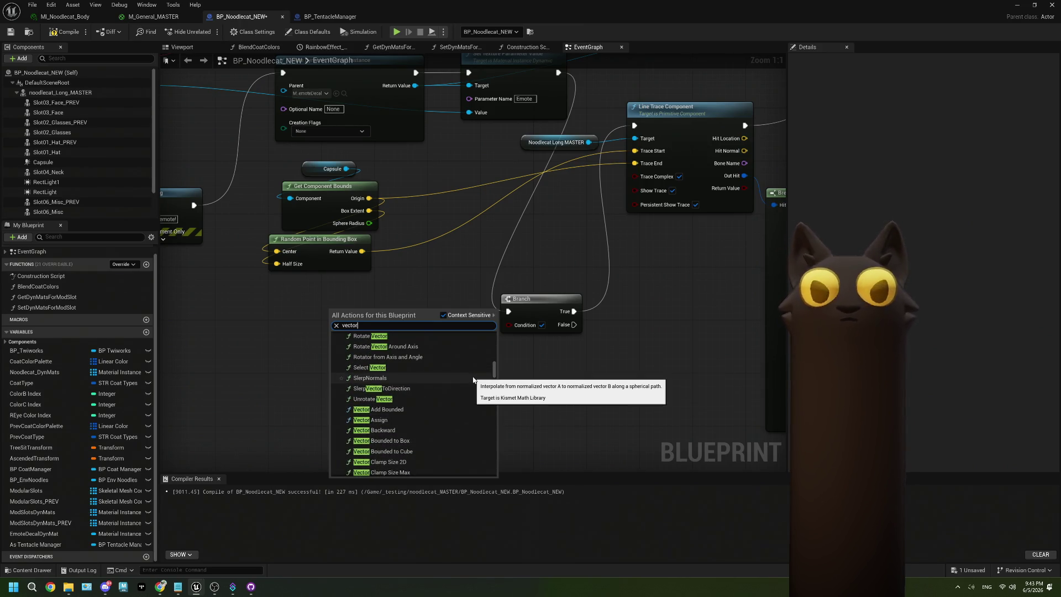
pyautogui.scroll(8, 473, 380)
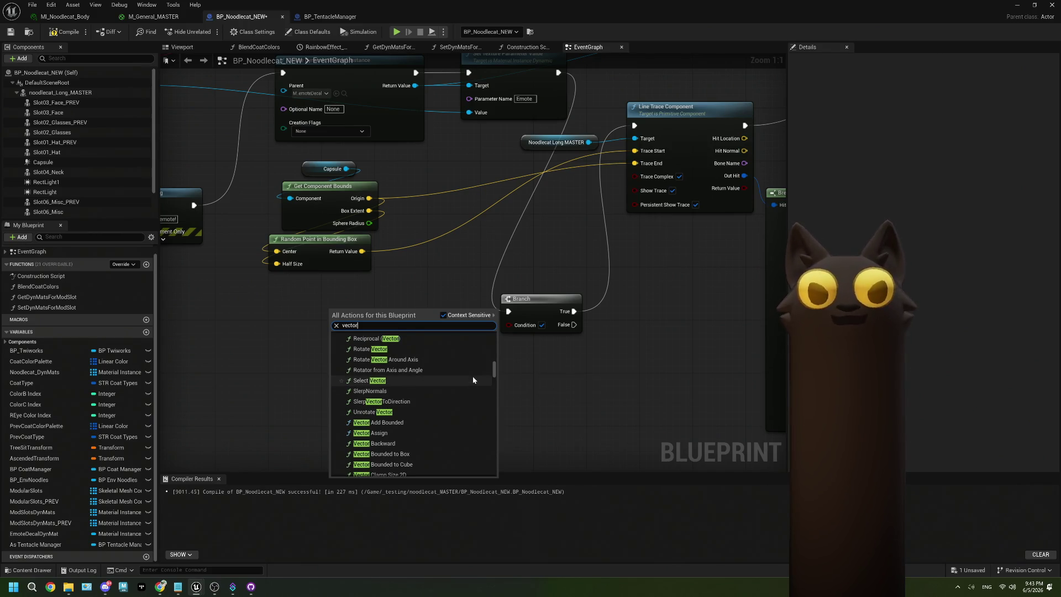
pyautogui.scroll(2, 473, 380)
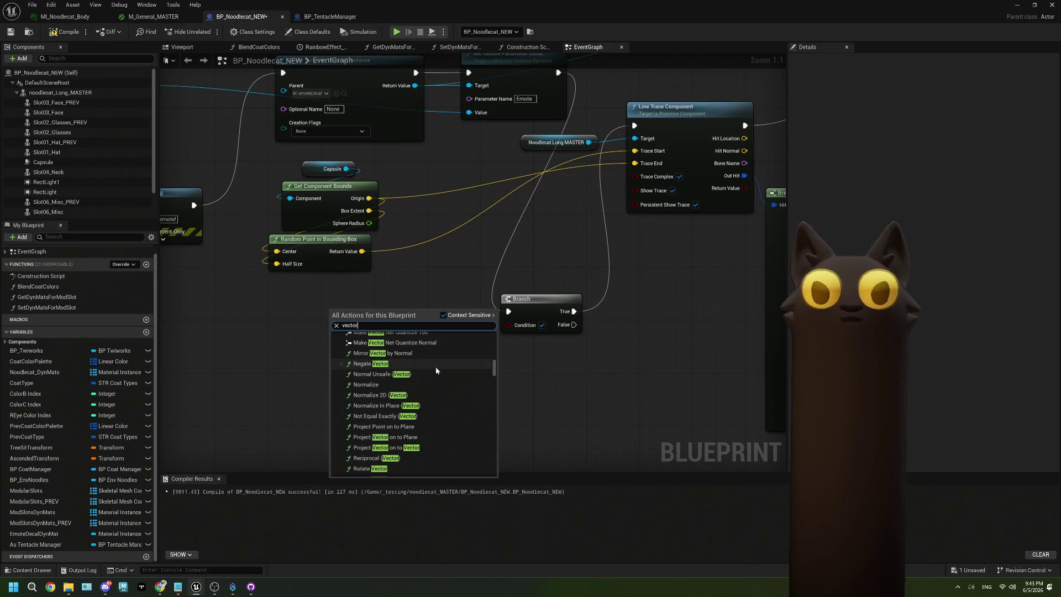
pyautogui.scroll(-2, 432, 379)
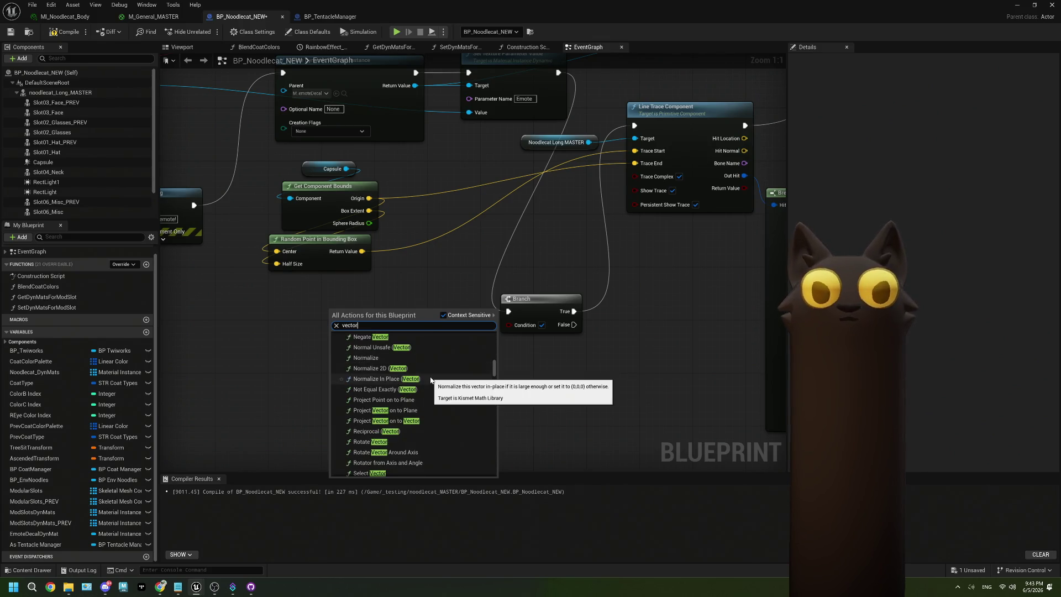
pyautogui.scroll(-3, 431, 379)
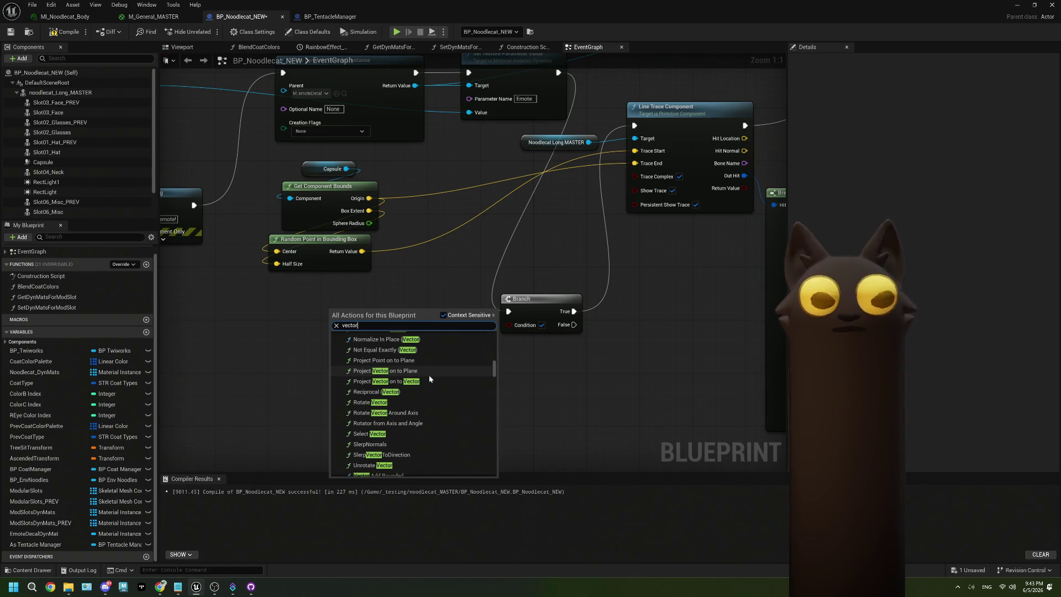
pyautogui.press('BackSpace')
pyautogui.press('BackSpace')
pyautogui.press('BackSpace')
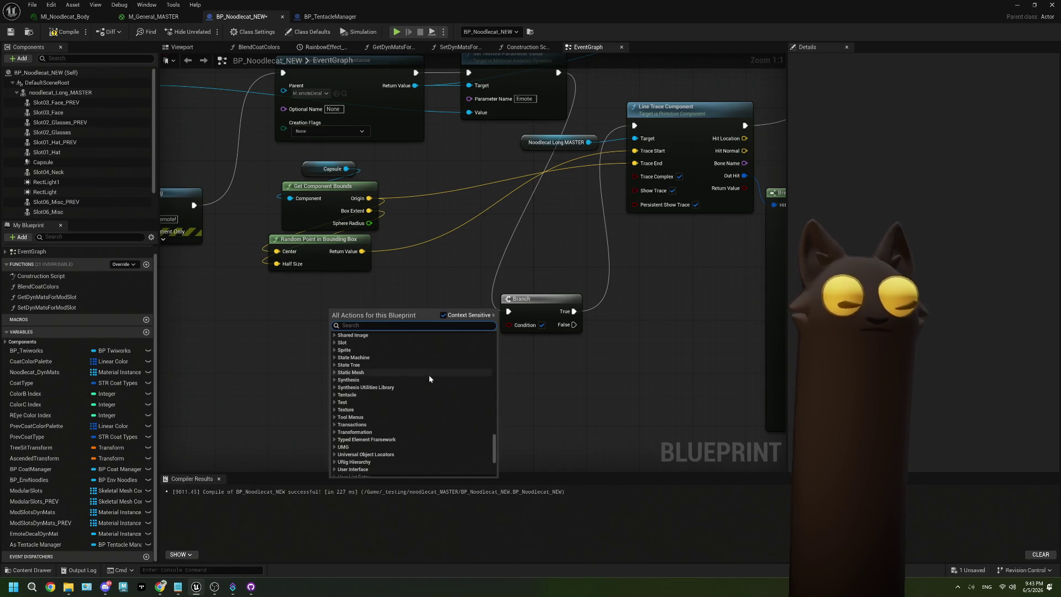
pyautogui.write('forwar')
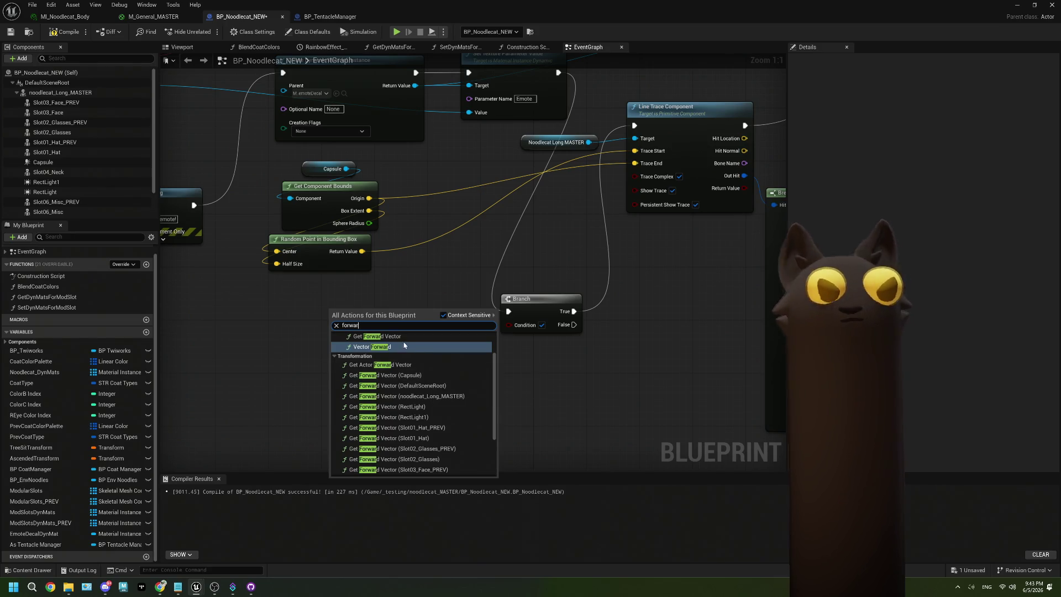
pyautogui.click(342, 337)
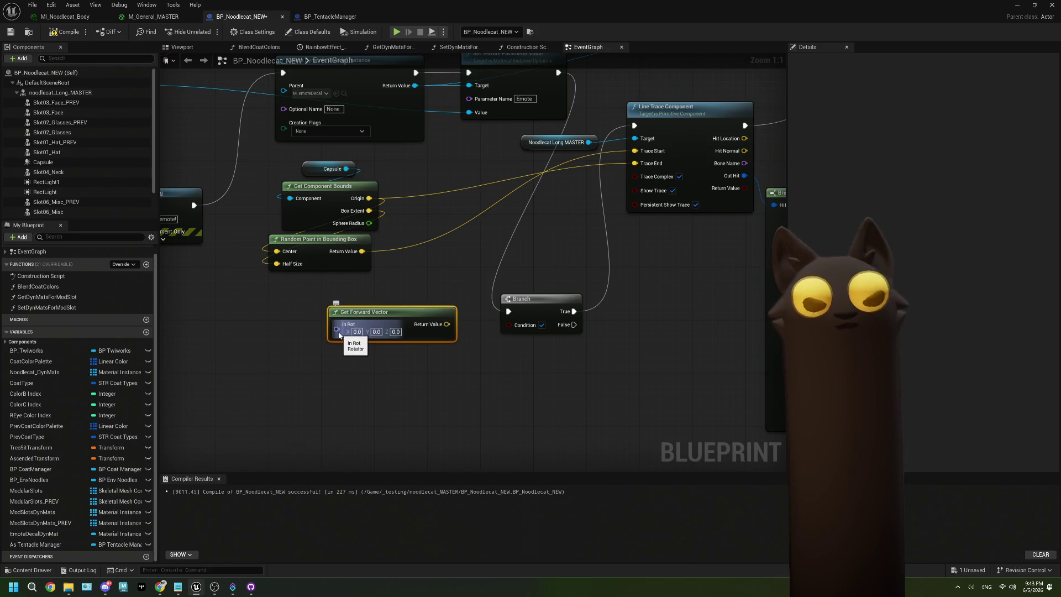
pyautogui.press('Delete')
# - From Random Point's Return Value, browse the 'forwa' and 'vector' actions, then cancel without adding a node
pyautogui.moveTo(362, 251); pyautogui.dragTo(324, 347)
pyautogui.write('forwa')
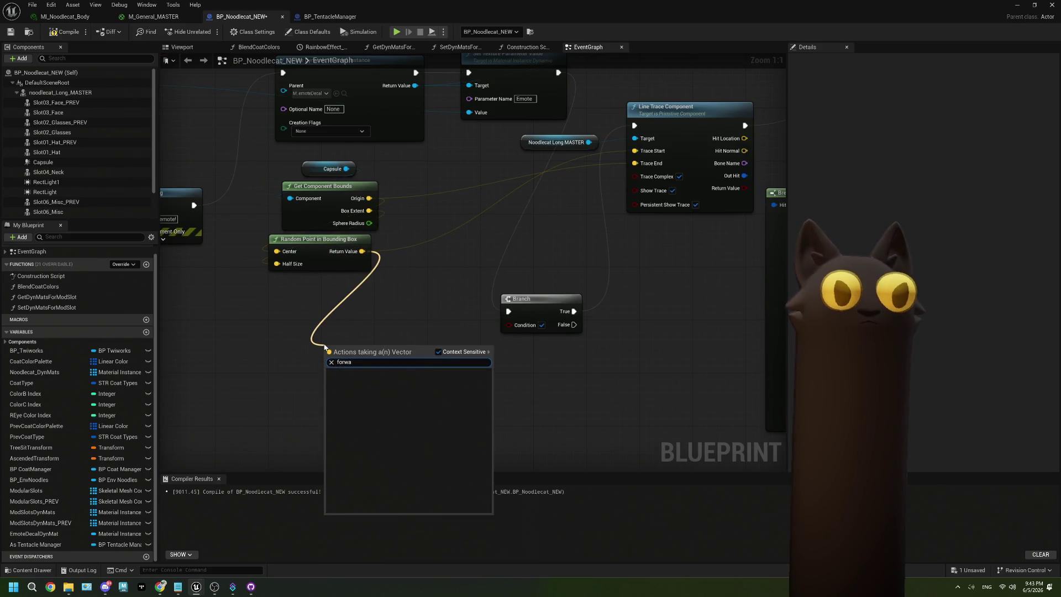
pyautogui.press('BackSpace')
pyautogui.press('BackSpace')
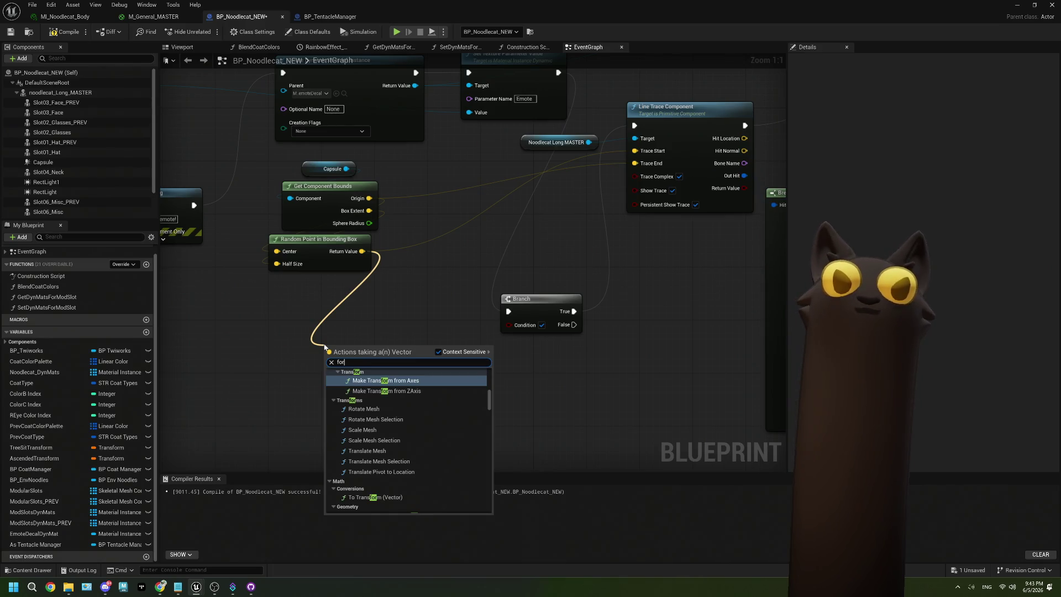
pyautogui.scroll(-5, 412, 478)
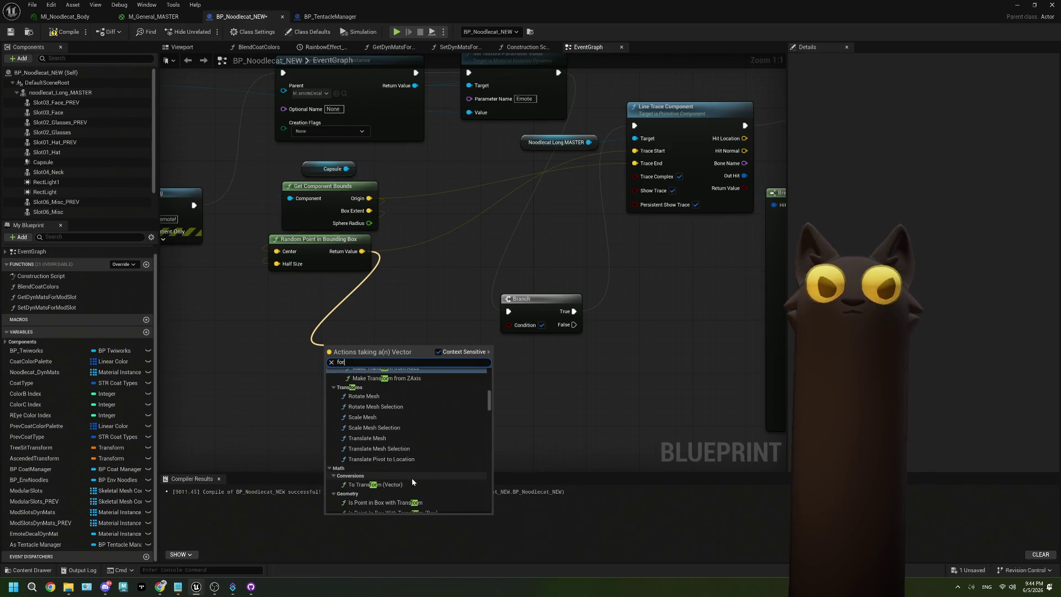
pyautogui.scroll(-4, 407, 487)
pyautogui.press('BackSpace')
pyautogui.press('BackSpace')
pyautogui.press('BackSpace')
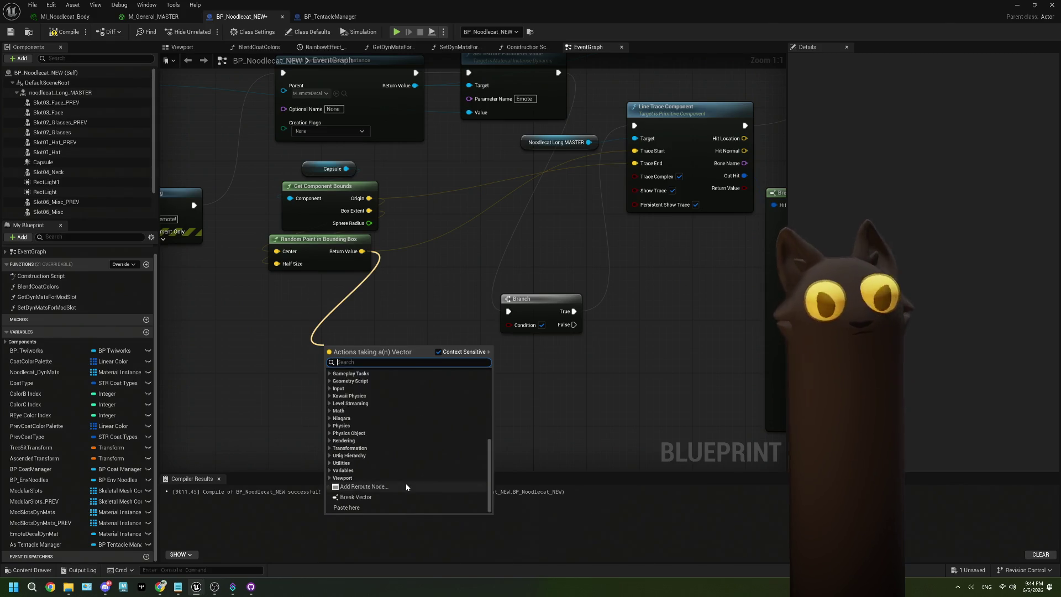
pyautogui.write('vector')
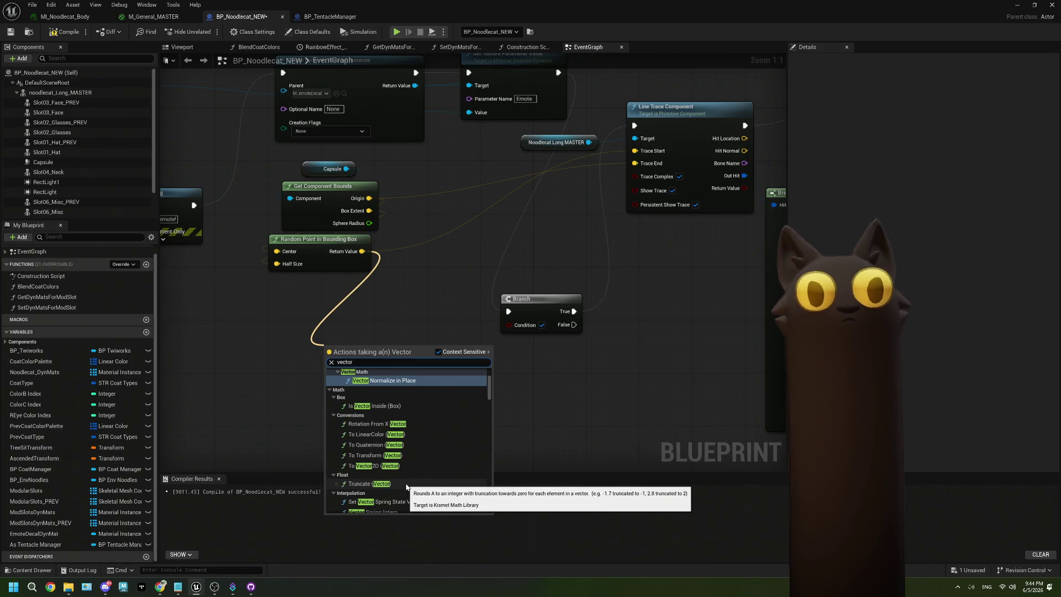
pyautogui.scroll(2, 429, 460)
pyautogui.scroll(-3, 429, 460)
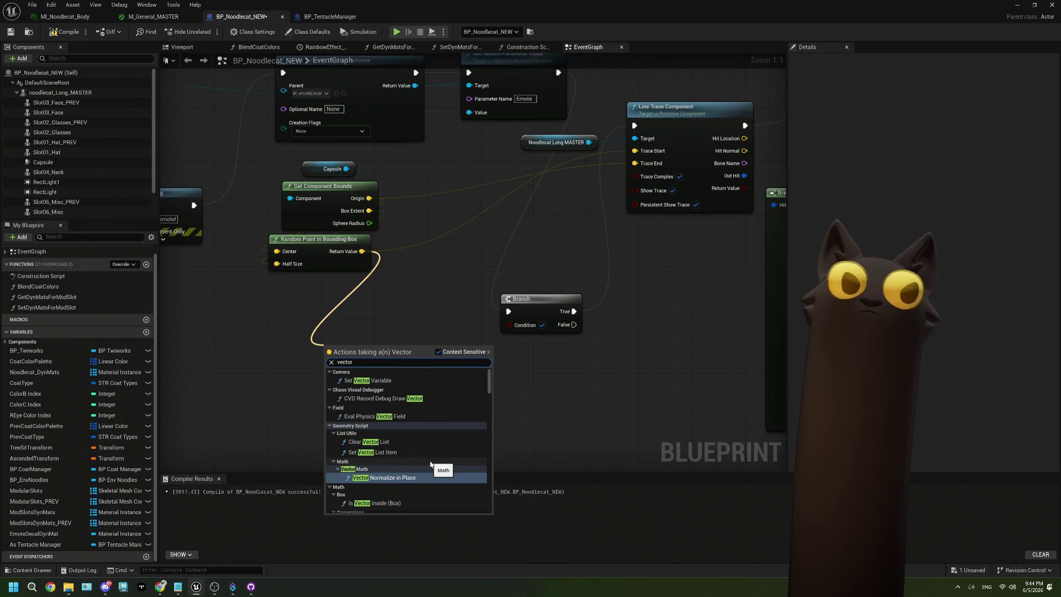
pyautogui.scroll(-3, 430, 464)
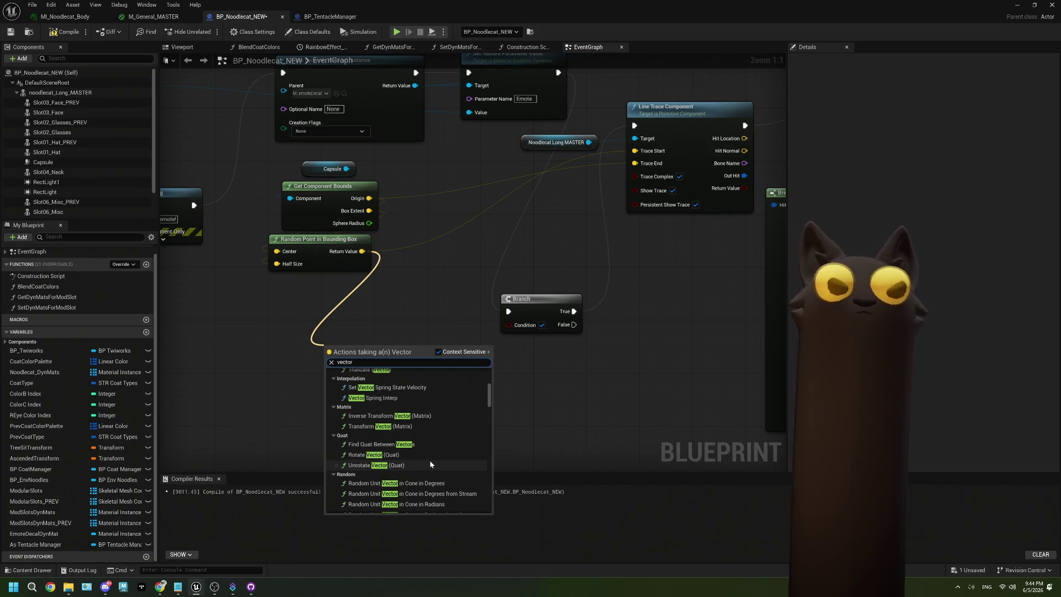
pyautogui.scroll(-2, 430, 464)
pyautogui.scroll(-4, 430, 465)
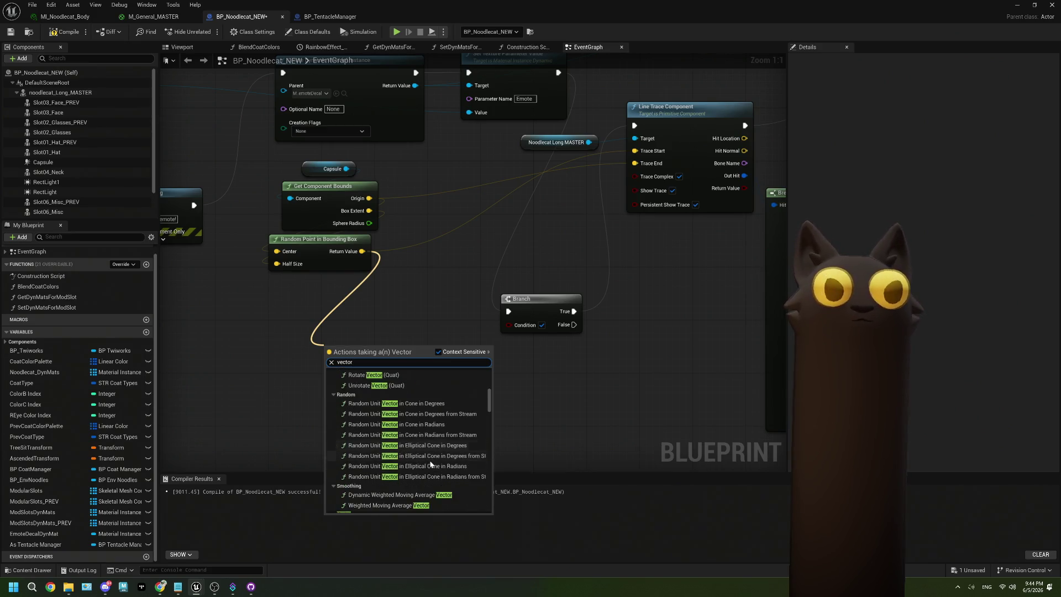
pyautogui.scroll(-1, 430, 465)
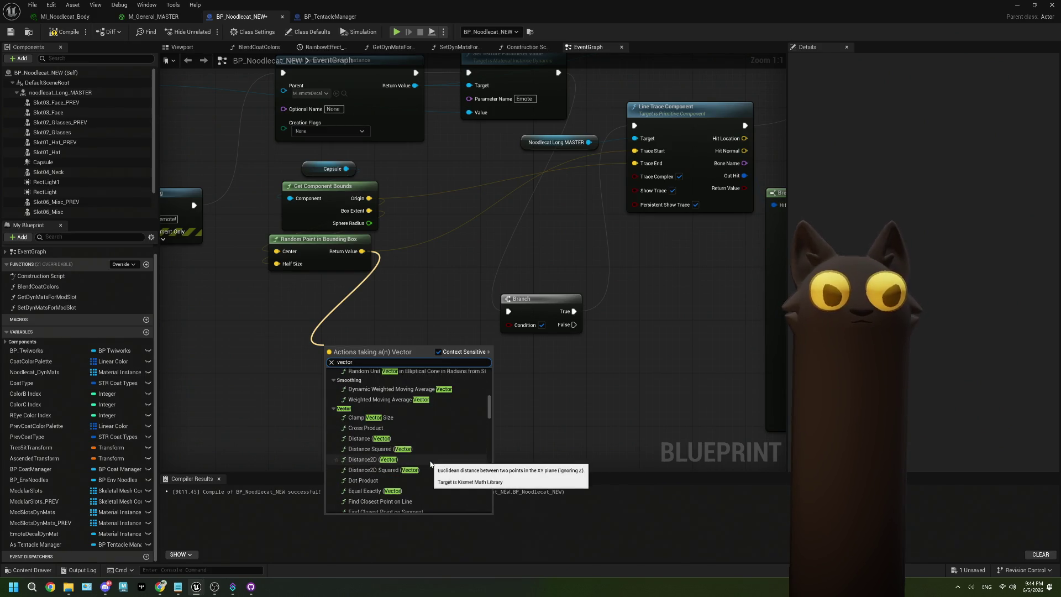
pyautogui.scroll(-1, 430, 464)
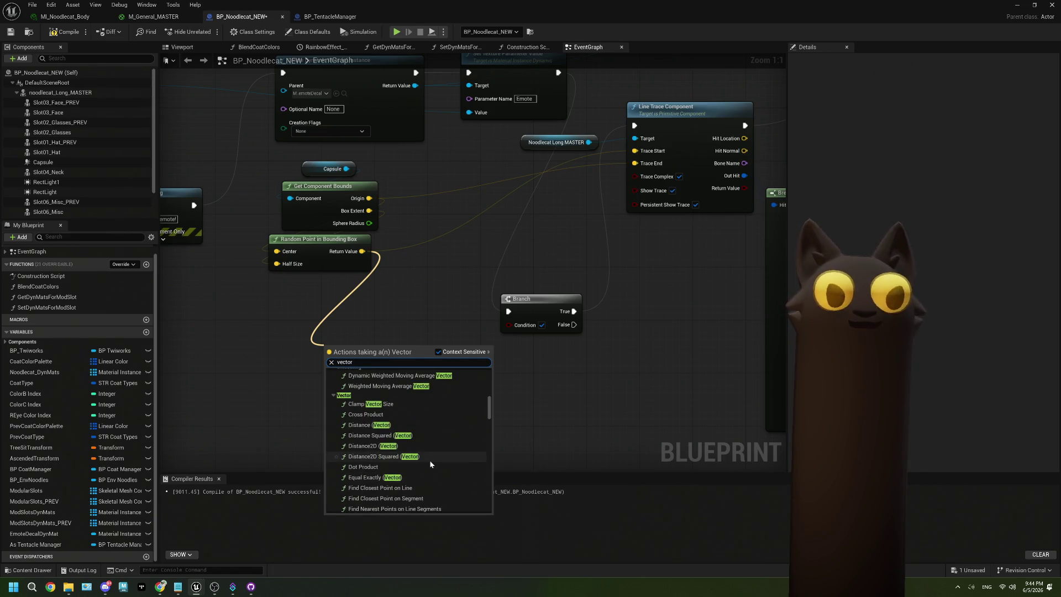
pyautogui.scroll(-1, 430, 464)
pyautogui.scroll(-1, 430, 464)
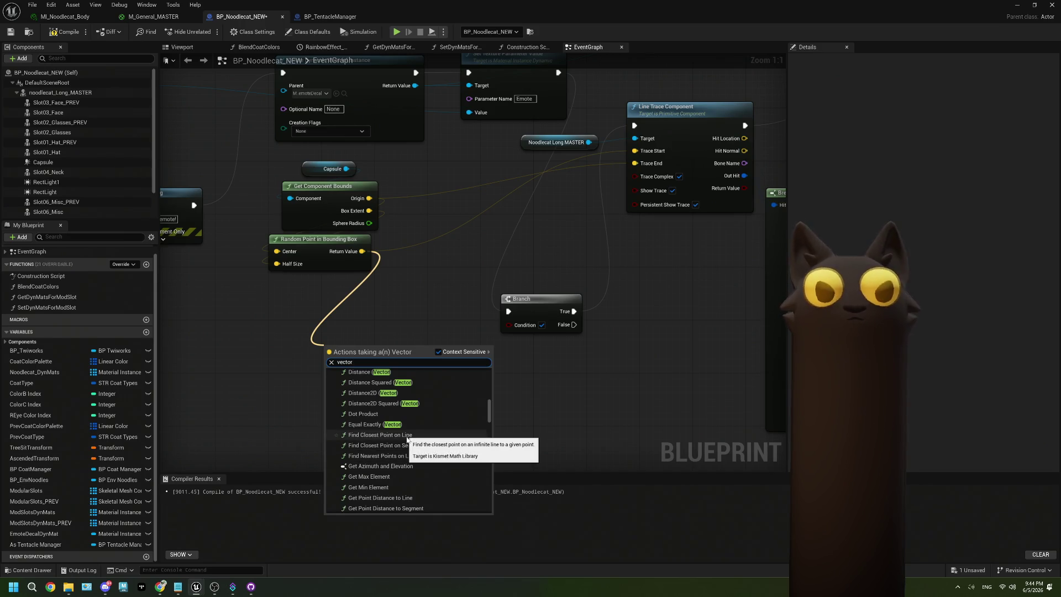
pyautogui.scroll(-2, 437, 455)
pyautogui.scroll(-2, 439, 457)
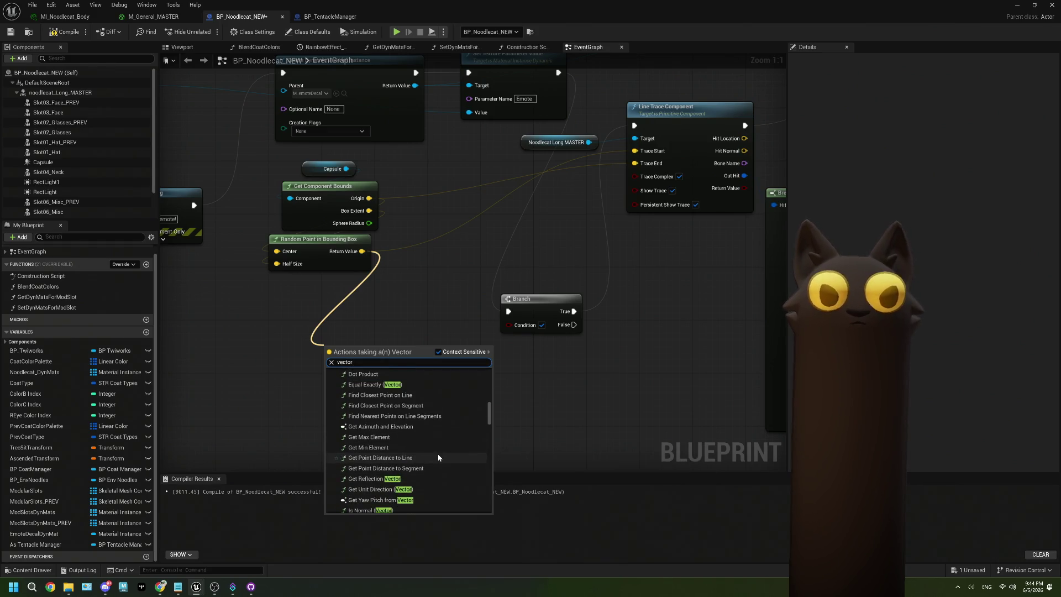
pyautogui.scroll(-1, 438, 456)
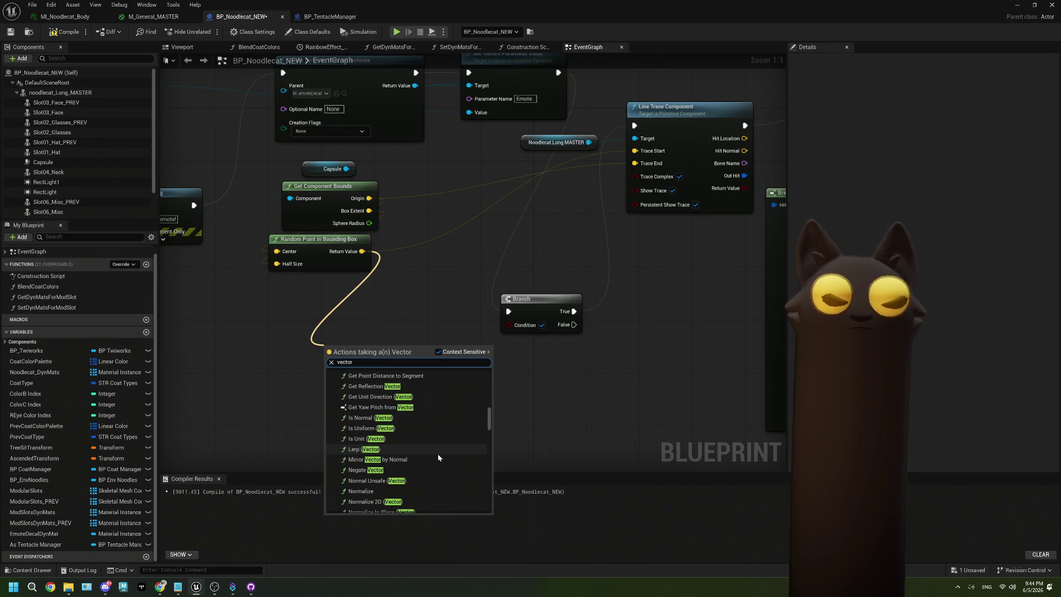
pyautogui.scroll(-2, 439, 456)
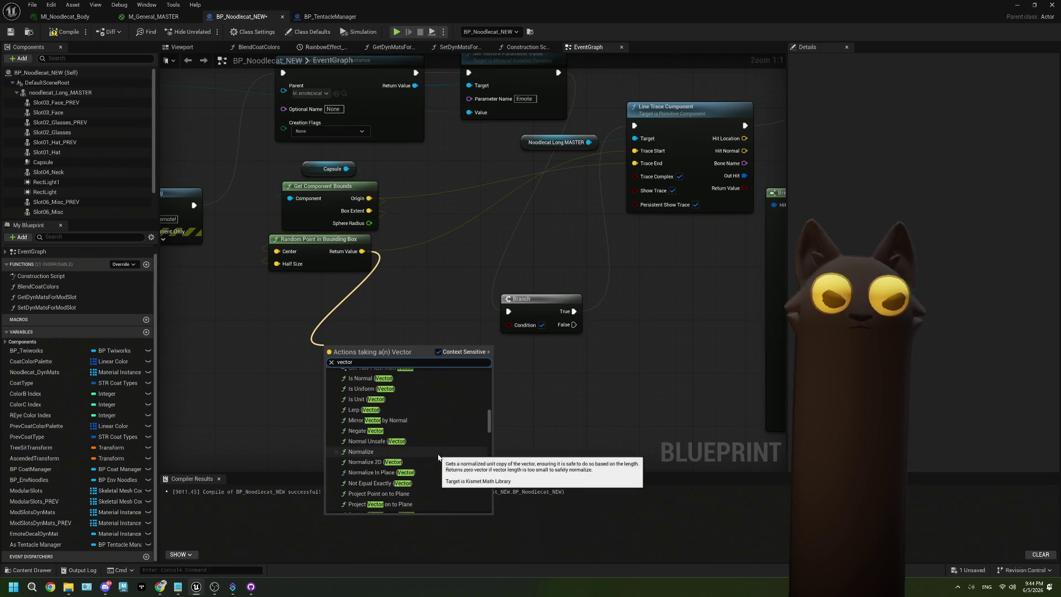
pyautogui.scroll(-2, 439, 457)
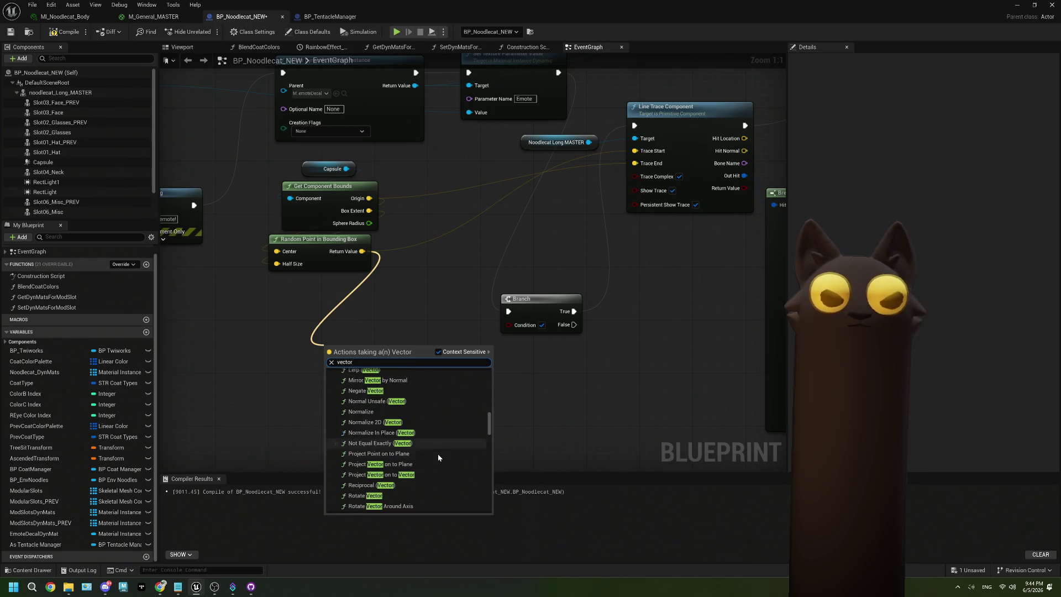
pyautogui.scroll(-1, 439, 456)
pyautogui.scroll(-1, 439, 456)
pyautogui.scroll(-1, 438, 457)
pyautogui.scroll(-1, 438, 457)
pyautogui.scroll(-1, 438, 457)
pyautogui.scroll(-1, 439, 457)
pyautogui.scroll(-1, 437, 457)
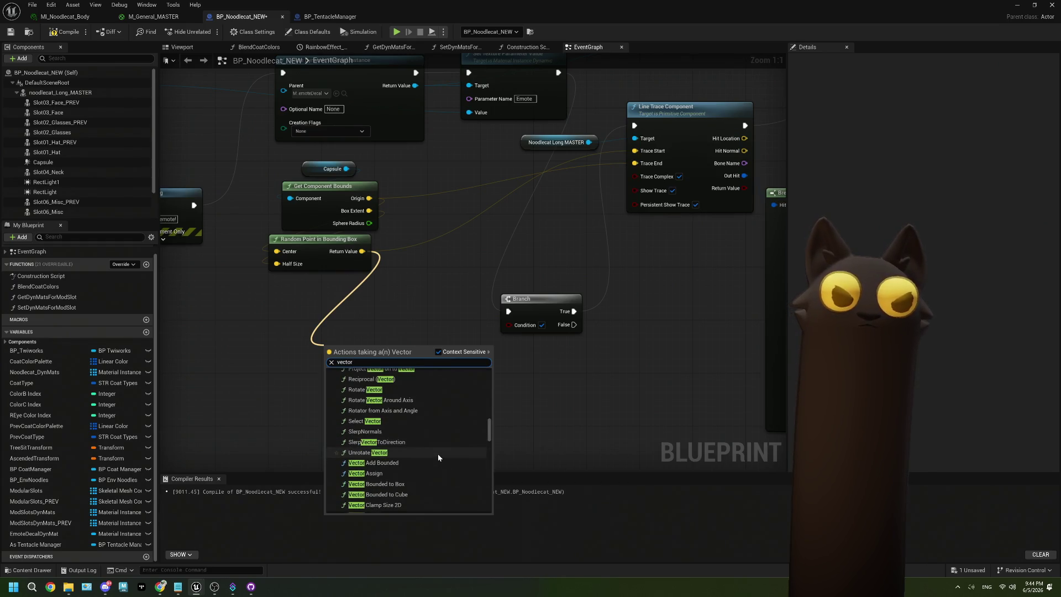
pyautogui.scroll(-1, 438, 457)
pyautogui.scroll(-8, 438, 457)
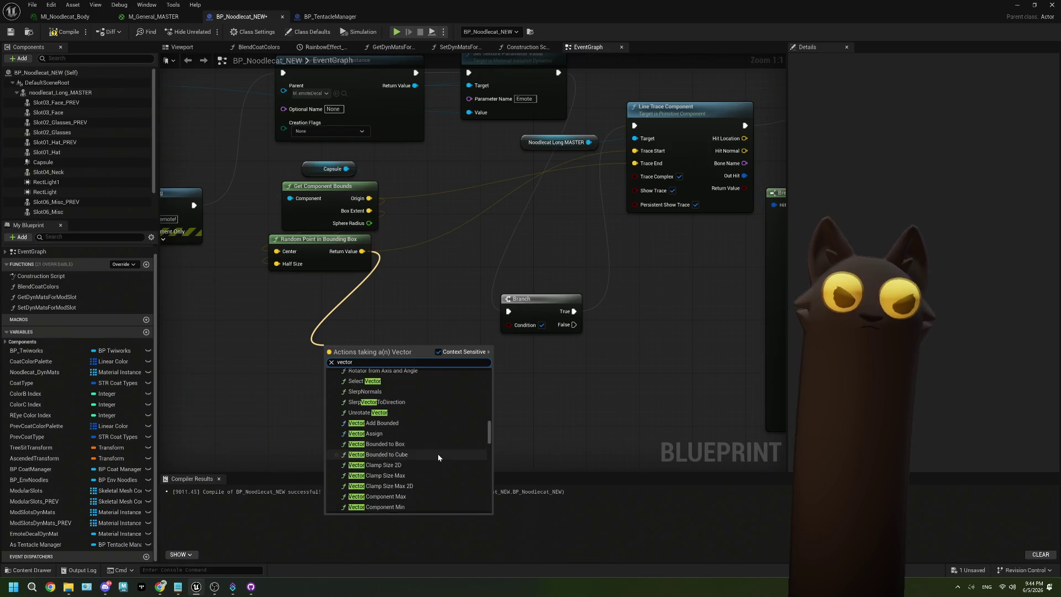
pyautogui.click(597, 399)
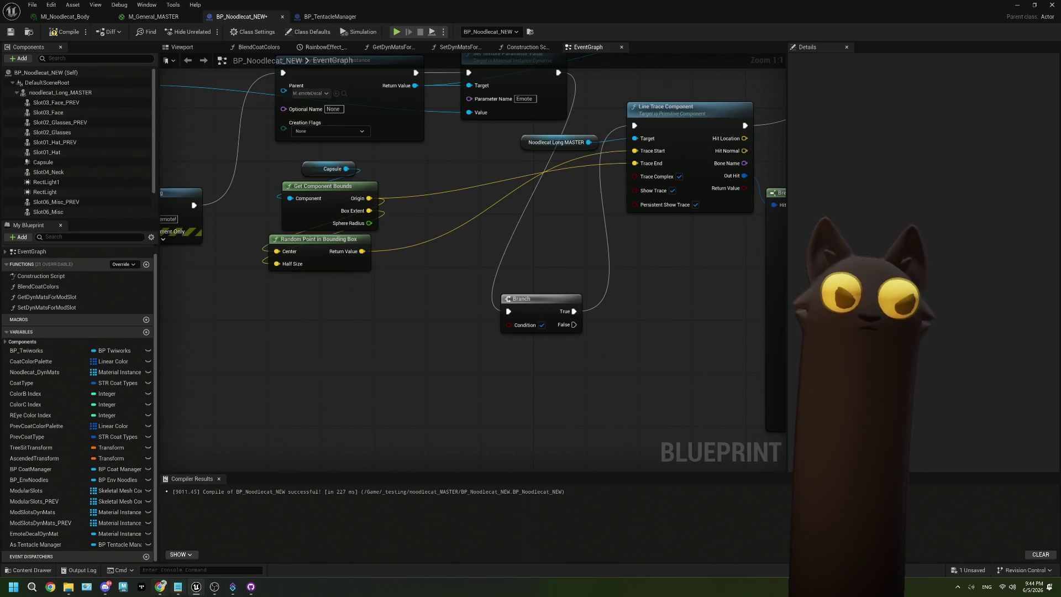
pyautogui.click(161, 587)
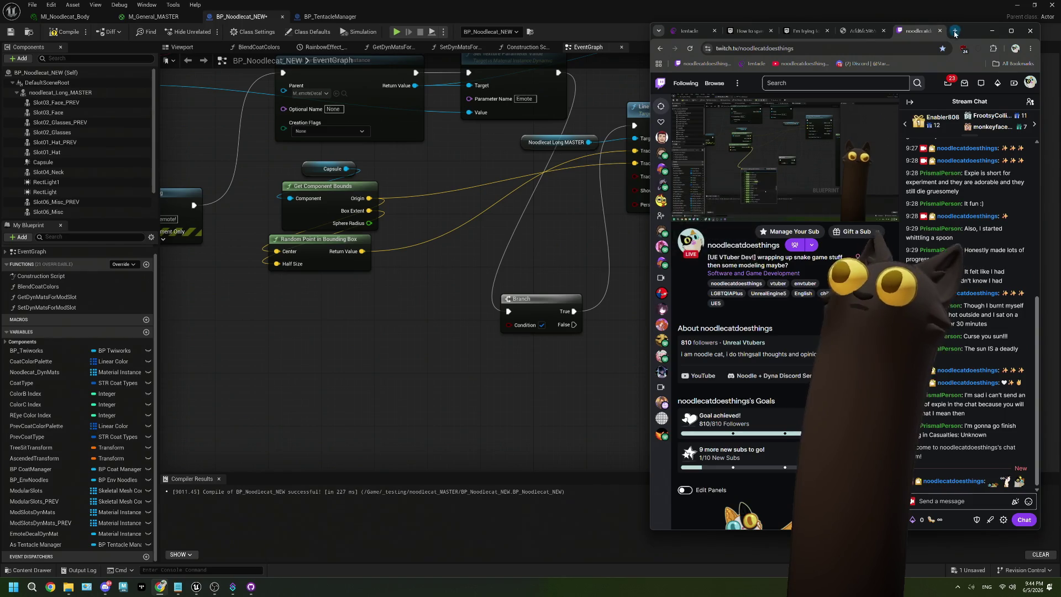
# - Search Google for 'ue5 get vector from two points' and open the Unreal forum thread
pyautogui.click(962, 31)
pyautogui.write('ue5 ')
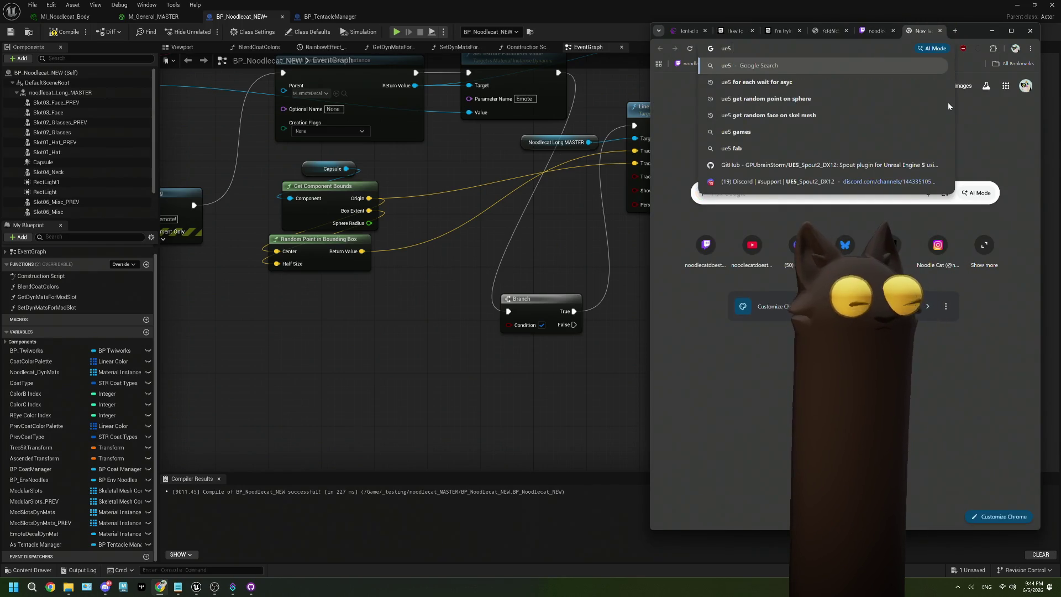
pyautogui.write('get vect')
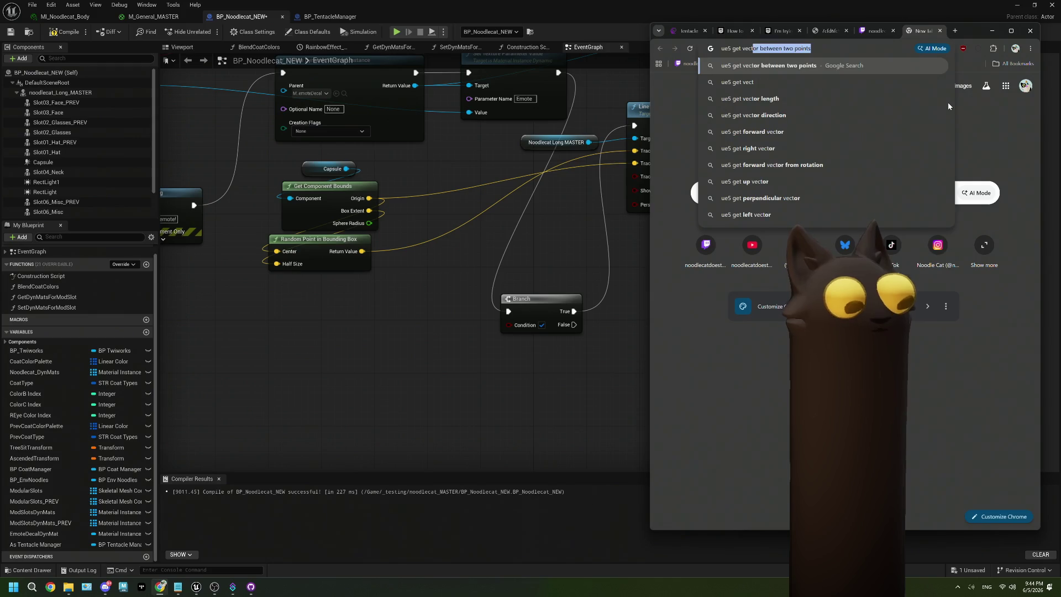
pyautogui.write('or from two points')
pyautogui.press('Return')
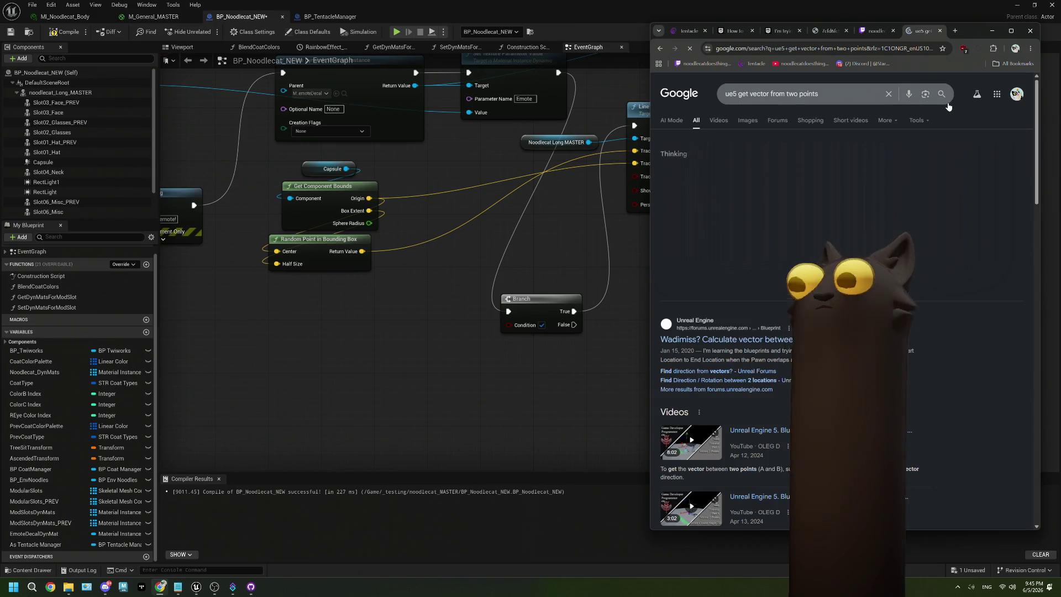
pyautogui.click(740, 340)
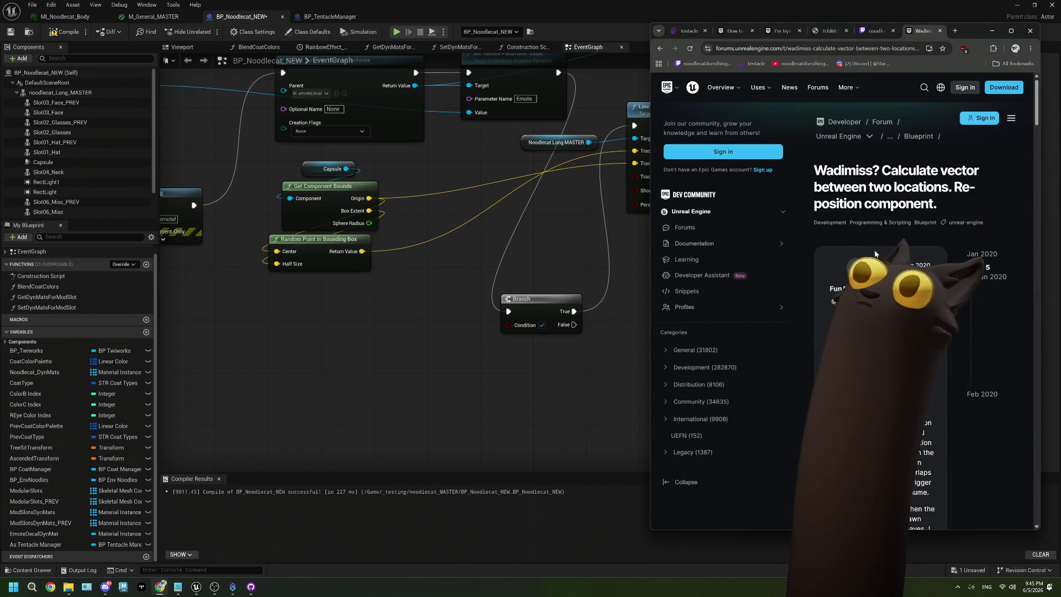
# - Enlarge the thread's blueprint screenshot to study it, then go back to the Unreal graph
pyautogui.scroll(-5, 880, 250)
pyautogui.scroll(-4, 879, 250)
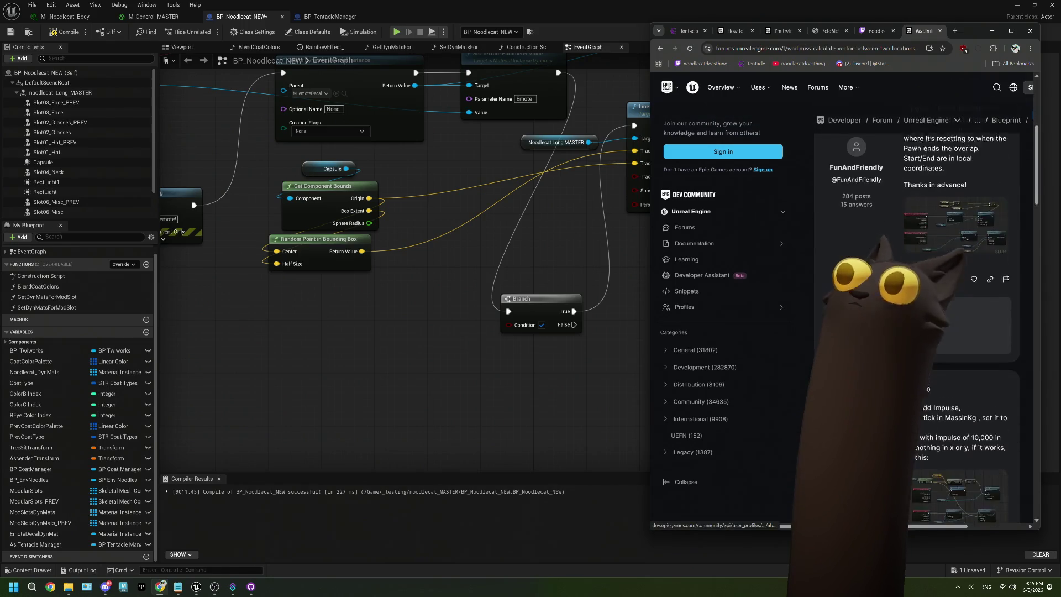
pyautogui.scroll(3, 917, 328)
pyautogui.scroll(-2, 917, 329)
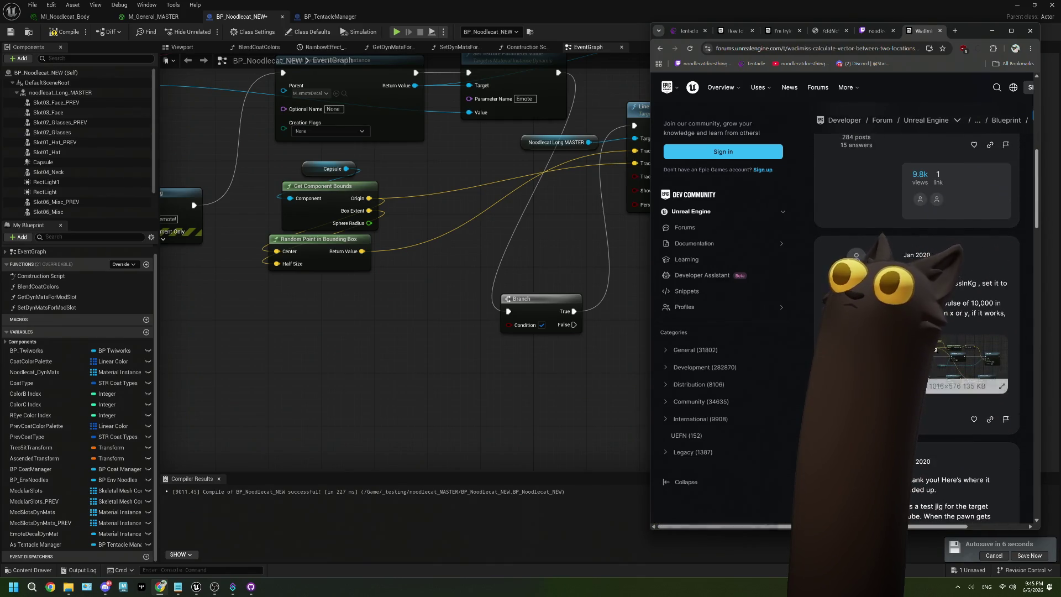
pyautogui.click(973, 368)
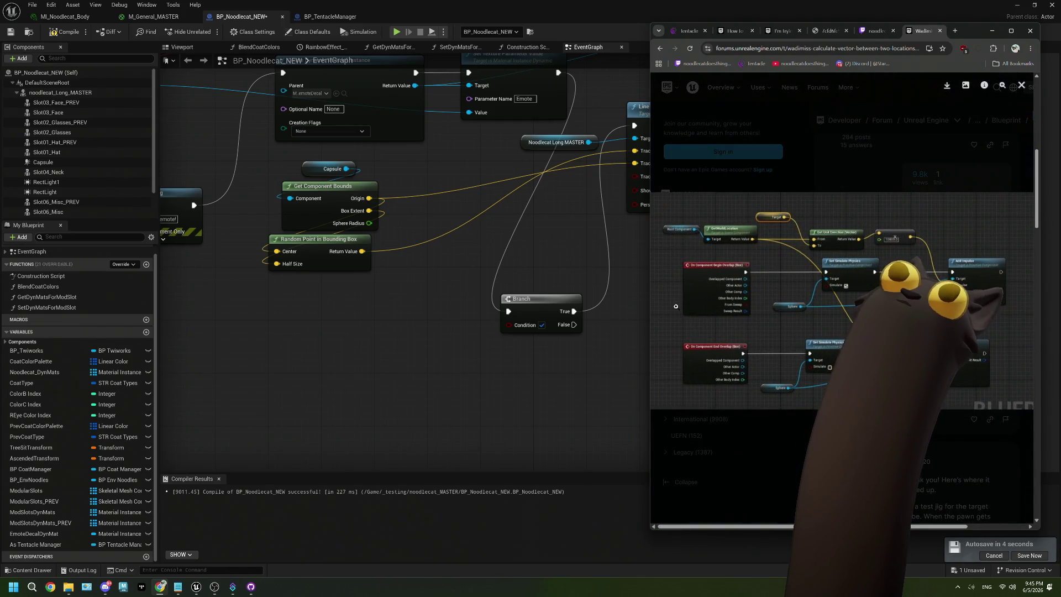
pyautogui.scroll(1, 824, 268)
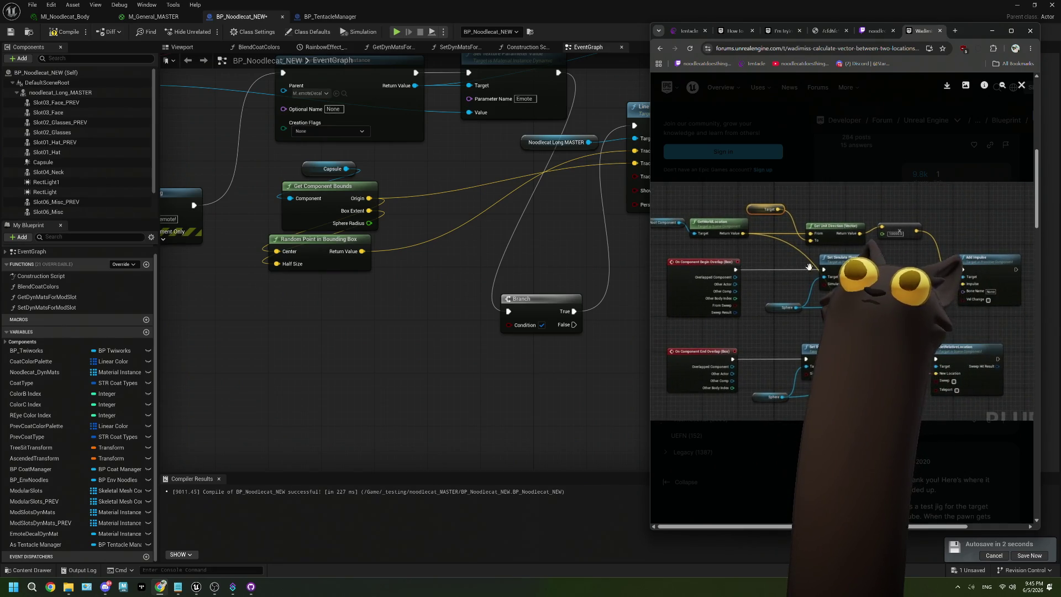
pyautogui.click(548, 337)
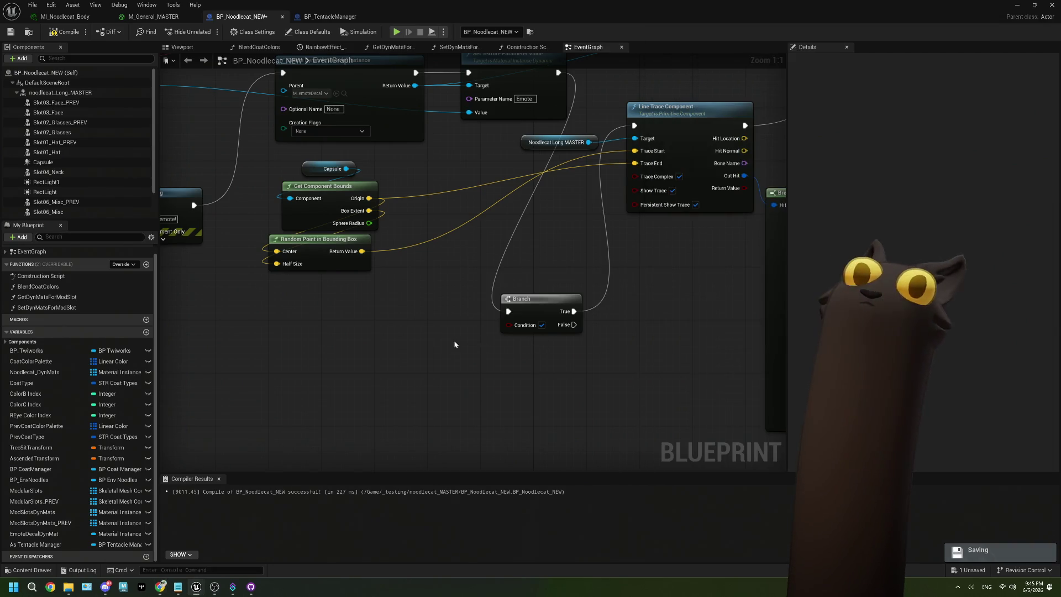
# - Add a Get Unit Direction (Vector) node, wiring Random Point's Return Value to From and bounds Origin to To
pyautogui.rightClick(479, 342)
pyautogui.click(406, 324)
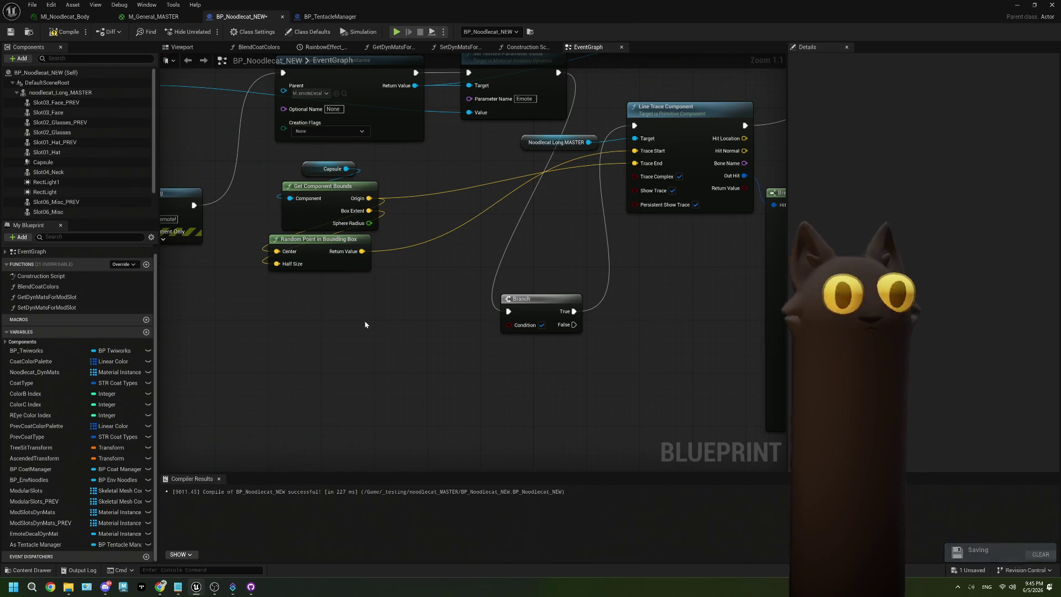
pyautogui.rightClick(365, 324)
pyautogui.write('get unit')
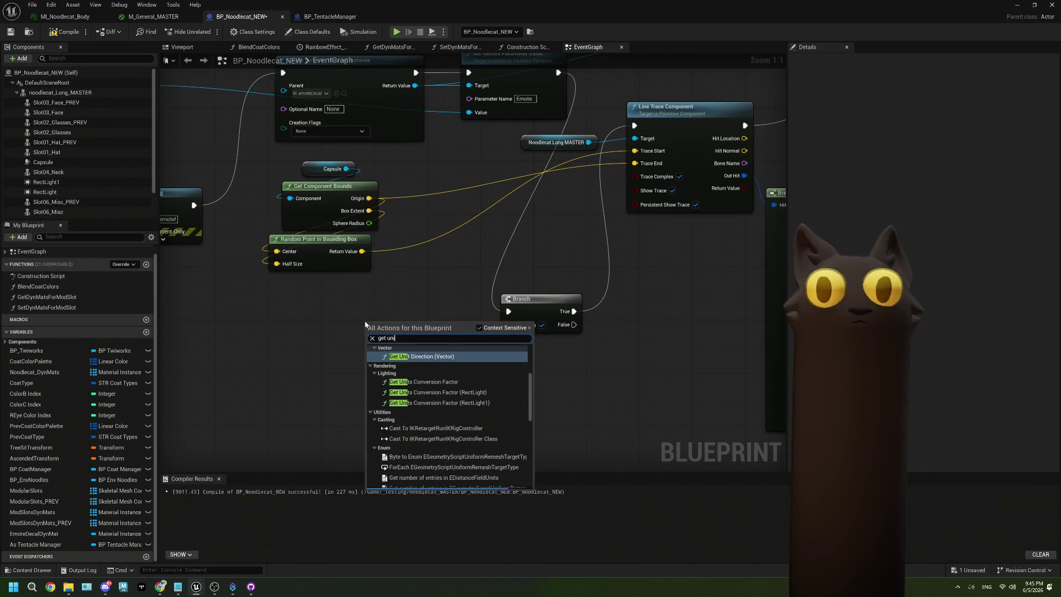
pyautogui.press('Return')
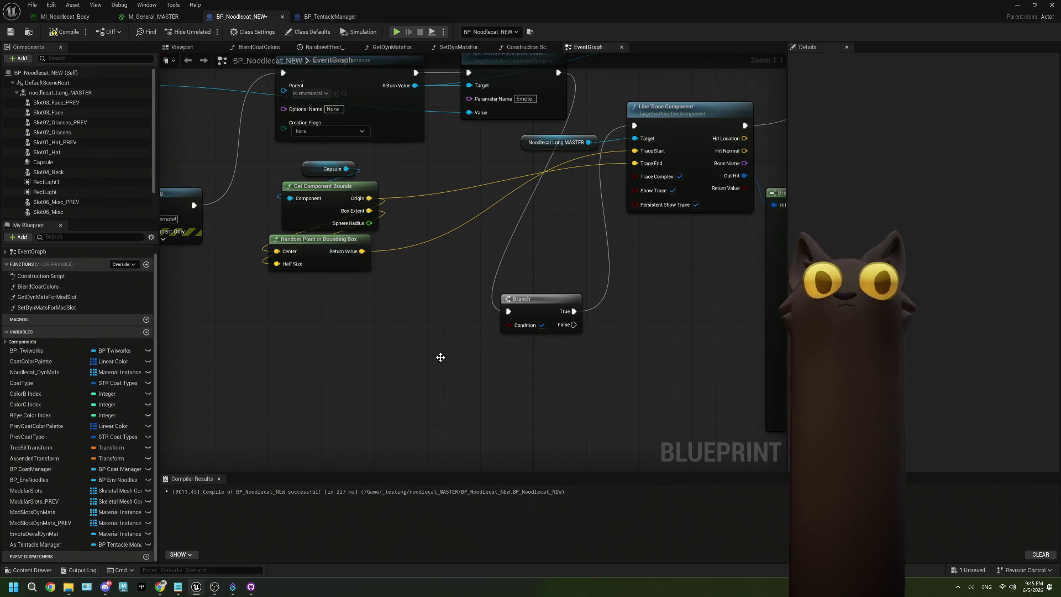
pyautogui.moveTo(398, 321); pyautogui.dragTo(351, 314)
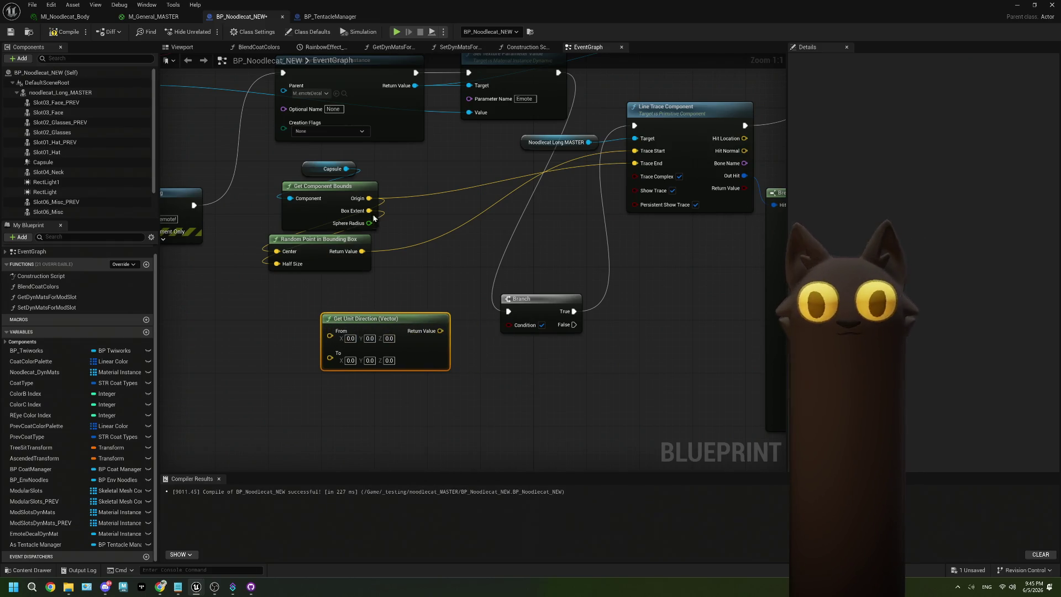
pyautogui.moveTo(362, 252); pyautogui.dragTo(330, 331)
pyautogui.moveTo(369, 198)
pyautogui.mouseDown()
pyautogui.moveTo(354, 327)
pyautogui.moveTo(331, 348)
pyautogui.moveTo(337, 321)
pyautogui.moveTo(282, 326)
pyautogui.mouseUp()
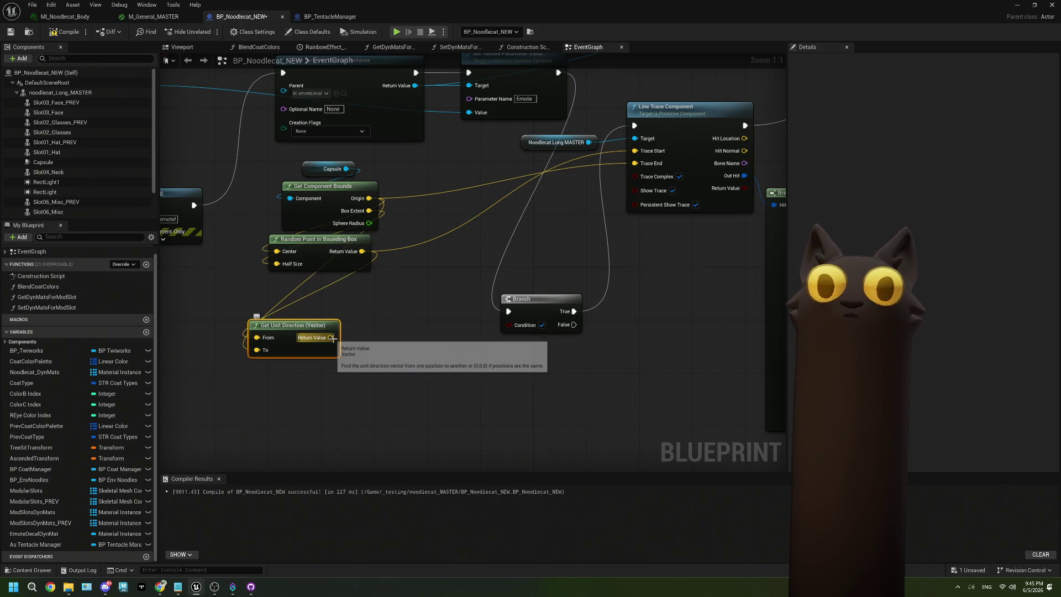
# - Check the cat in the level viewport and split the direction's Return Value into X, Y and Z
pyautogui.rightClick(331, 338)
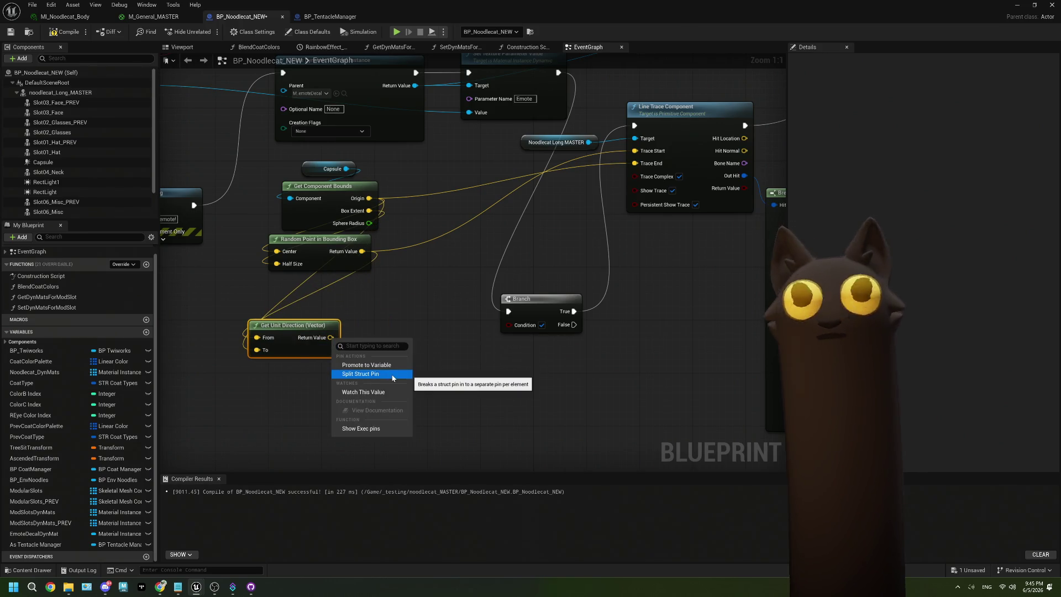
pyautogui.moveTo(411, 13); pyautogui.dragTo(730, 287)
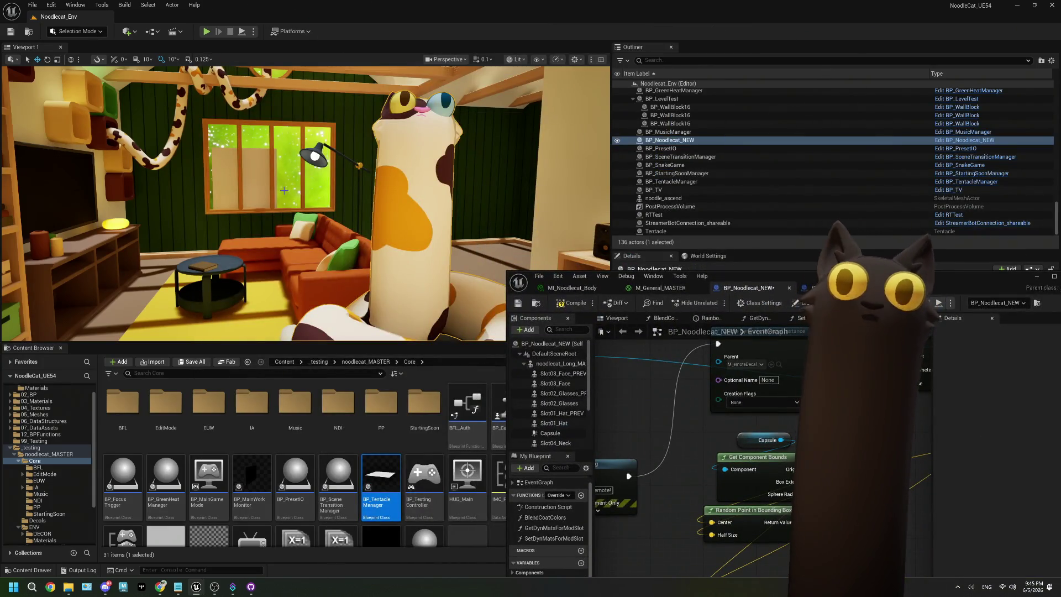
pyautogui.click(272, 209)
pyautogui.moveTo(265, 227)
pyautogui.mouseDown()
pyautogui.moveTo(210, 293)
pyautogui.moveTo(221, 251)
pyautogui.mouseUp()
pyautogui.doubleClick(747, 288)
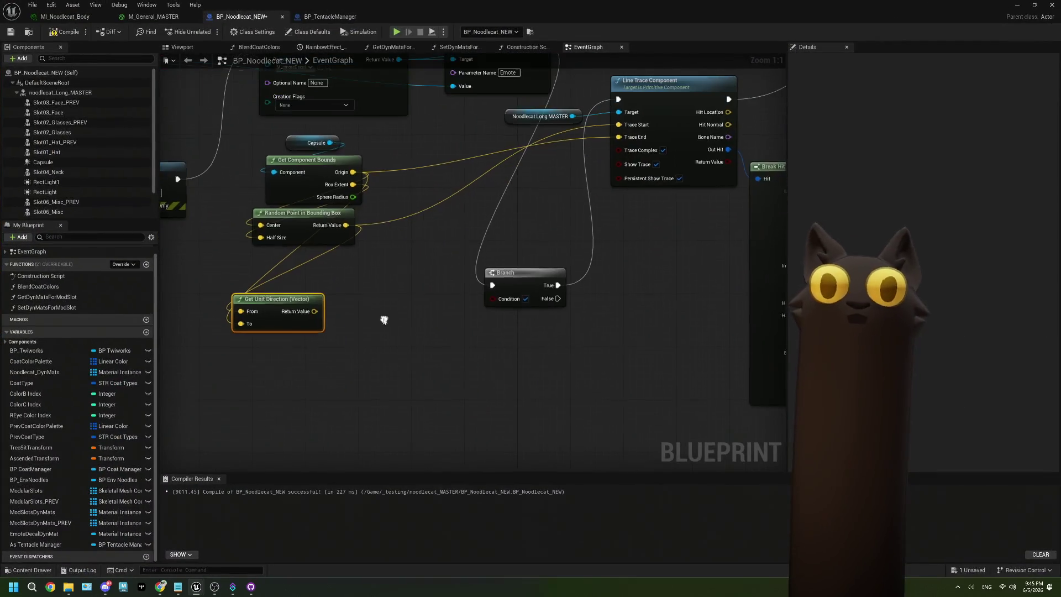
pyautogui.rightClick(312, 310)
# - Split the direction's Return Value, make Z > 0.0 the Branch condition, and route False to the line trace
pyautogui.click(346, 347)
pyautogui.moveTo(314, 335); pyautogui.dragTo(357, 364)
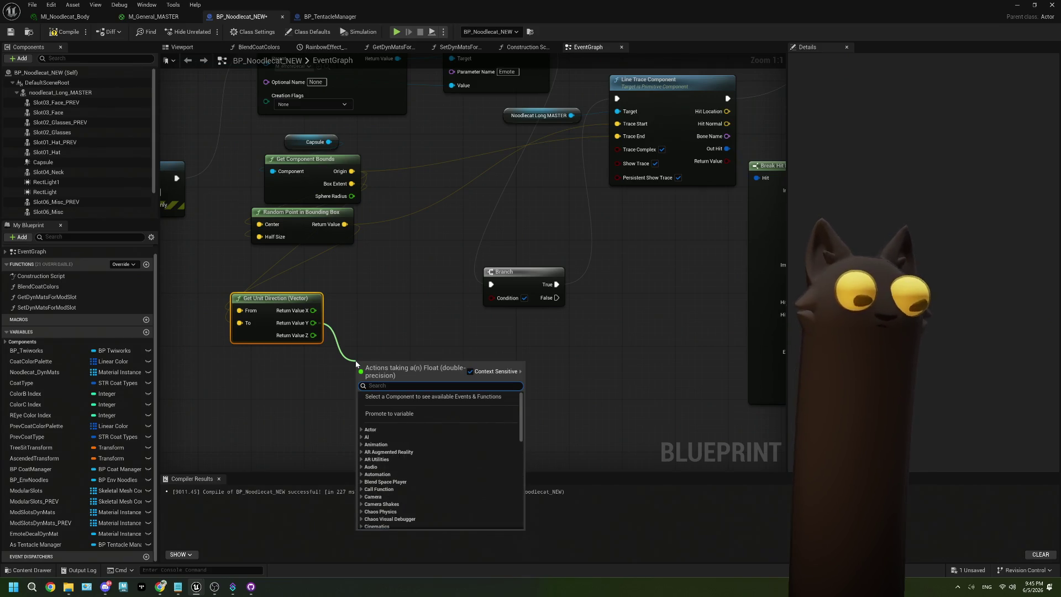
pyautogui.write('gre')
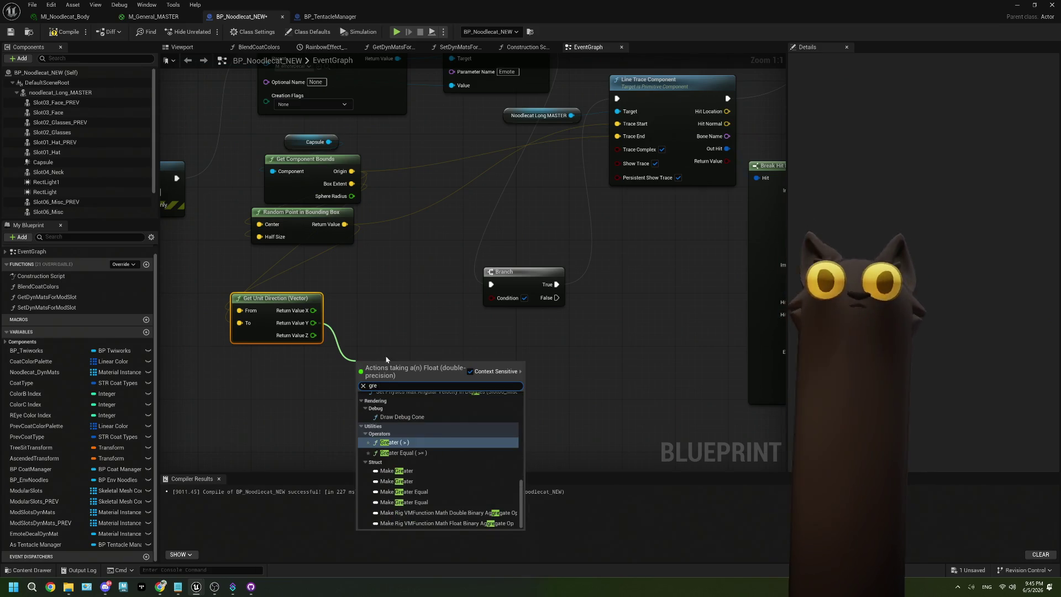
pyautogui.click(426, 443)
pyautogui.moveTo(386, 372)
pyautogui.mouseDown()
pyautogui.moveTo(474, 317)
pyautogui.moveTo(471, 294)
pyautogui.mouseUp()
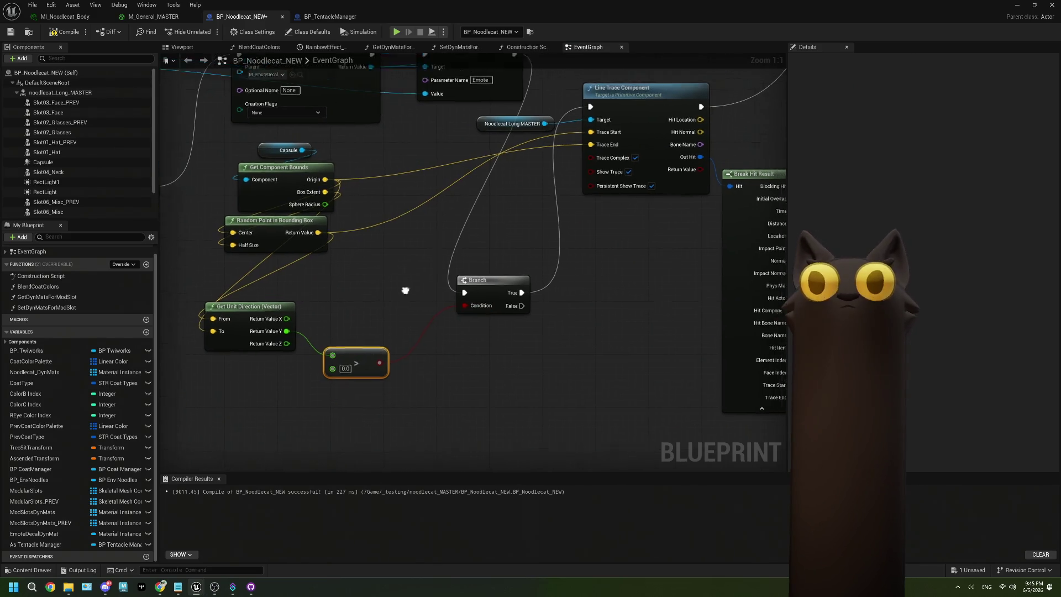
pyautogui.rightClick(488, 359)
pyautogui.click(531, 380)
pyautogui.moveTo(488, 372)
pyautogui.mouseDown()
pyautogui.moveTo(559, 373)
pyautogui.moveTo(557, 173)
pyautogui.mouseUp()
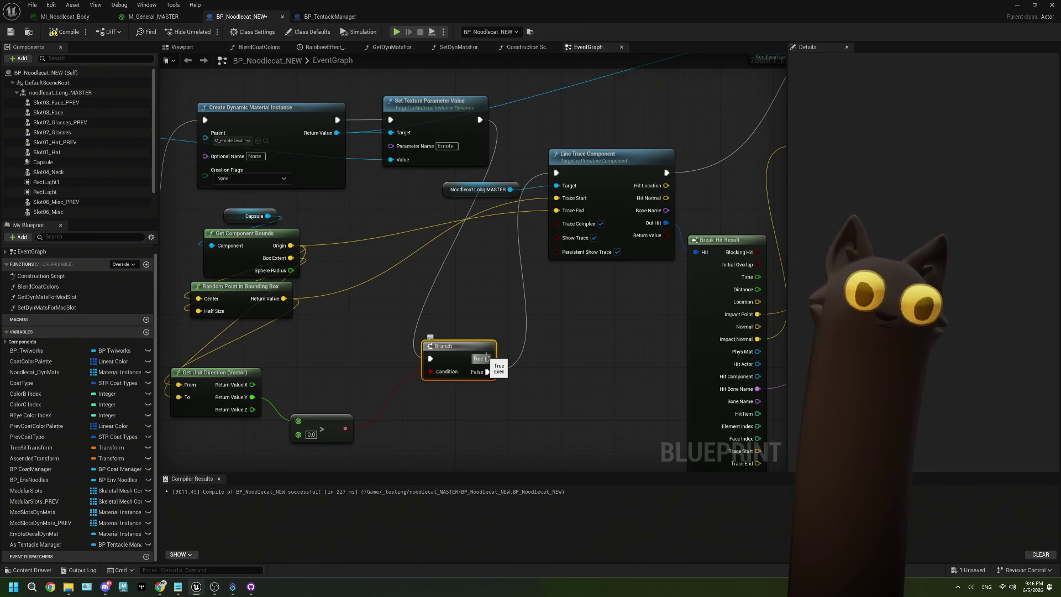
# - Line up the direction and comparison nodes, then select all the vector-calculation nodes together
pyautogui.moveTo(487, 356)
pyautogui.mouseDown()
pyautogui.moveTo(468, 335)
pyautogui.moveTo(433, 330)
pyautogui.mouseUp()
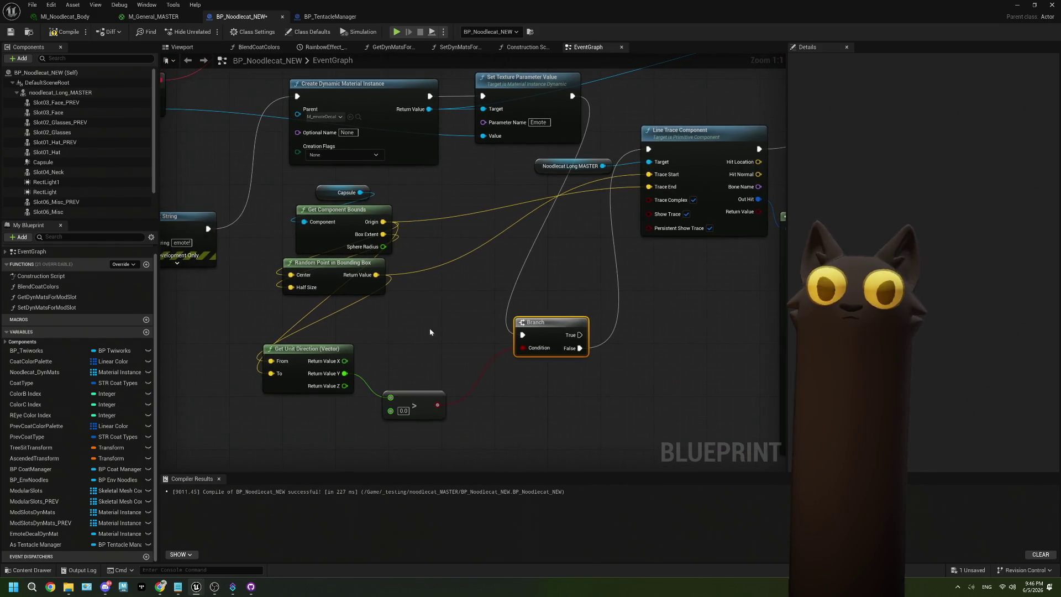
pyautogui.moveTo(322, 351); pyautogui.dragTo(354, 318)
pyautogui.moveTo(412, 399); pyautogui.dragTo(425, 343)
pyautogui.moveTo(294, 178)
pyautogui.mouseDown()
pyautogui.moveTo(398, 304)
pyautogui.moveTo(433, 379)
pyautogui.mouseUp()
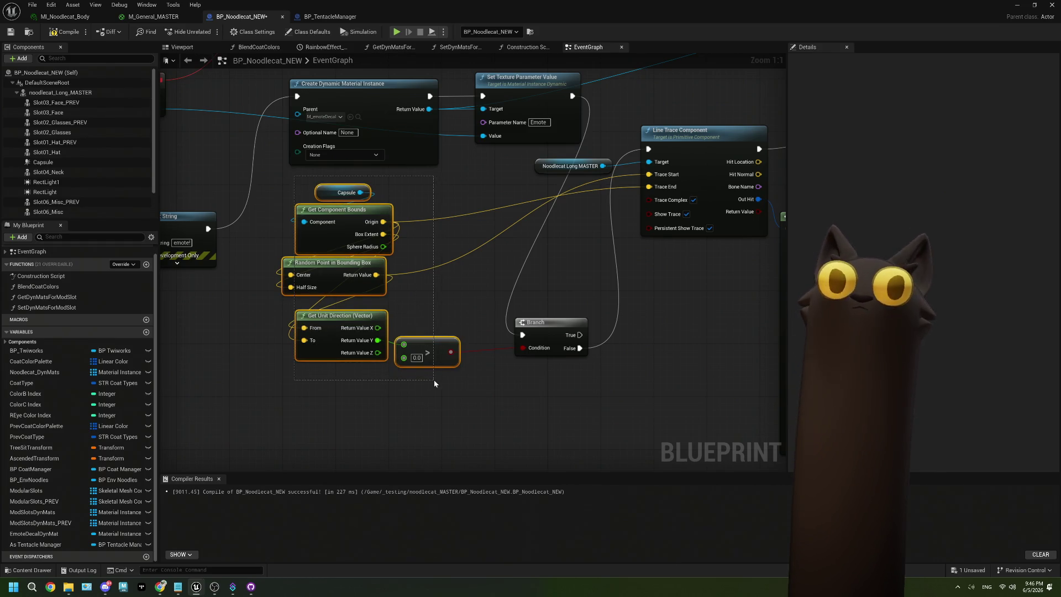
pyautogui.rightClick(423, 341)
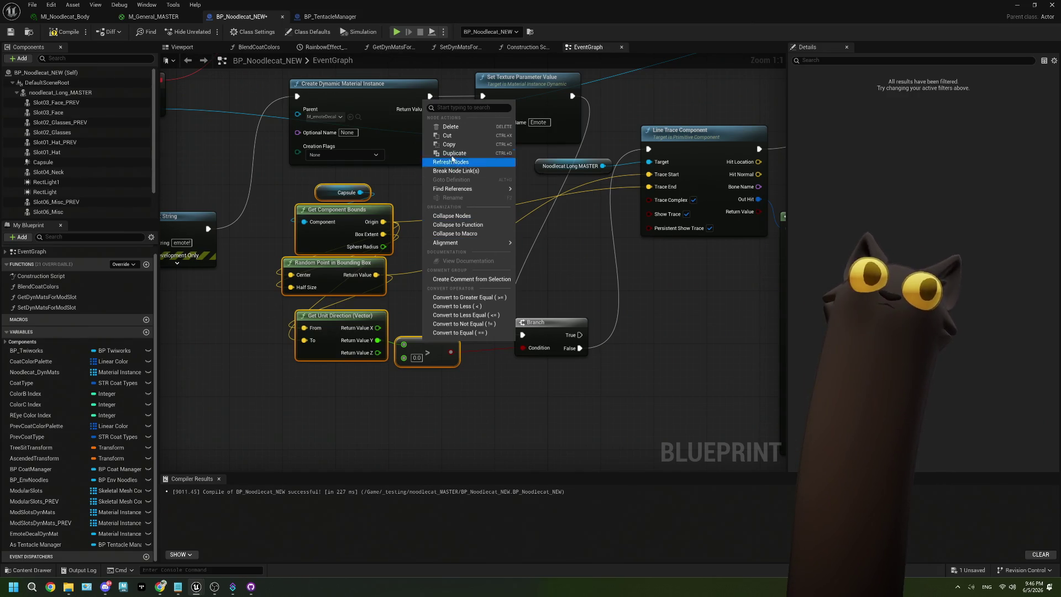
# - Collapse the selected nodes into a GetRandomVector function and run Set Texture Parameter Value into it
pyautogui.click(458, 224)
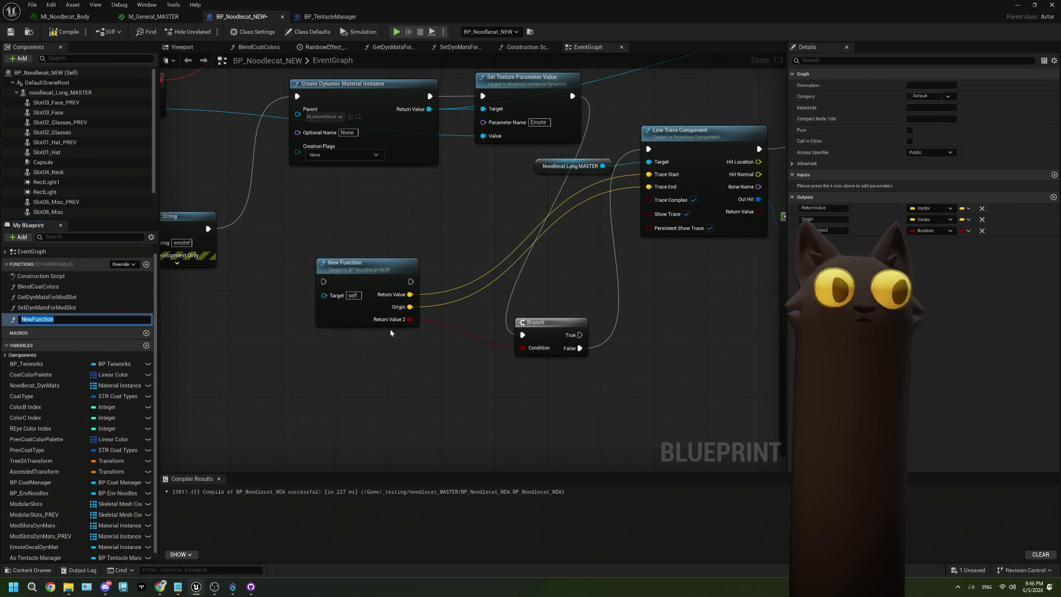
pyautogui.write('GetVec')
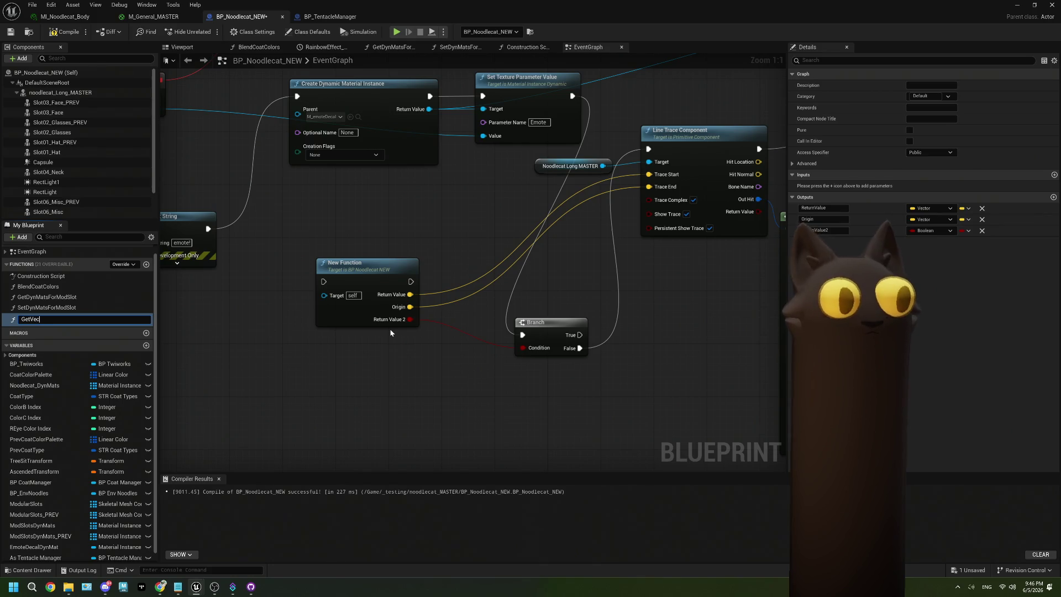
pyautogui.press('BackSpace')
pyautogui.press('BackSpace')
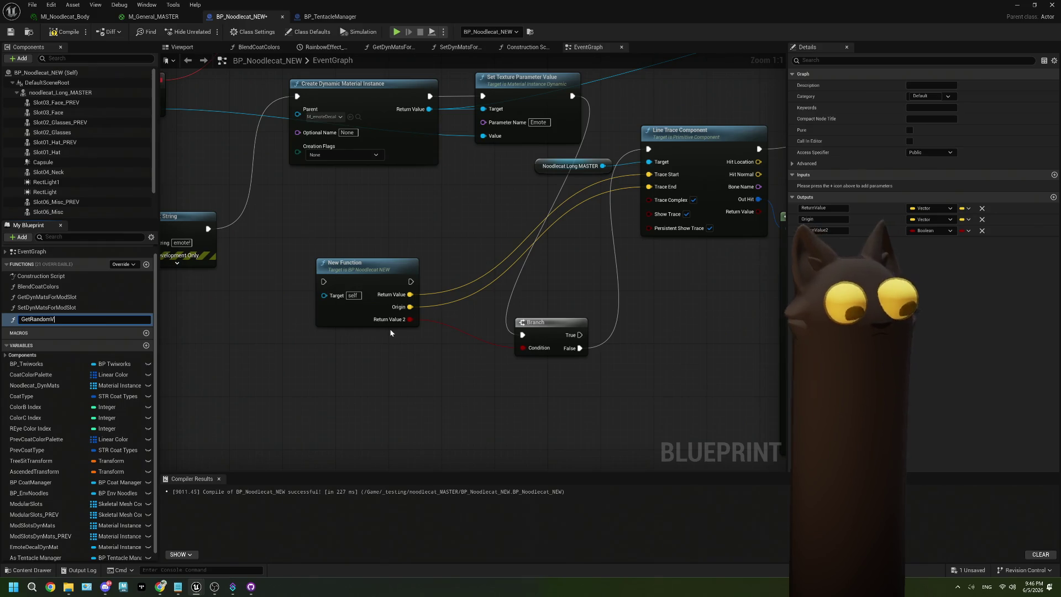
pyautogui.write('ector')
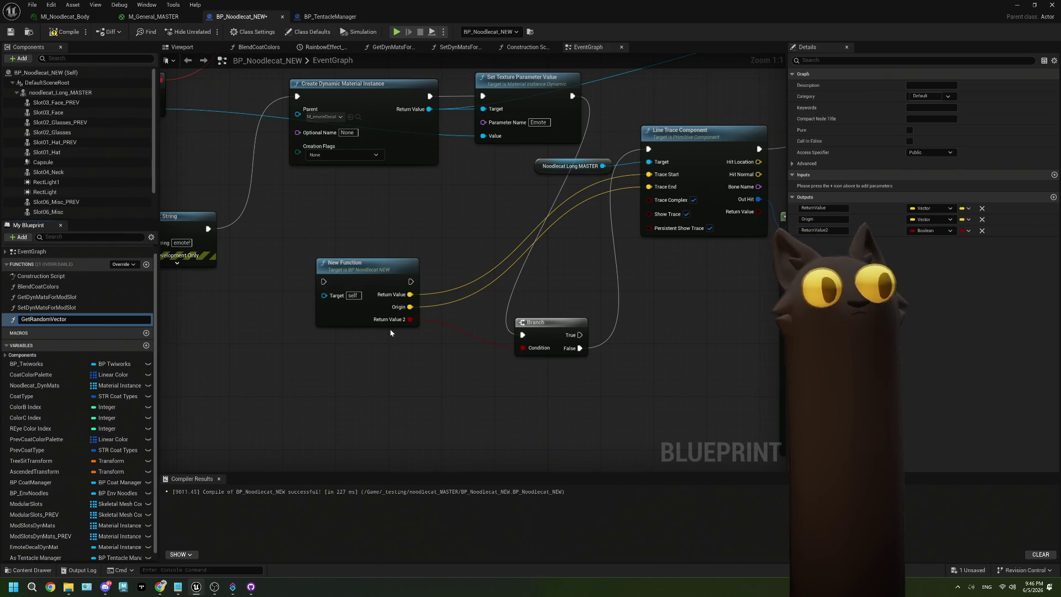
pyautogui.press('Return')
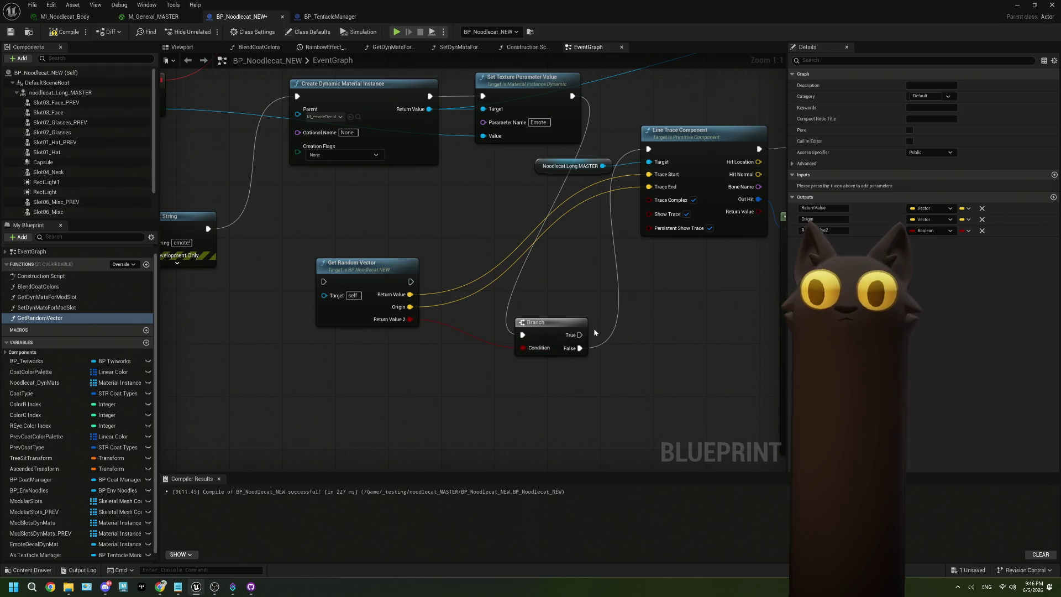
pyautogui.moveTo(573, 97)
pyautogui.mouseDown()
pyautogui.moveTo(343, 237)
pyautogui.moveTo(324, 281)
pyautogui.moveTo(372, 311)
pyautogui.mouseUp()
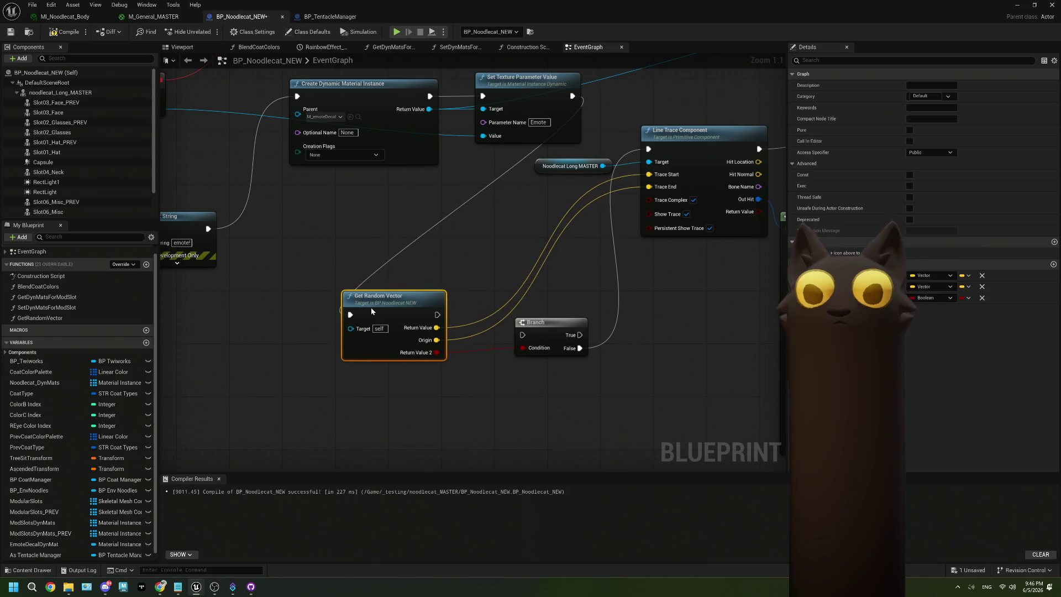
pyautogui.doubleClick(414, 293)
# - Rearrange the function's entry node and calculation nodes into a tidier layout
pyautogui.moveTo(272, 249); pyautogui.dragTo(205, 249)
pyautogui.moveTo(355, 152); pyautogui.dragTo(431, 386)
pyautogui.moveTo(389, 304)
pyautogui.mouseDown()
pyautogui.moveTo(342, 430)
pyautogui.moveTo(350, 416)
pyautogui.mouseUp()
# - Rename the Return Node outputs to Start, End and Valid Vector?
pyautogui.click(547, 221)
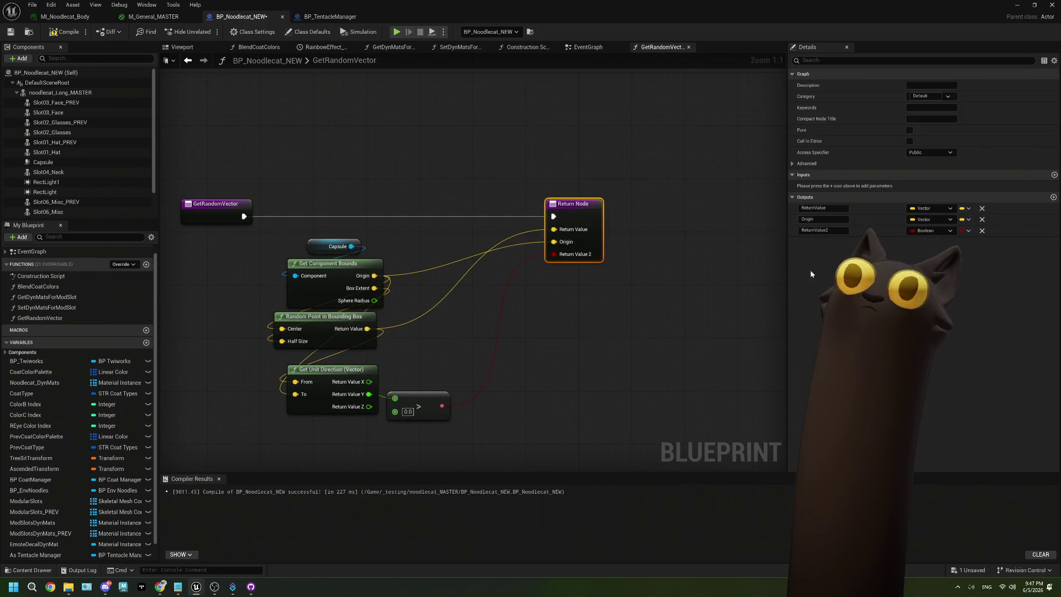
pyautogui.click(811, 208)
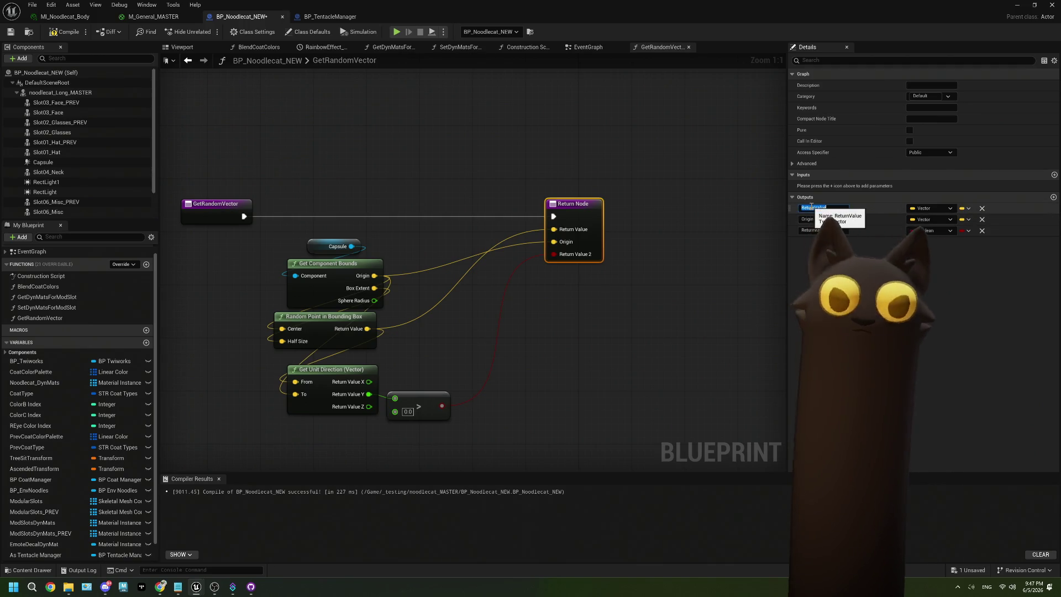
pyautogui.write('Start')
pyautogui.click(818, 219)
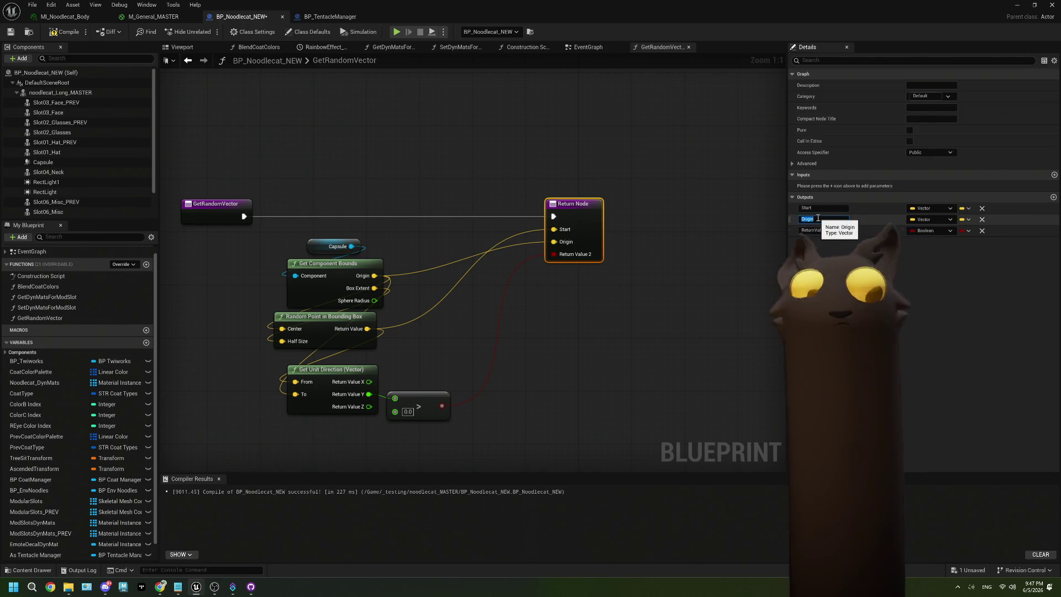
pyautogui.write('End')
pyautogui.click(822, 230)
pyautogui.press('BackSpace')
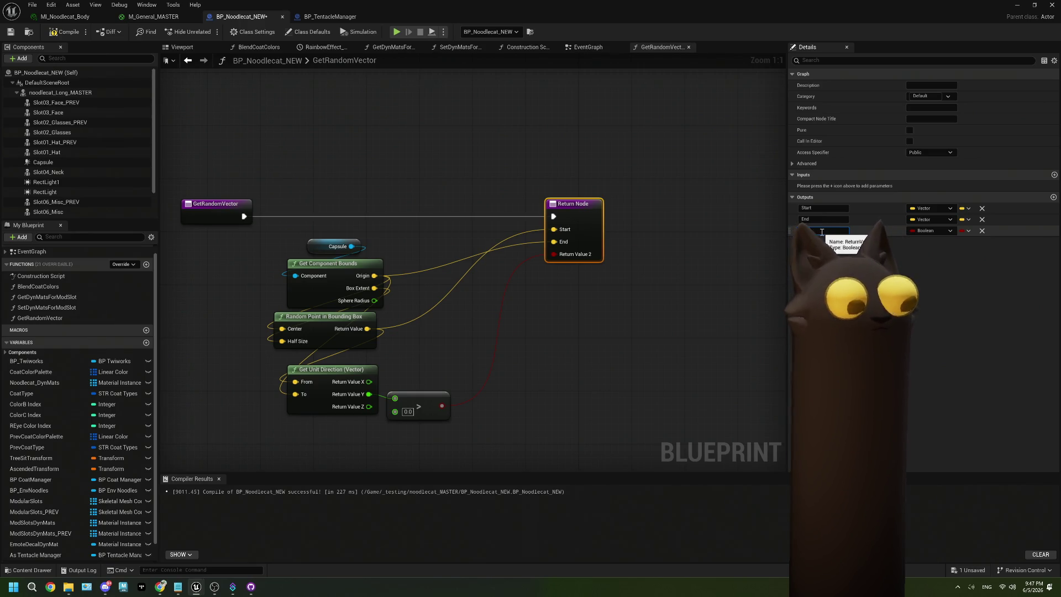
pyautogui.write('Fa')
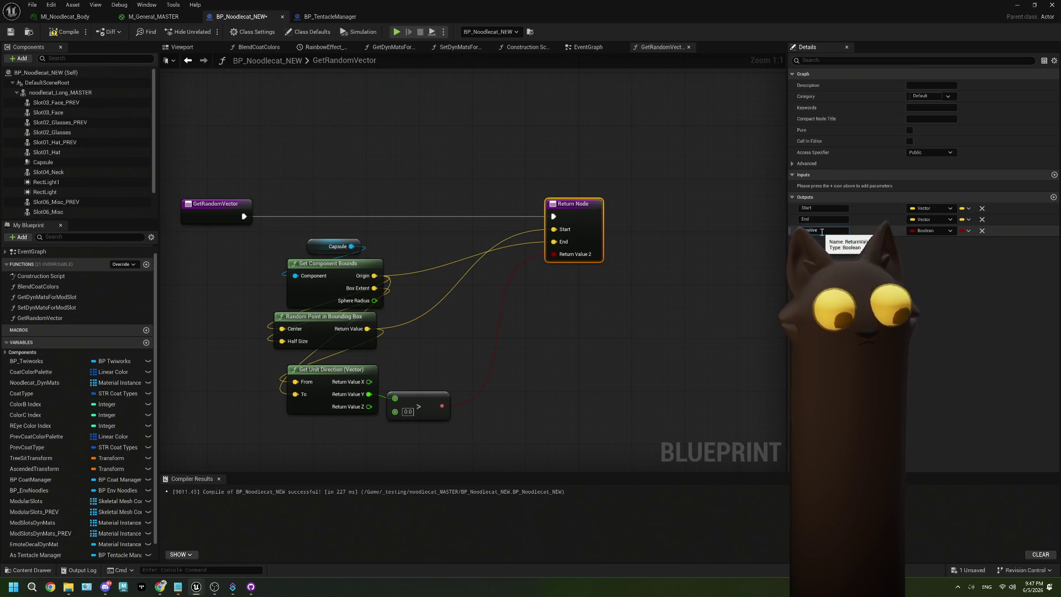
pyautogui.press('BackSpace')
pyautogui.press('BackSpace')
pyautogui.press('BackSpace')
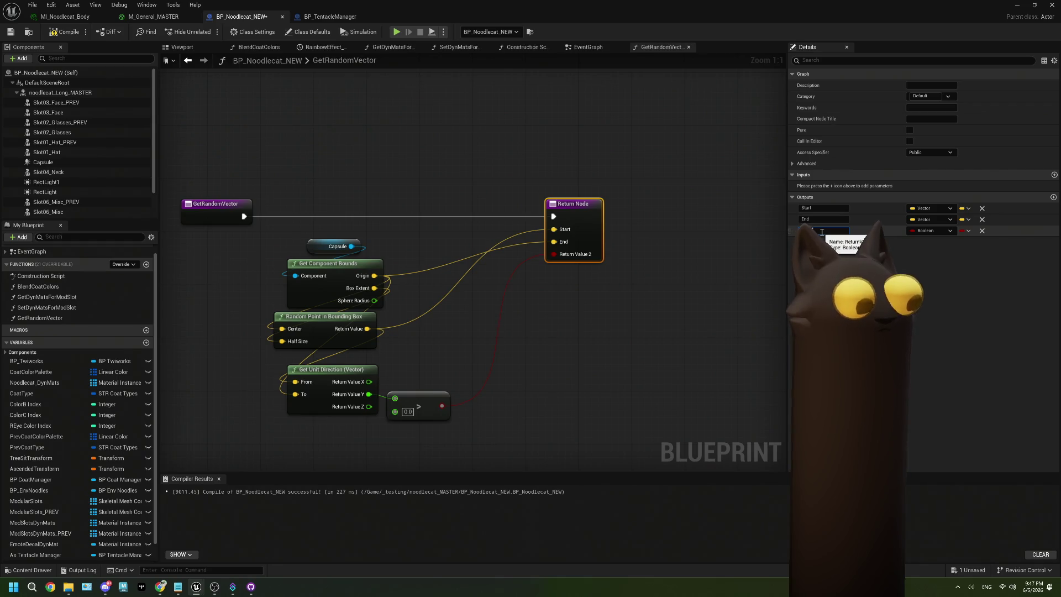
pyautogui.write('or')
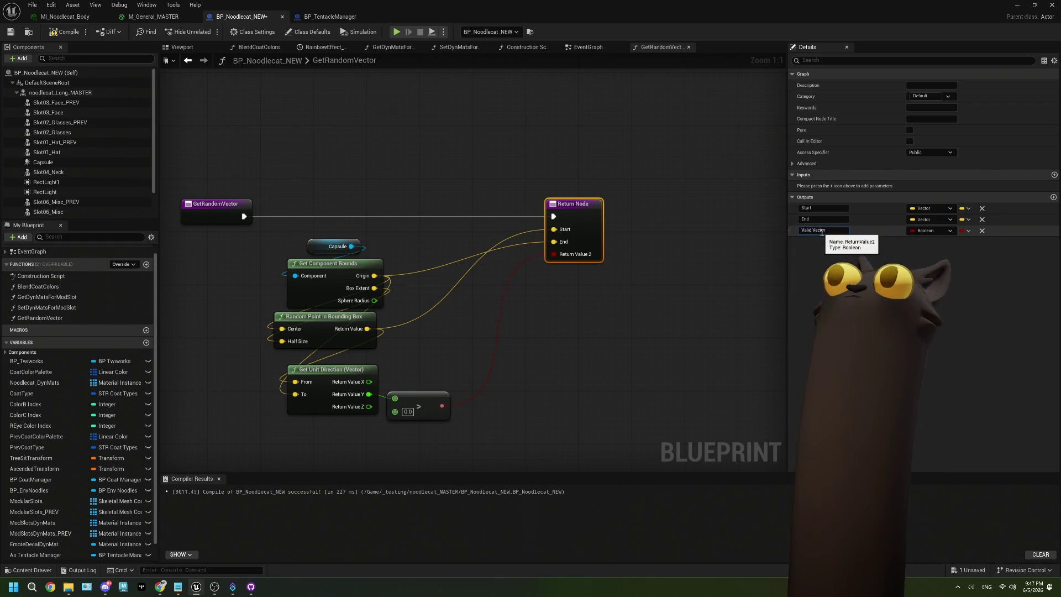
pyautogui.write('?')
pyautogui.click(641, 310)
pyautogui.moveTo(493, 322); pyautogui.dragTo(505, 327)
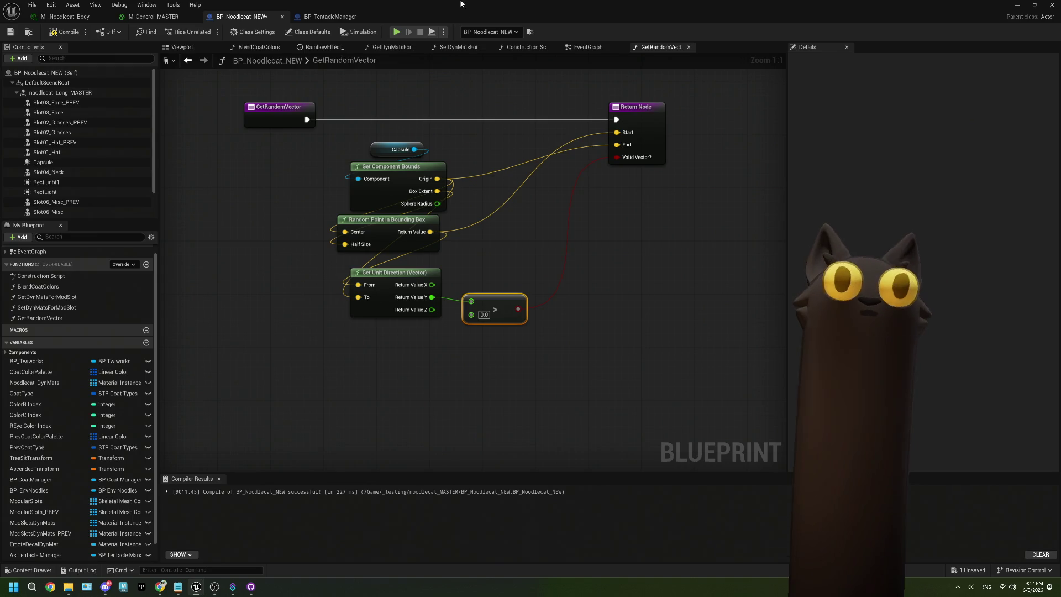
pyautogui.press('super+Down')
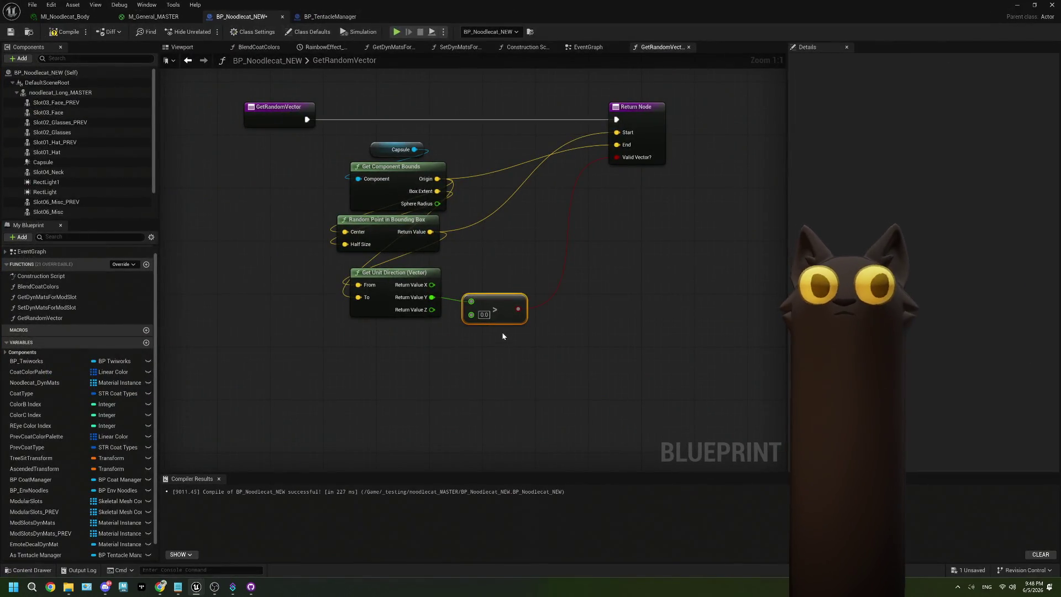
pyautogui.press('F7')
# - Compile and save, then connect Get Random Vector's execution output to the Branch in the EventGraph
pyautogui.hotkey('ctrl', 's')
pyautogui.click(587, 47)
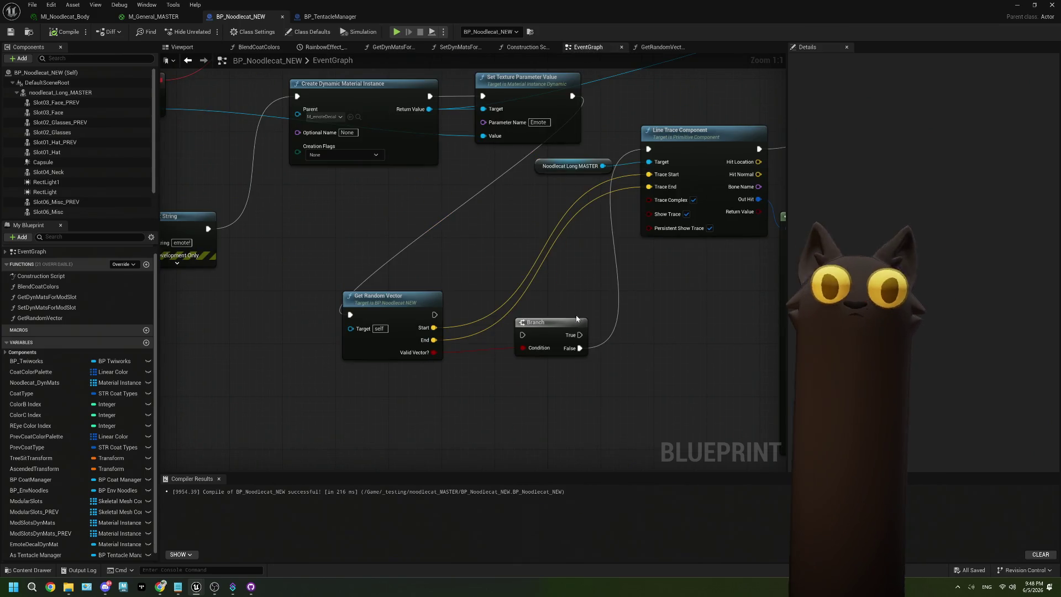
pyautogui.moveTo(435, 314)
pyautogui.mouseDown()
pyautogui.moveTo(525, 336)
pyautogui.moveTo(587, 308)
pyautogui.moveTo(581, 299)
pyautogui.moveTo(635, 280)
pyautogui.moveTo(623, 228)
pyautogui.moveTo(349, 315)
pyautogui.mouseUp()
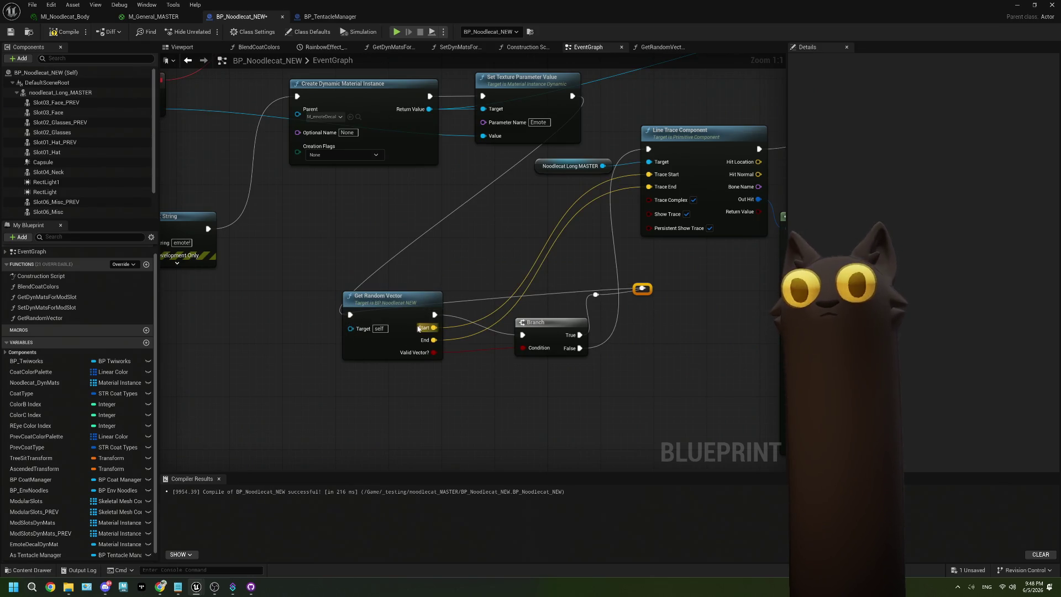
pyautogui.doubleClick(404, 346)
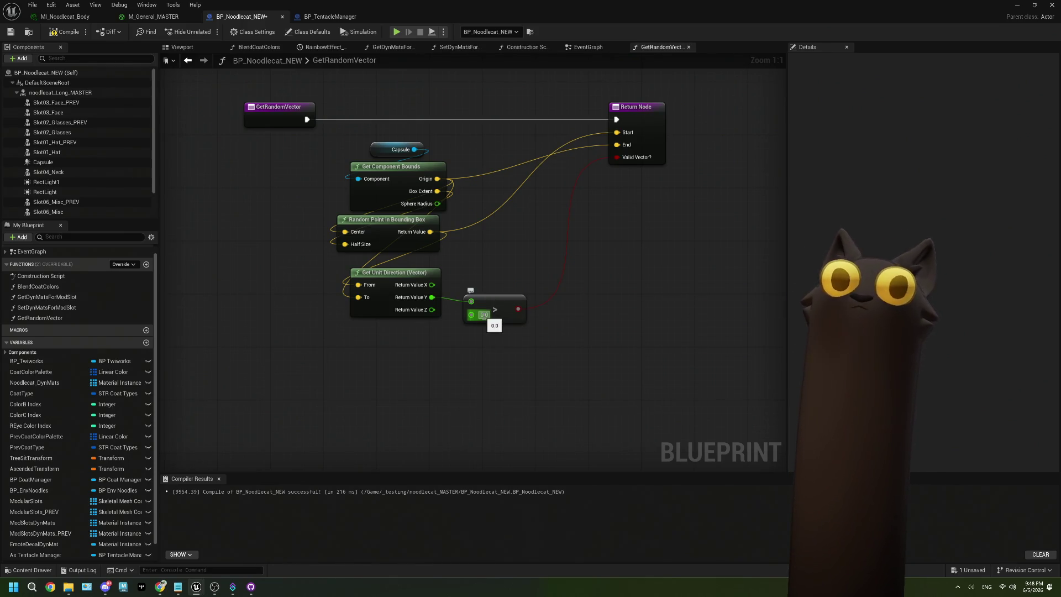
# - Replace the greater-than test feeding Valid Vector? with a Return Value Y < 0.0 check
pyautogui.click(486, 304)
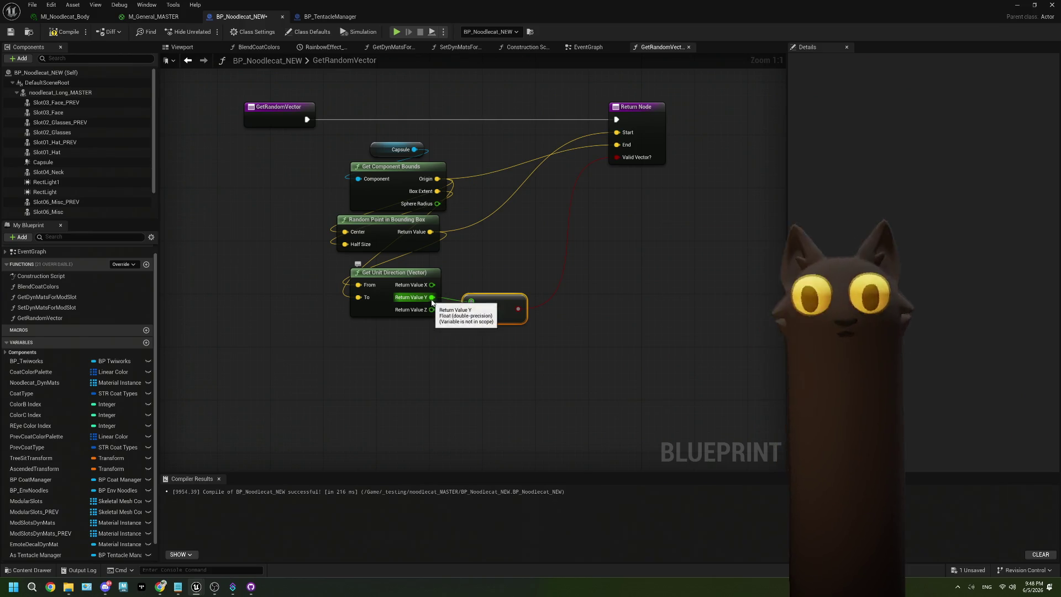
pyautogui.moveTo(433, 298); pyautogui.dragTo(461, 346)
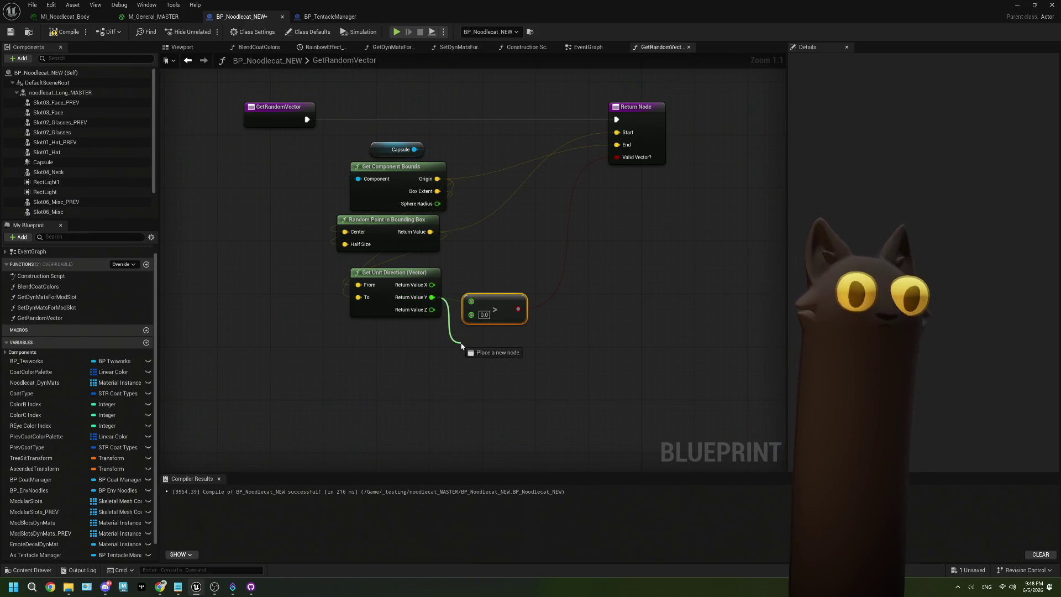
pyautogui.moveTo(462, 345); pyautogui.dragTo(462, 346)
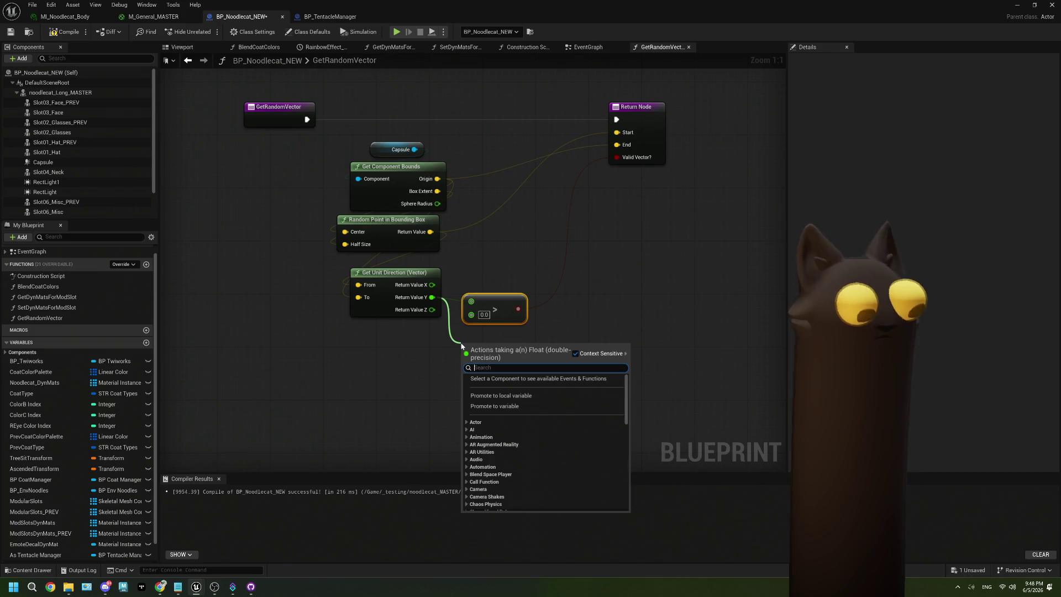
pyautogui.write('less')
pyautogui.click(496, 393)
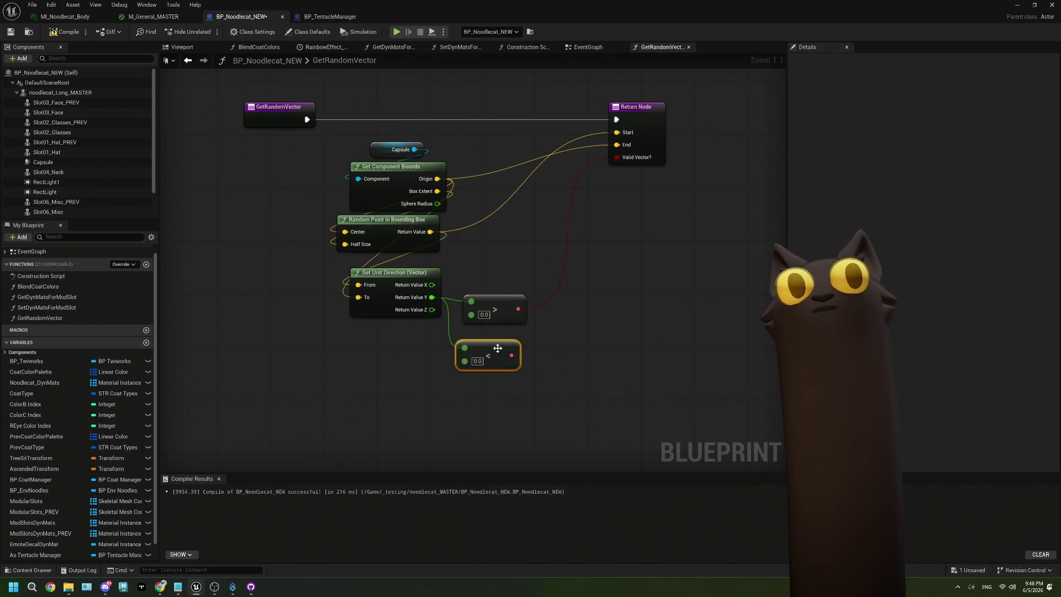
pyautogui.moveTo(518, 311); pyautogui.dragTo(512, 355)
pyautogui.click(508, 313)
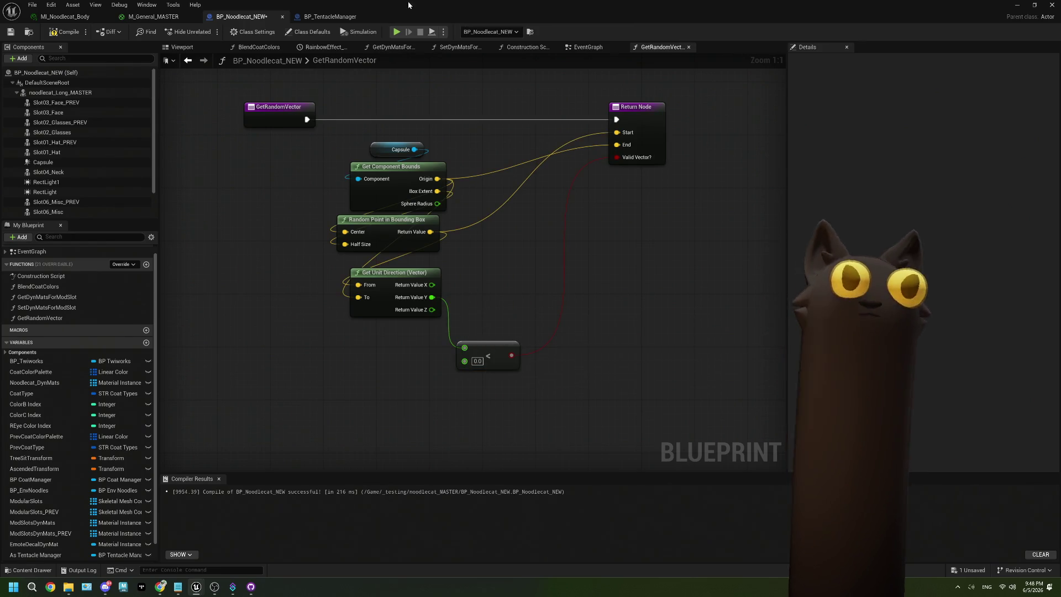
pyautogui.moveTo(406, 6); pyautogui.dragTo(689, 195)
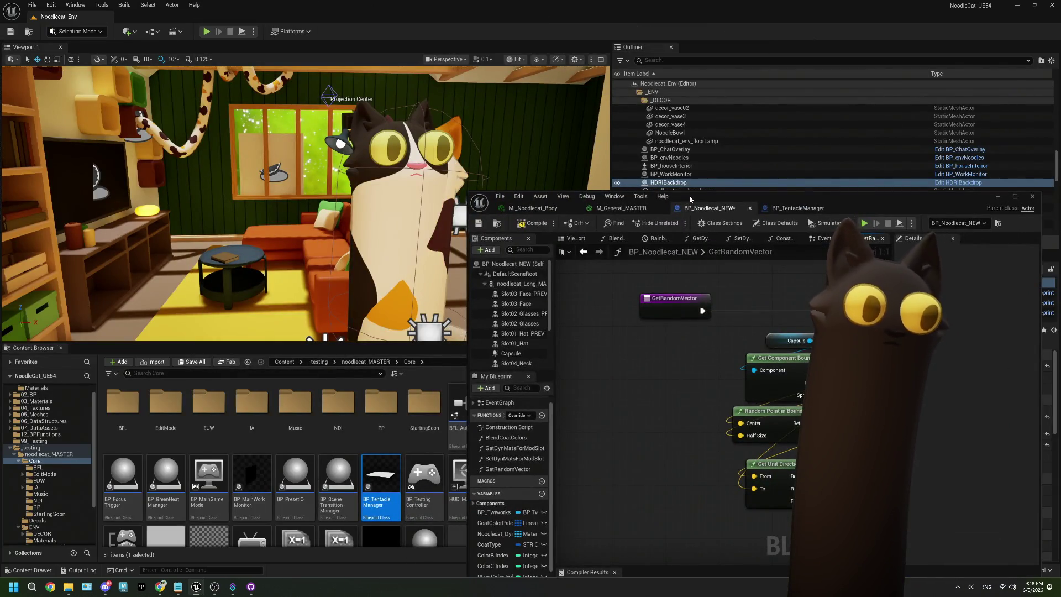
pyautogui.moveTo(689, 195); pyautogui.dragTo(433, 5)
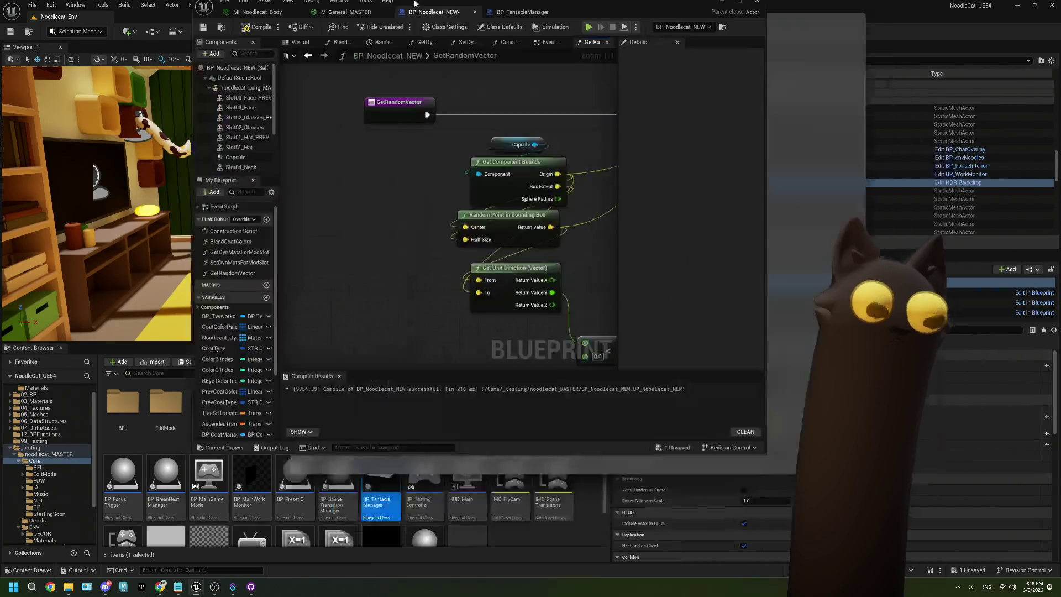
pyautogui.moveTo(496, 344); pyautogui.dragTo(493, 298)
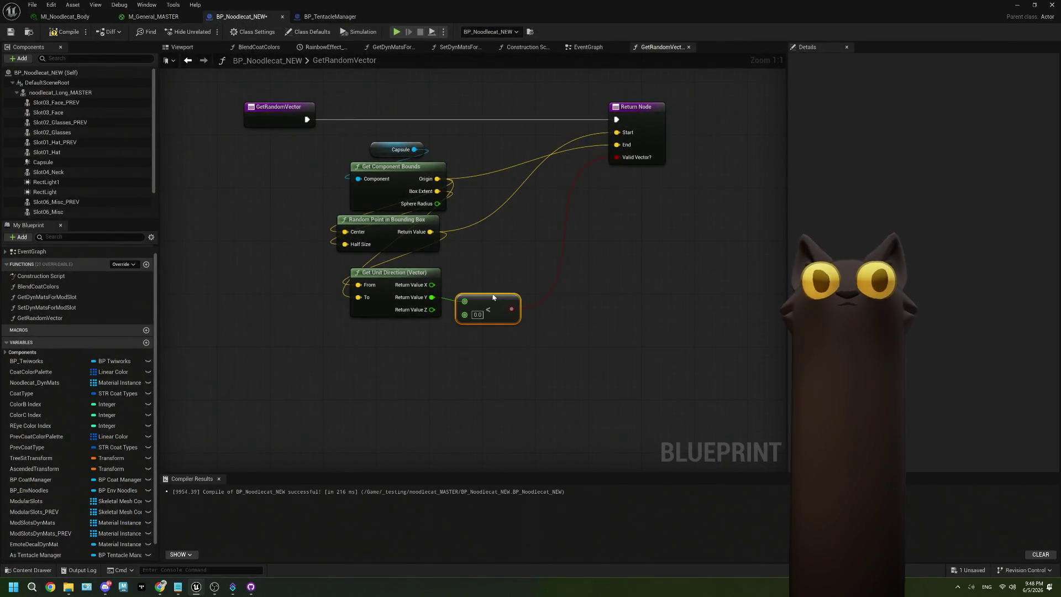
pyautogui.click(588, 47)
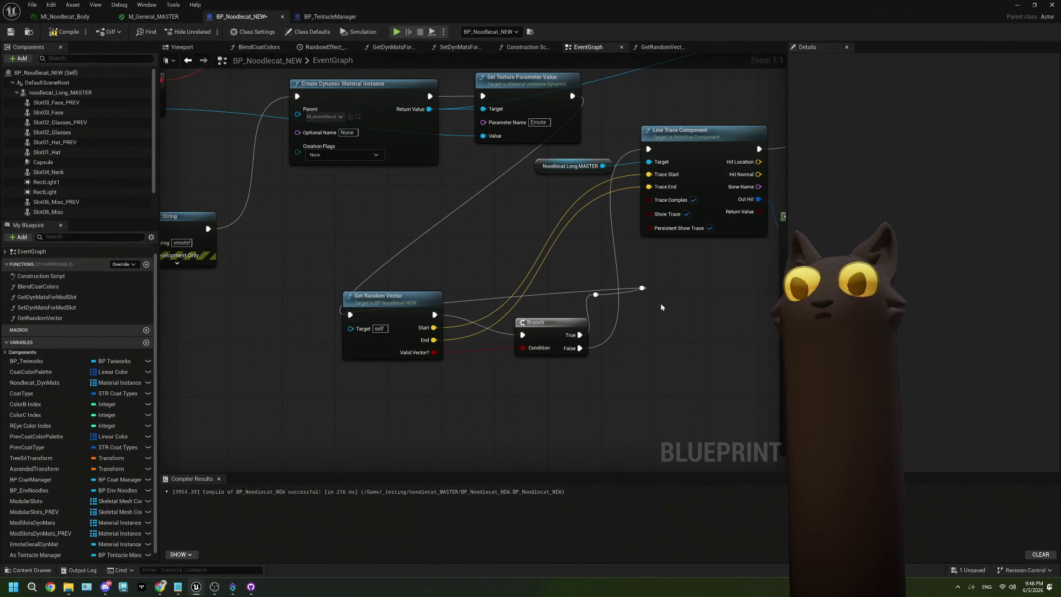
# - Loop Branch False through reroute points back to Get Random Vector and send True to the Line Trace Component
pyautogui.moveTo(600, 279)
pyautogui.mouseDown()
pyautogui.moveTo(648, 304)
pyautogui.moveTo(464, 268)
pyautogui.moveTo(325, 280)
pyautogui.moveTo(340, 287)
pyautogui.mouseUp()
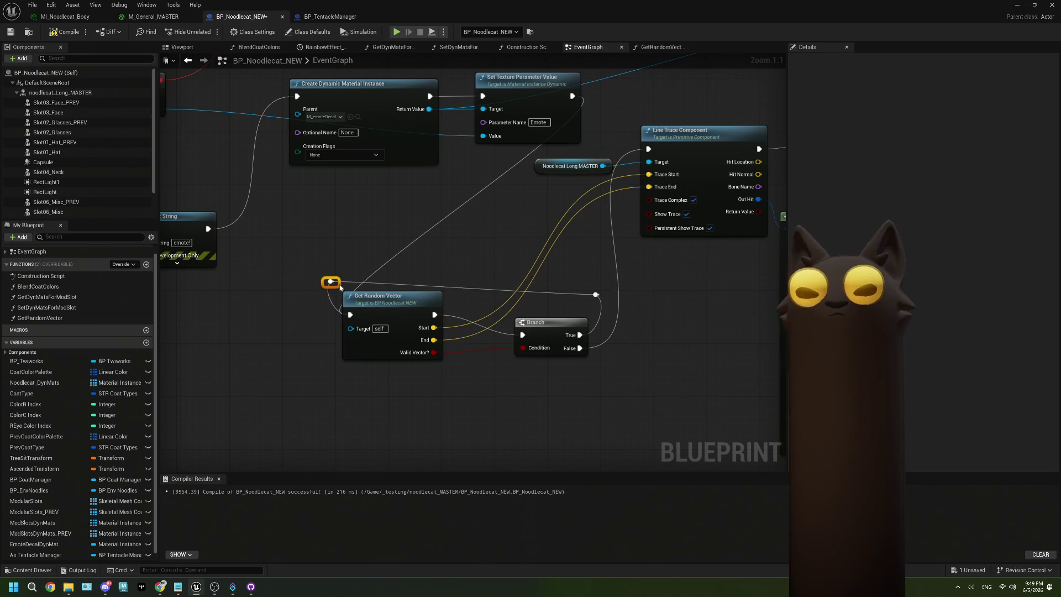
pyautogui.moveTo(602, 298); pyautogui.dragTo(602, 279)
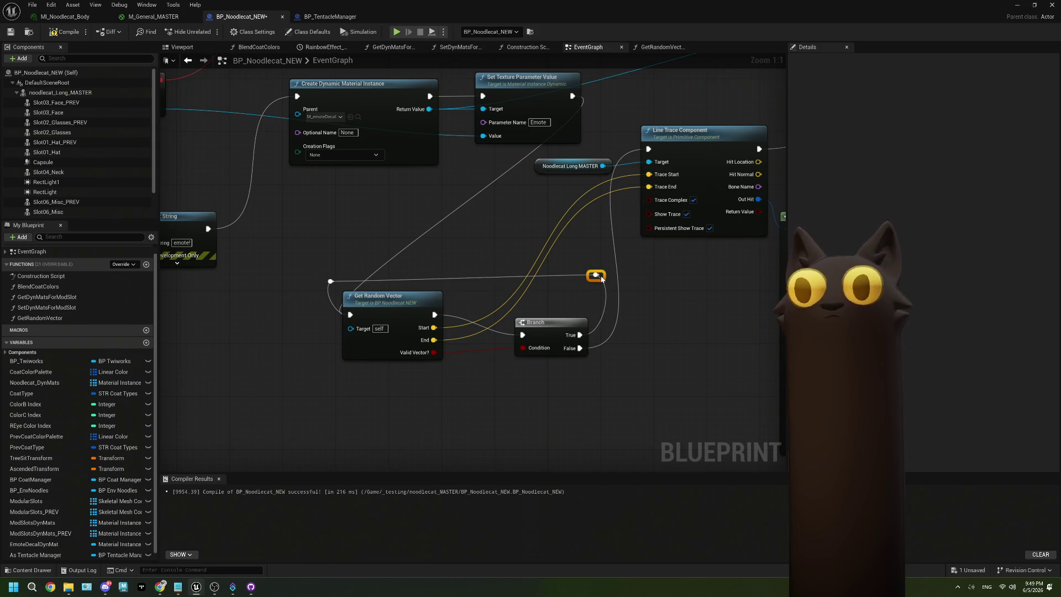
pyautogui.moveTo(580, 348); pyautogui.dragTo(596, 276)
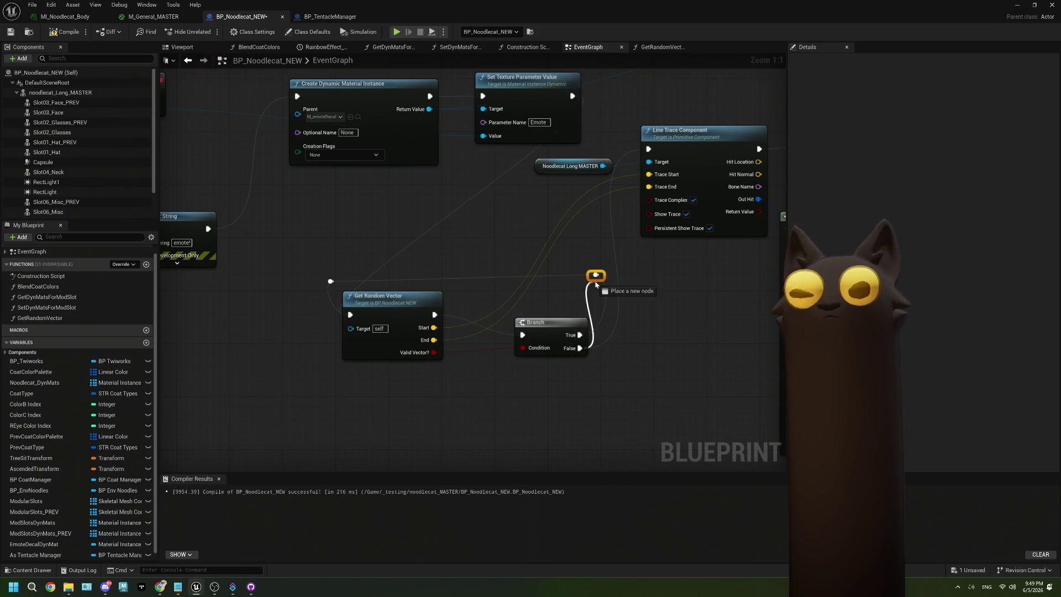
pyautogui.moveTo(580, 335)
pyautogui.mouseDown()
pyautogui.moveTo(621, 313)
pyautogui.moveTo(648, 148)
pyautogui.mouseUp()
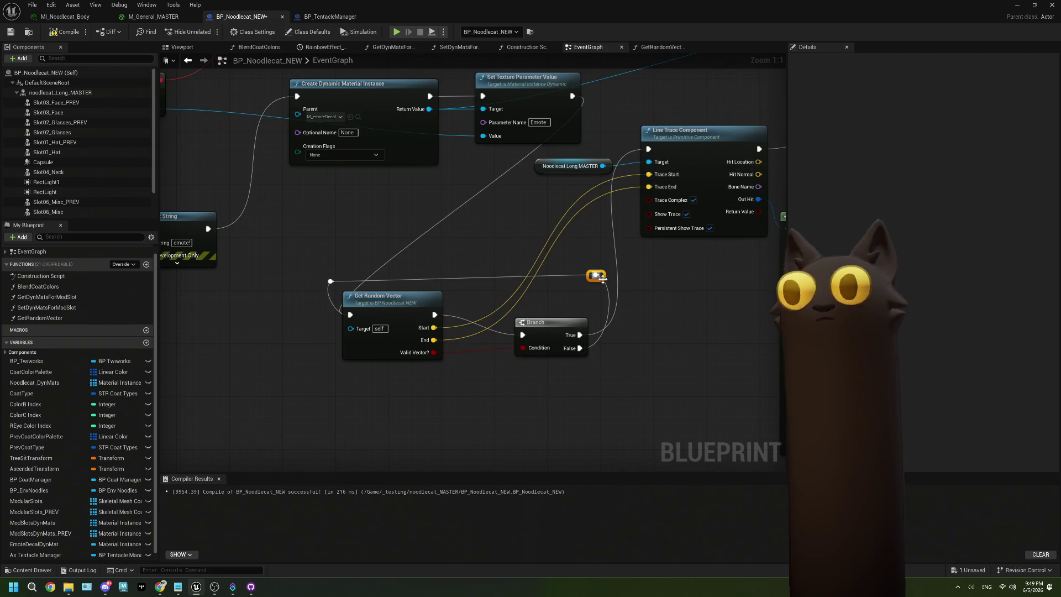
pyautogui.moveTo(603, 279); pyautogui.dragTo(602, 299)
pyautogui.moveTo(338, 287); pyautogui.dragTo(338, 281)
pyautogui.moveTo(606, 300); pyautogui.dragTo(605, 280)
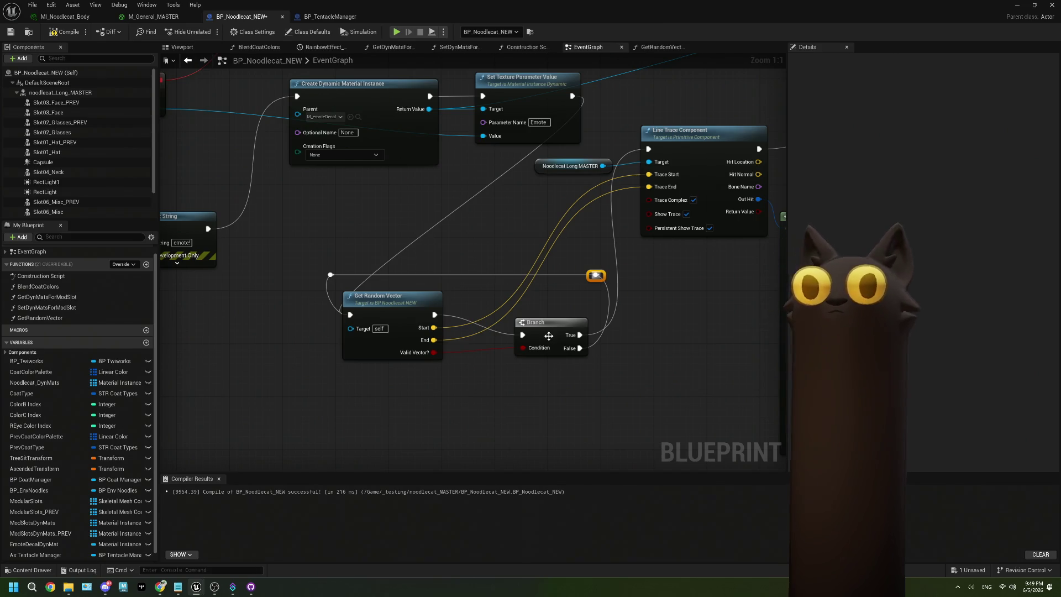
pyautogui.moveTo(550, 333); pyautogui.dragTo(549, 313)
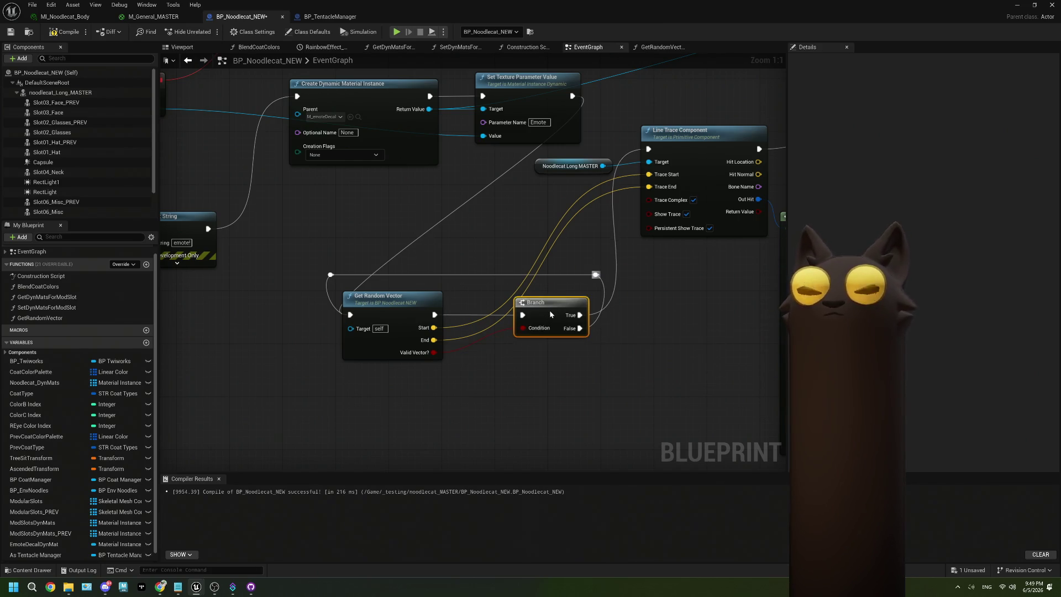
# - Compile, save and start a play-in-editor test, then bring Chrome's Twitch channel chat forward
pyautogui.click(65, 31)
pyautogui.click(10, 31)
pyautogui.click(1017, 4)
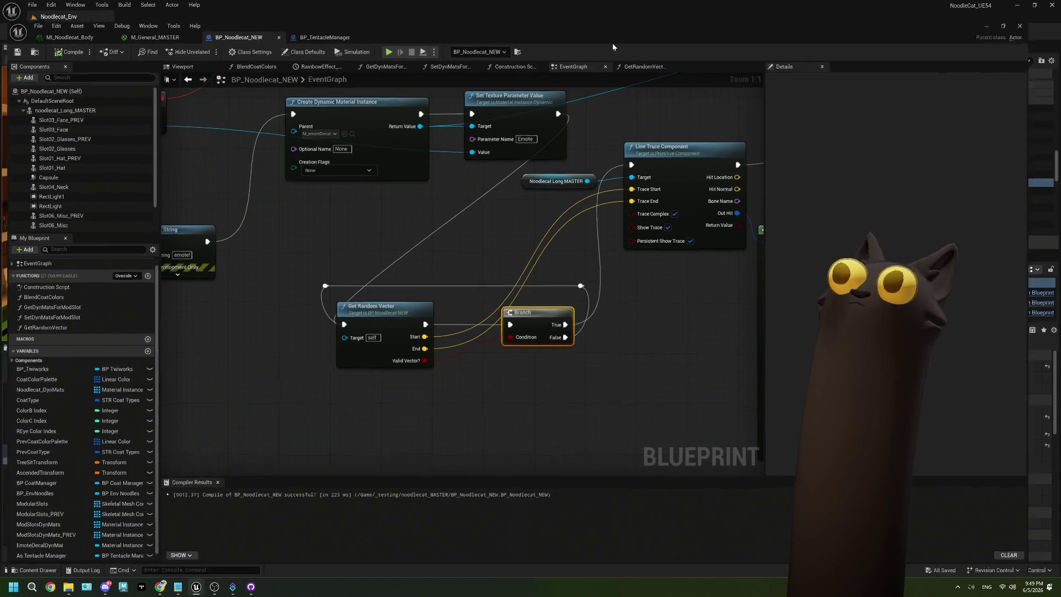
pyautogui.click(206, 31)
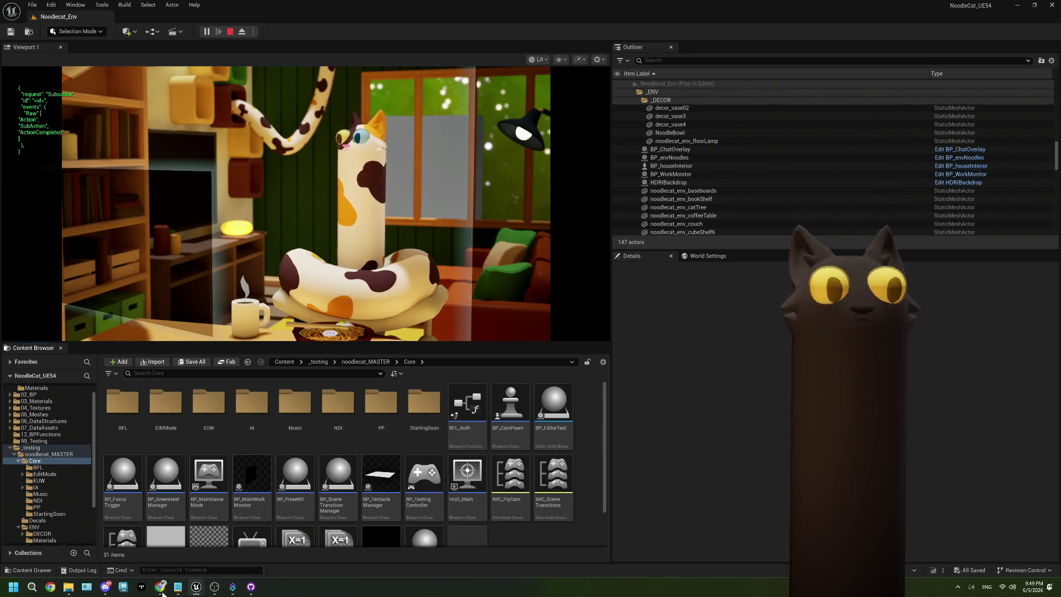
pyautogui.click(161, 587)
pyautogui.click(876, 31)
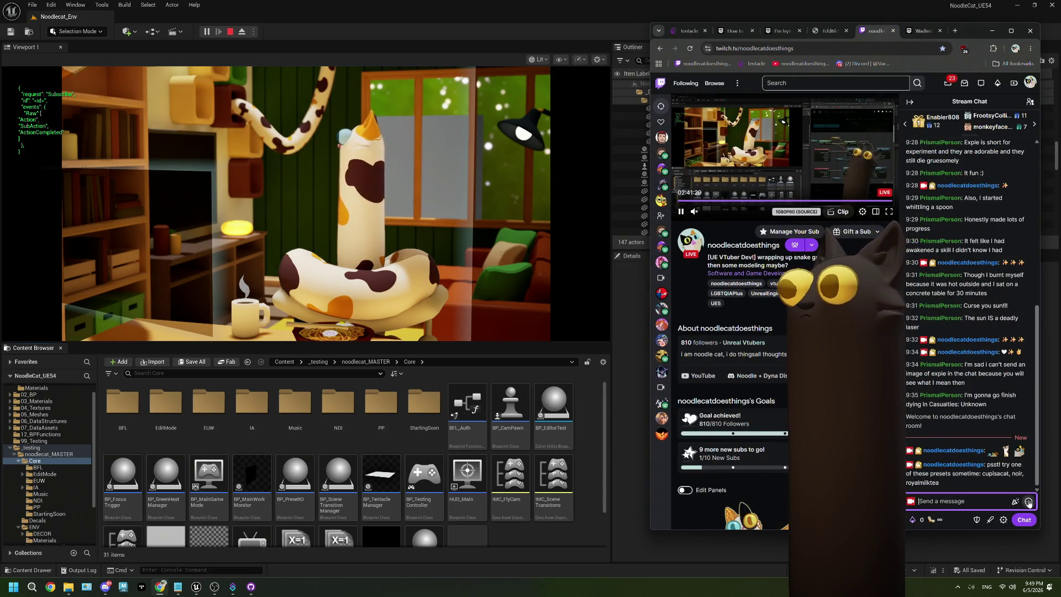
# - Send a three-emote chat message ending with froots2T4teen, then return to the running editor
pyautogui.click(1029, 501)
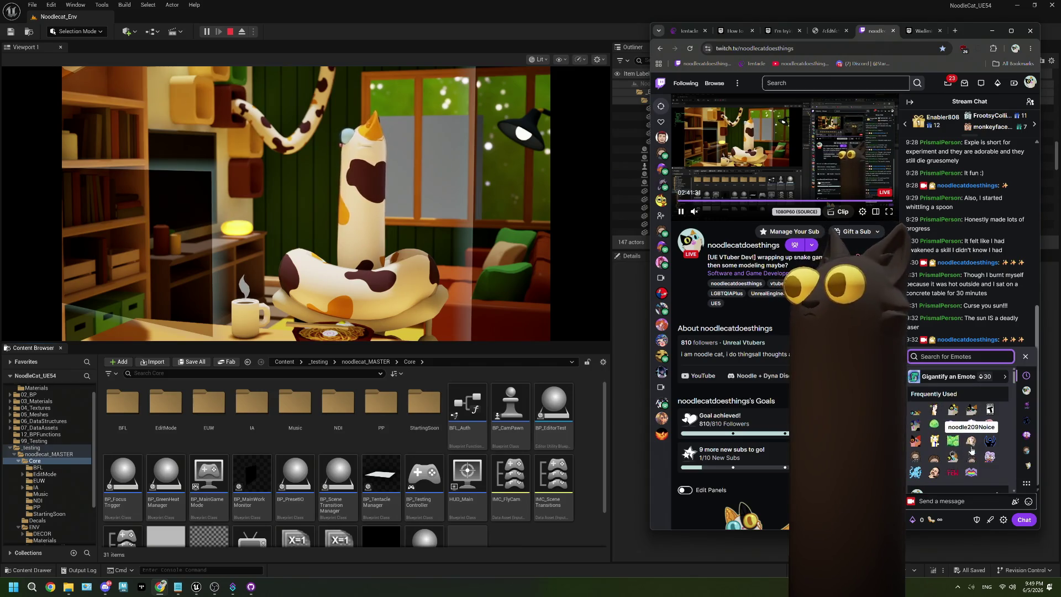
pyautogui.click(972, 426)
pyautogui.click(973, 423)
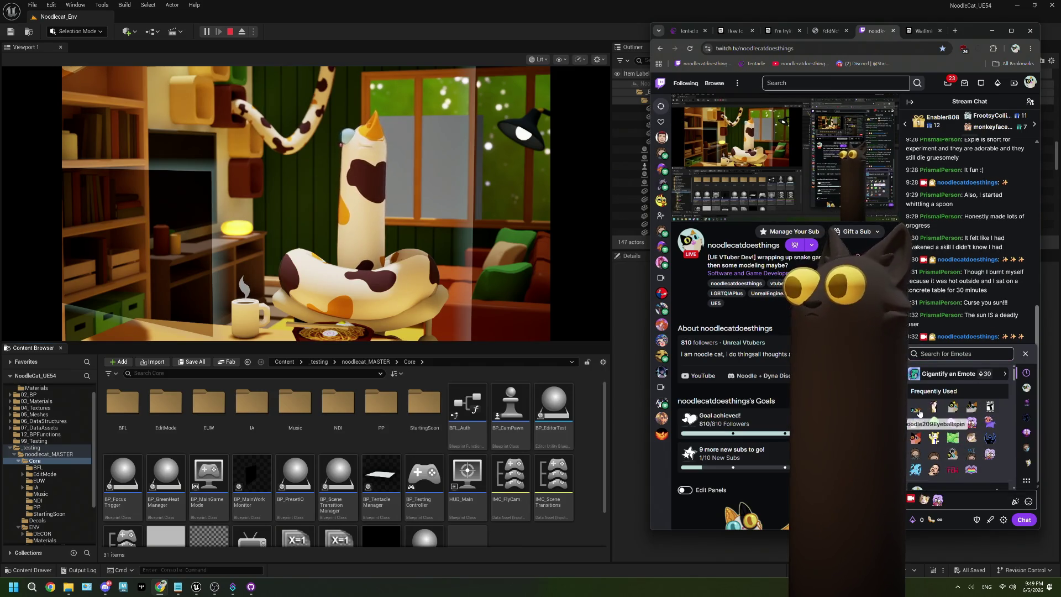
pyautogui.click(990, 408)
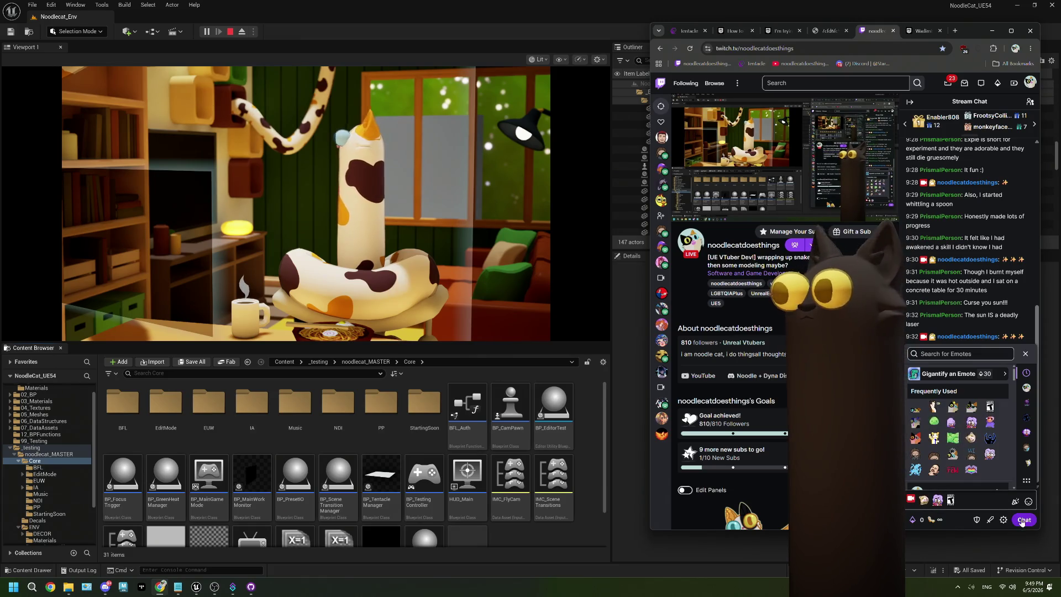
pyautogui.press('Return')
pyautogui.click(328, 7)
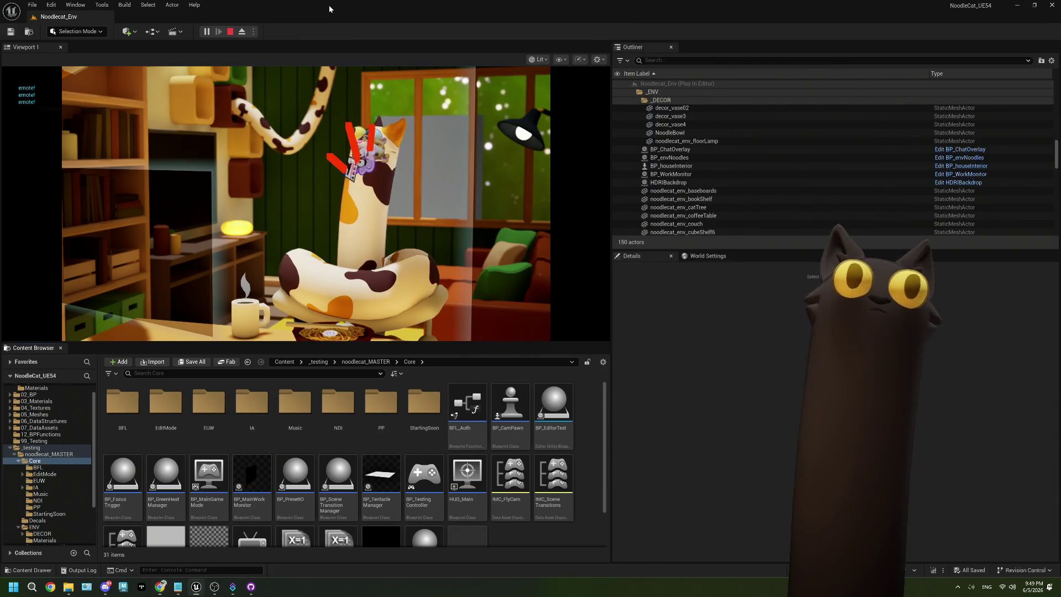
# - Focus the game camera on the cat's emote decals, restart the play session, and bring Twitch chat forward
pyautogui.click(304, 199)
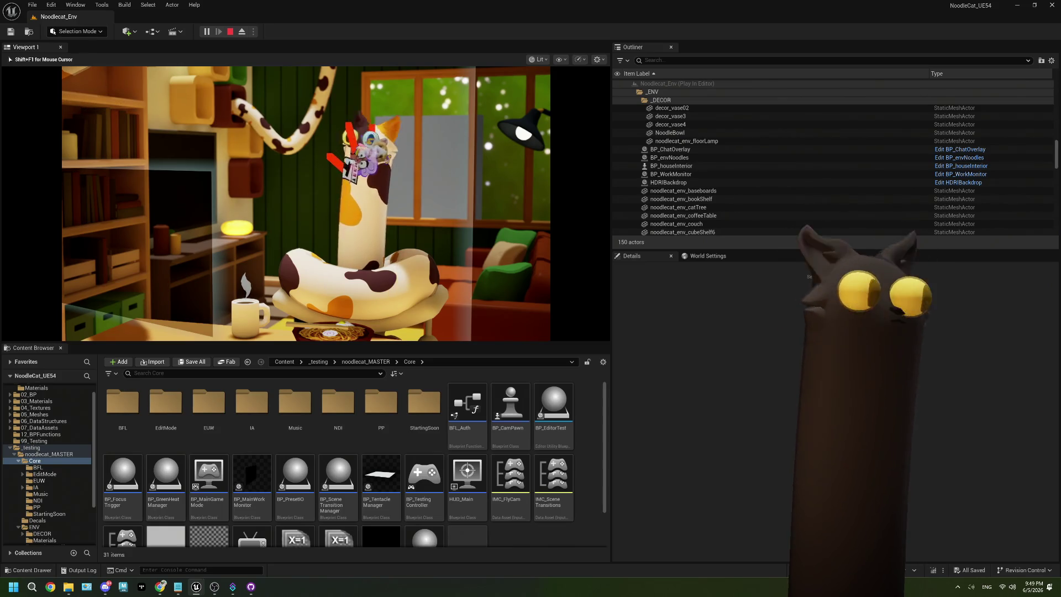
pyautogui.press('f')
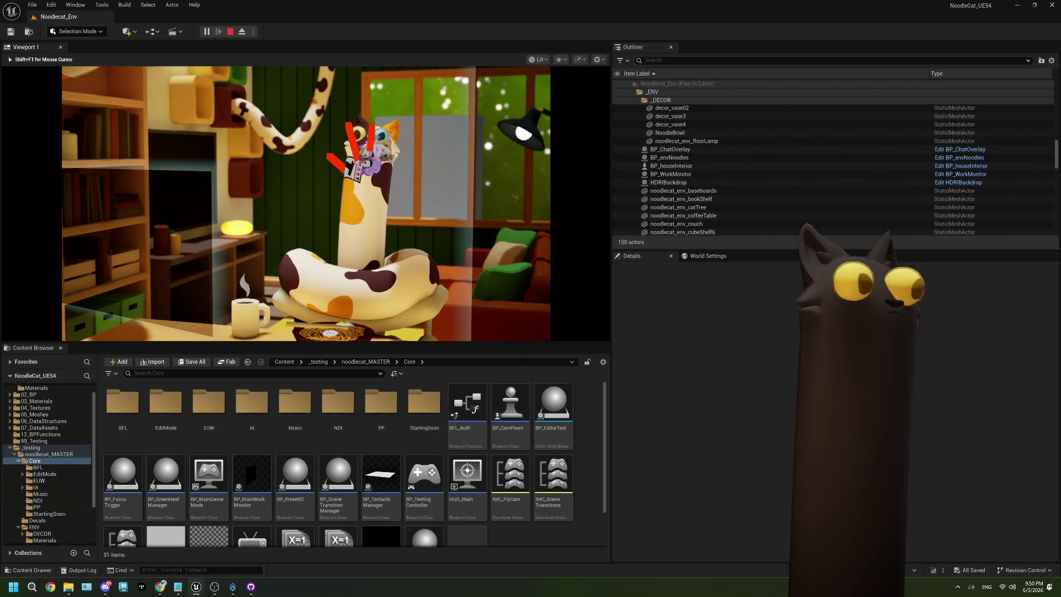
pyautogui.press('Escape')
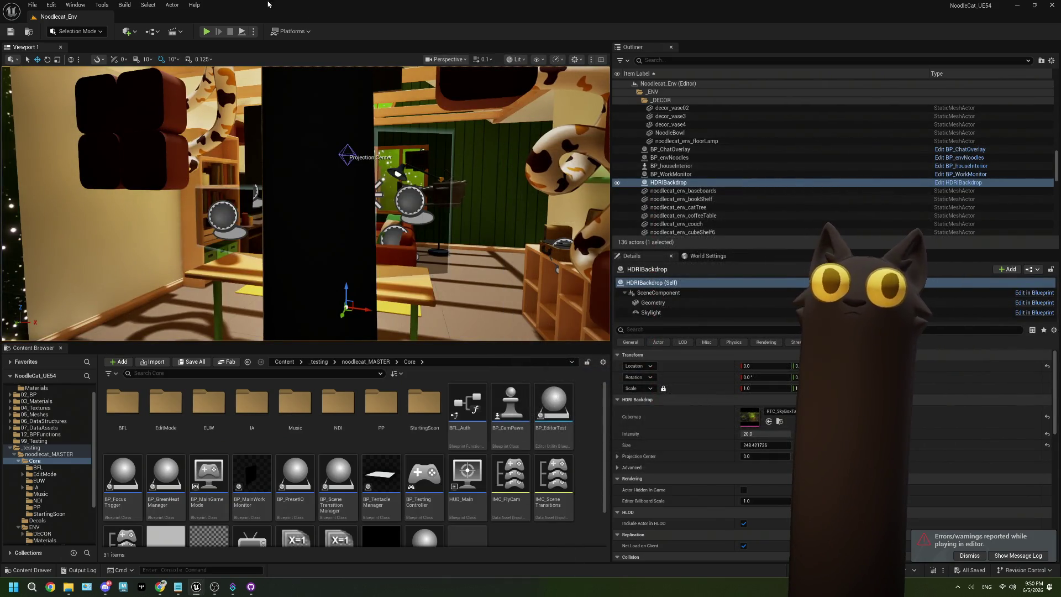
pyautogui.hotkey('alt', 'p')
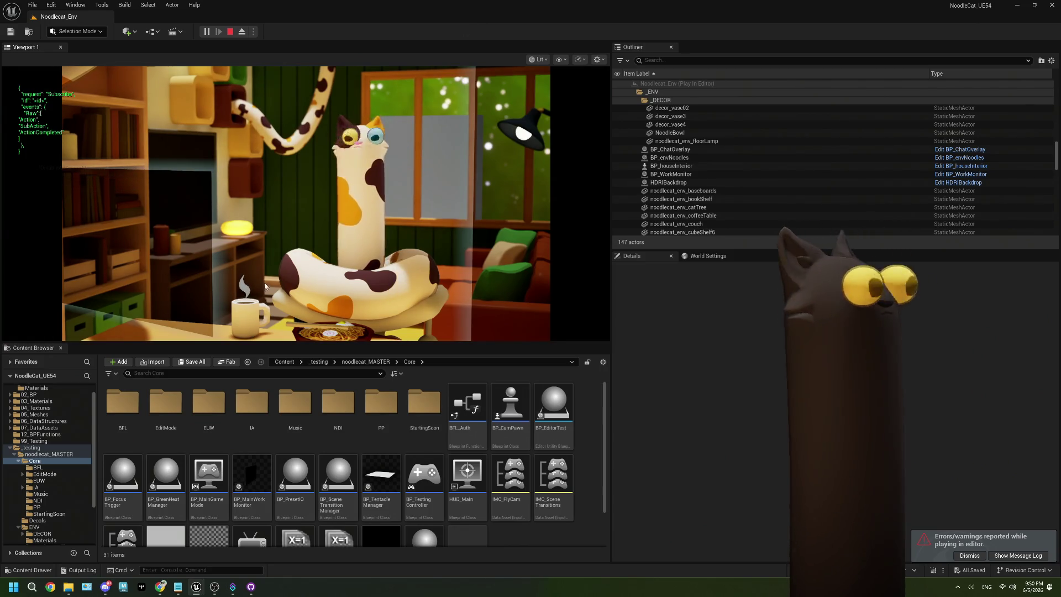
pyautogui.click(159, 590)
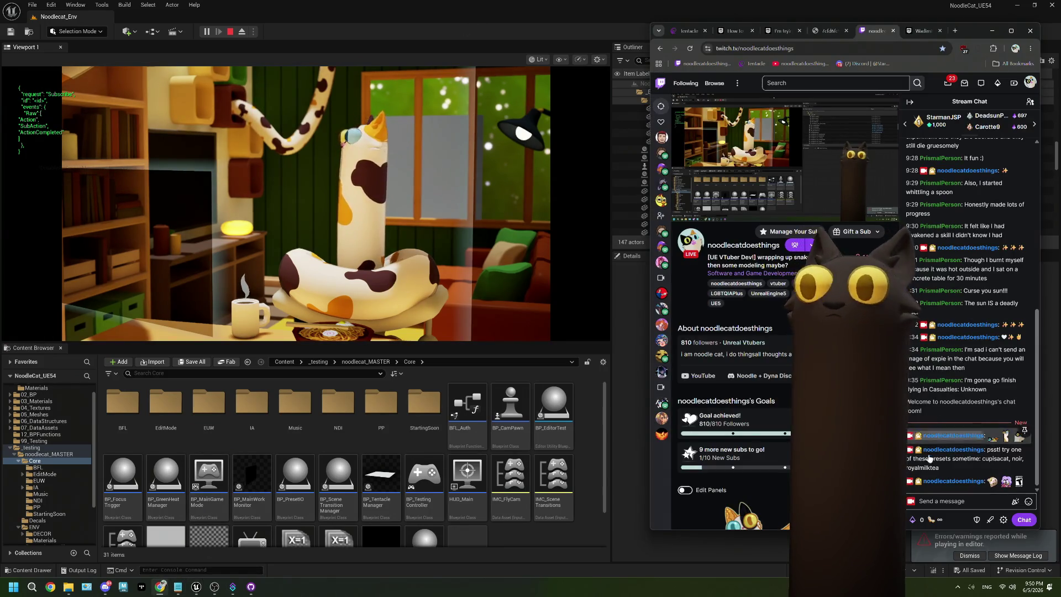
# - Fill a chat message with many emotes, including PEW and a rainbow emote, send it, and return to the game
pyautogui.click(1028, 502)
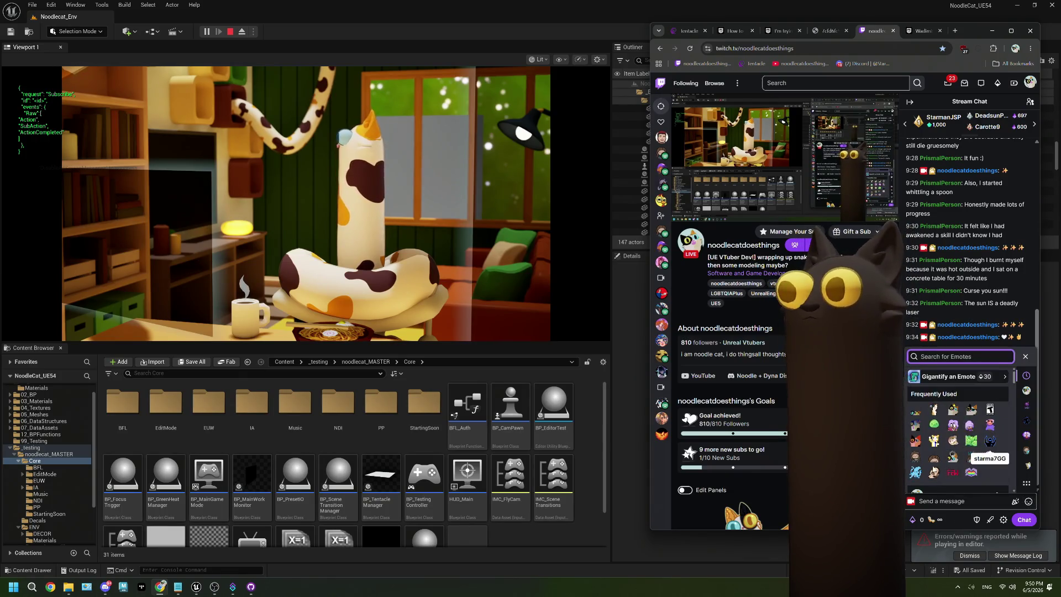
pyautogui.click(915, 410)
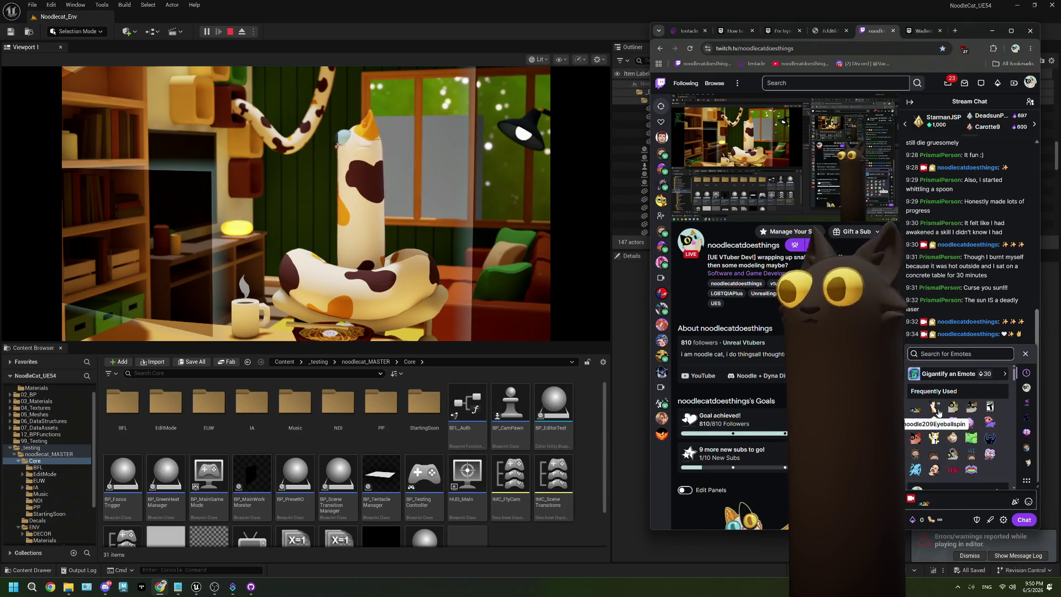
pyautogui.click(971, 407)
pyautogui.click(990, 407)
pyautogui.click(934, 407)
pyautogui.click(934, 423)
pyautogui.click(966, 427)
pyautogui.click(953, 411)
pyautogui.click(973, 411)
pyautogui.click(916, 427)
pyautogui.click(953, 426)
pyautogui.click(988, 427)
pyautogui.click(971, 415)
pyautogui.click(953, 431)
pyautogui.click(968, 436)
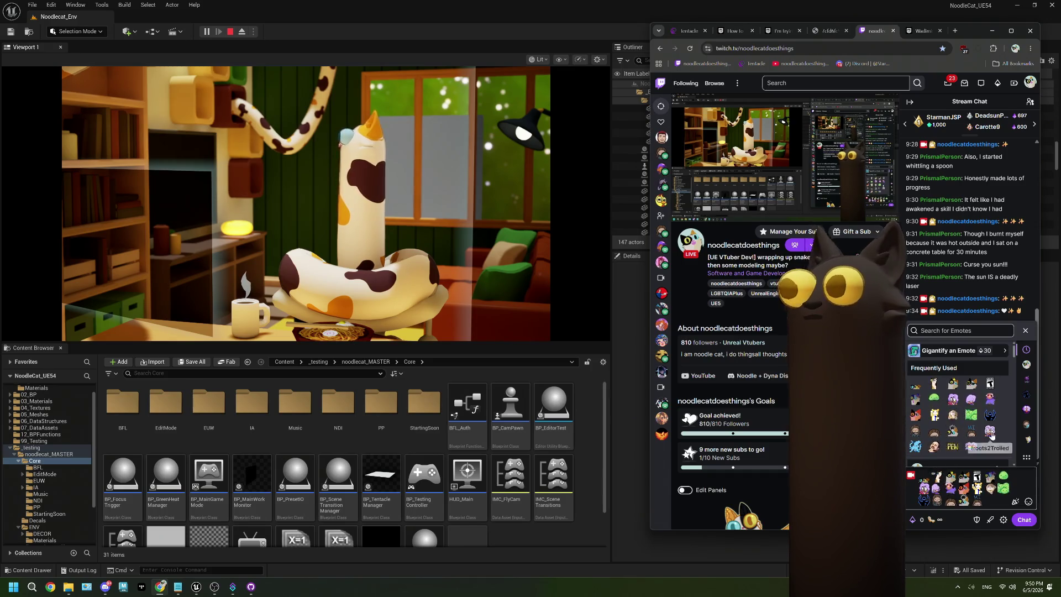
pyautogui.click(990, 430)
pyautogui.click(953, 446)
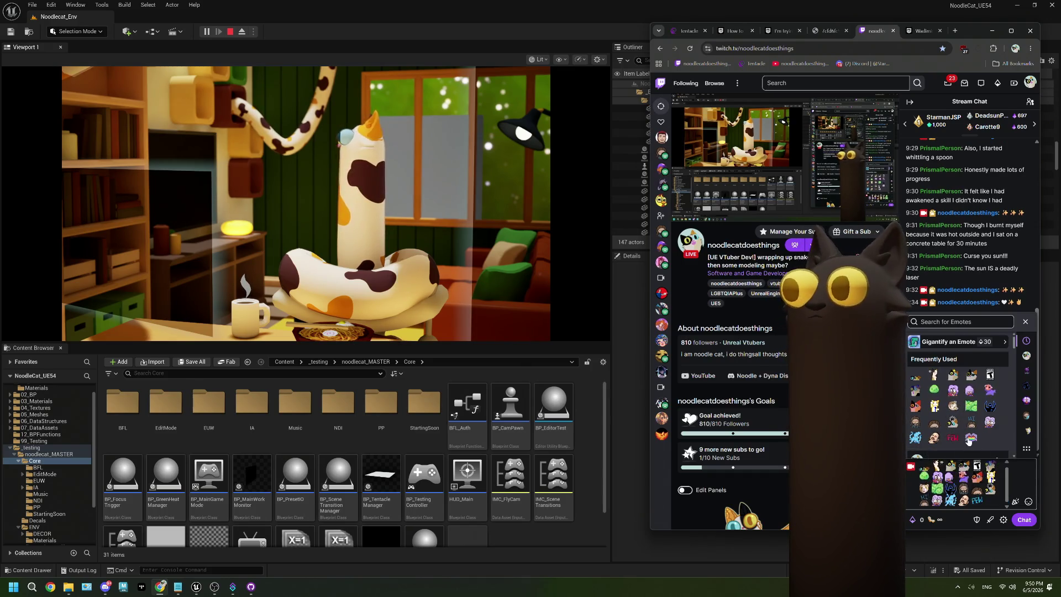
pyautogui.click(970, 439)
pyautogui.click(1022, 521)
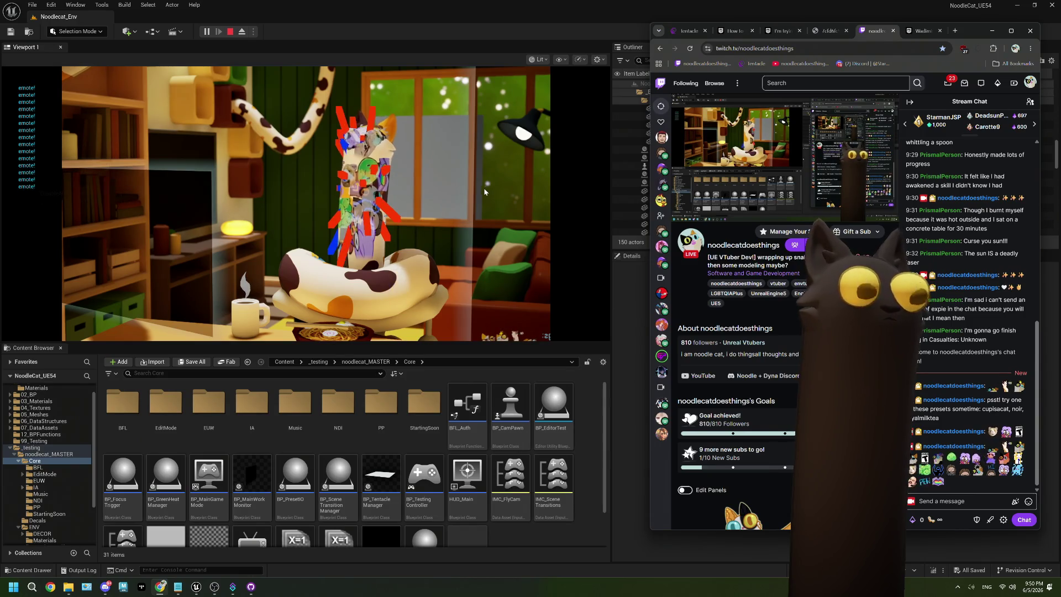
pyautogui.click(394, 78)
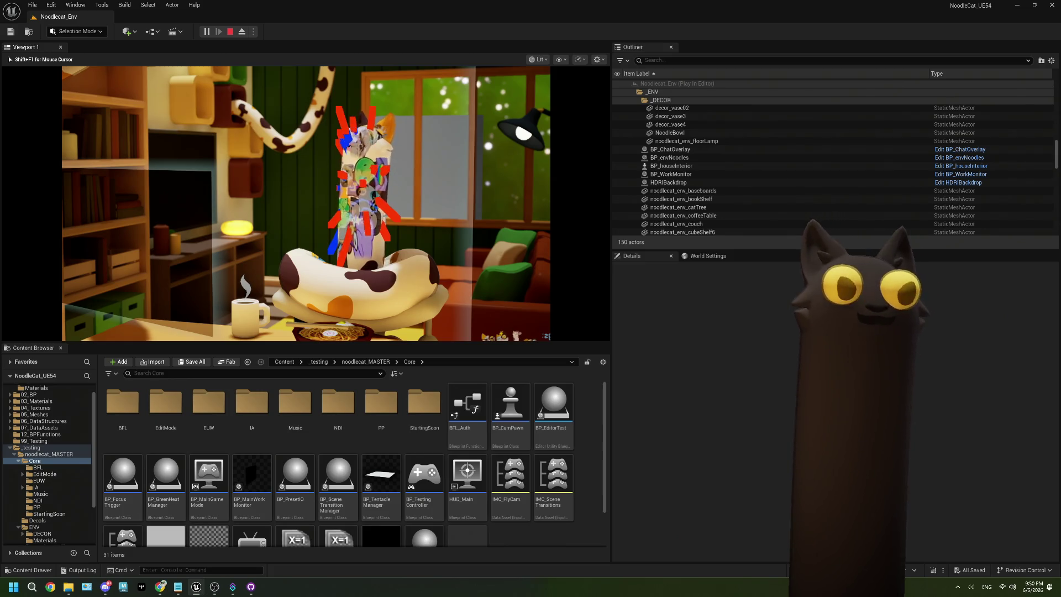
# - Focus the camera on the emote-covered cat, then end the Play-In-Editor session
pyautogui.press('f')
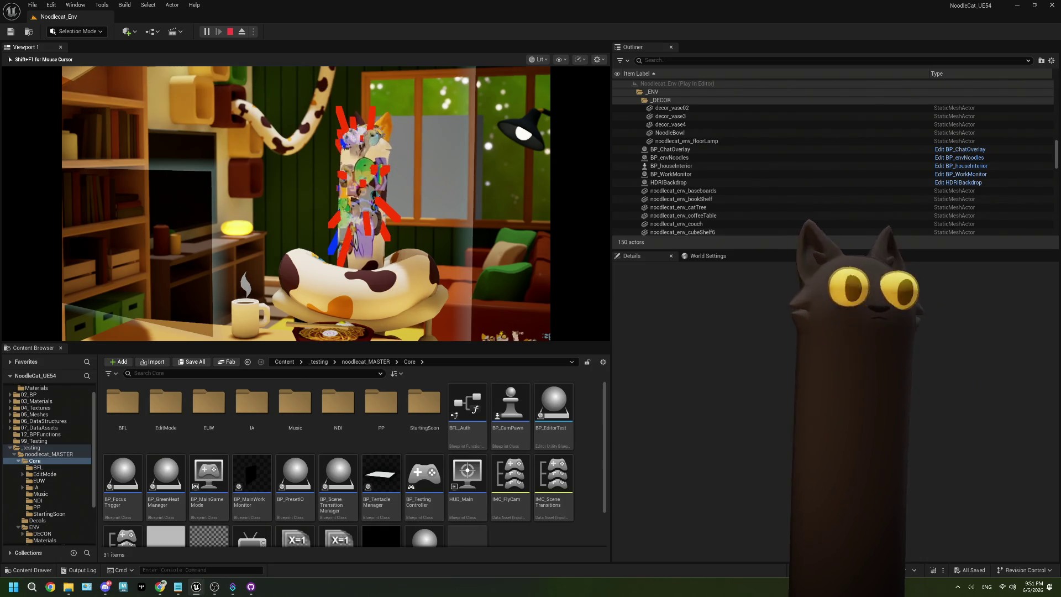
pyautogui.press('Escape')
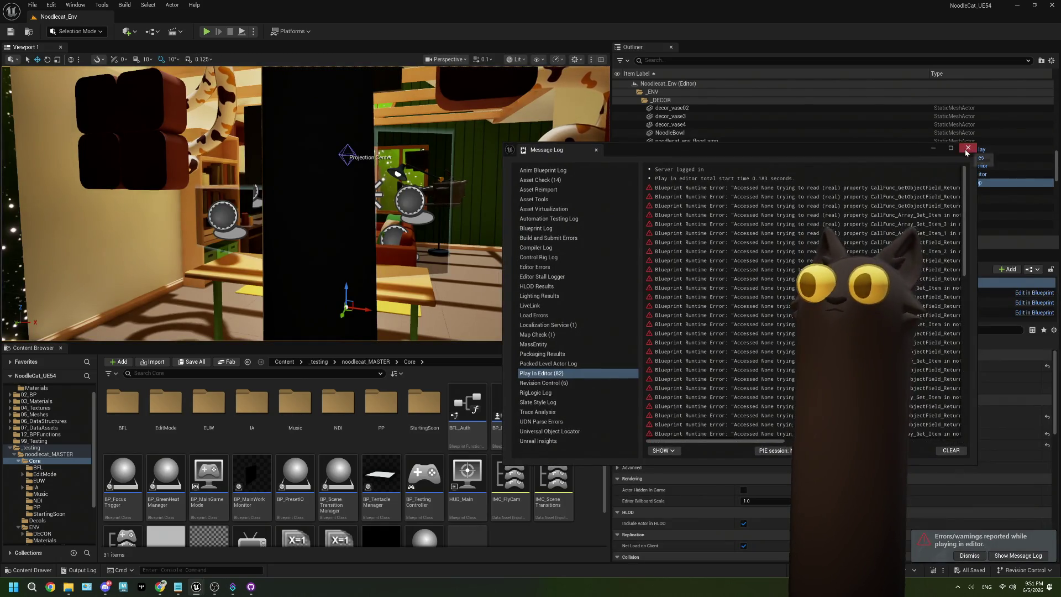
# - Close the Message Log, open BP_TentacleManager, and return to BP_Noodlecat_NEW's EventGraph
pyautogui.click(968, 148)
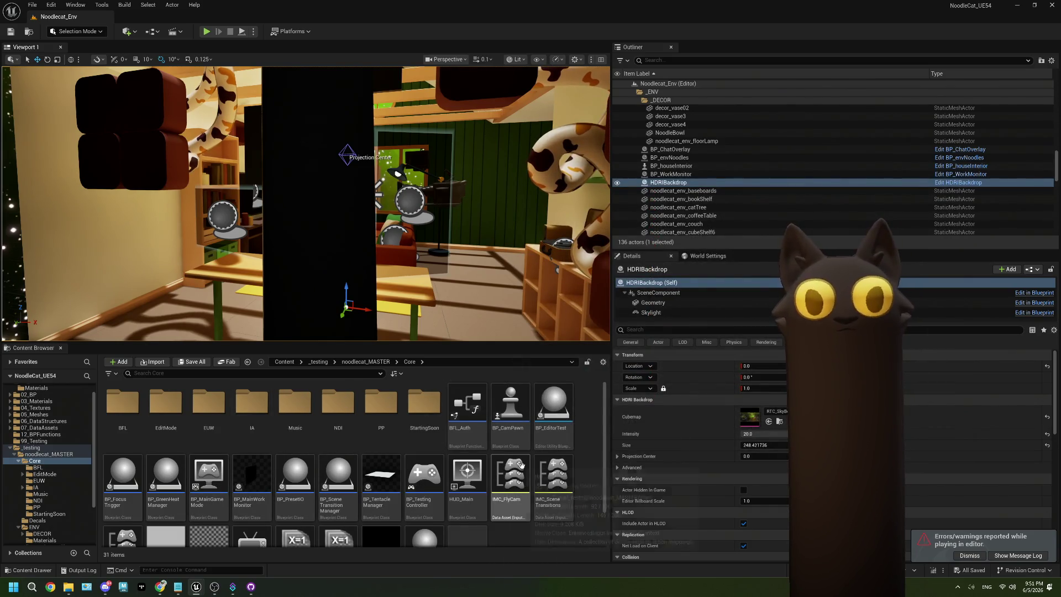
pyautogui.moveTo(306, 199); pyautogui.dragTo(306, 199)
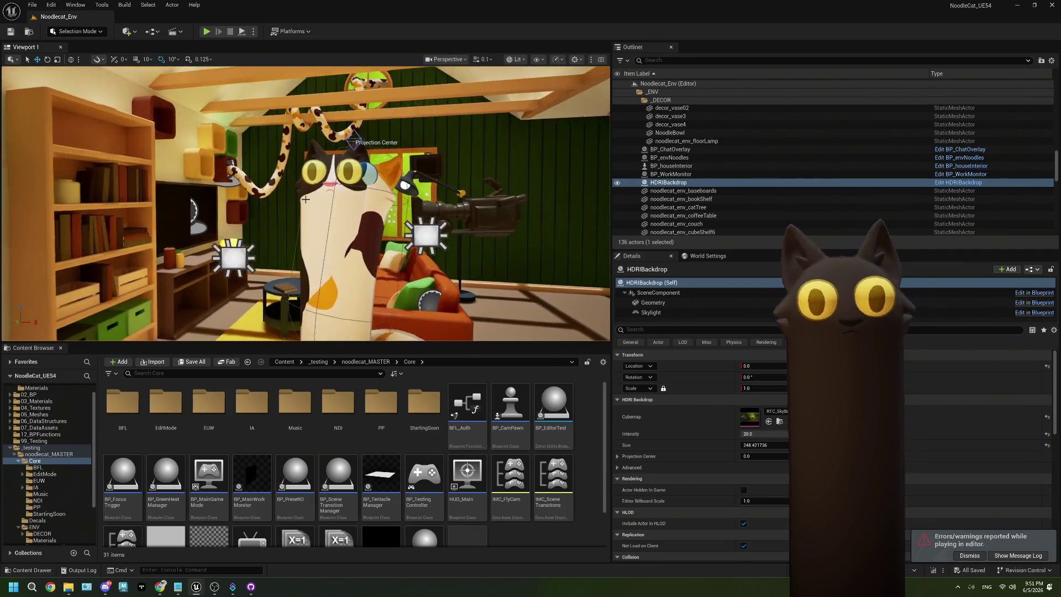
pyautogui.click(379, 492)
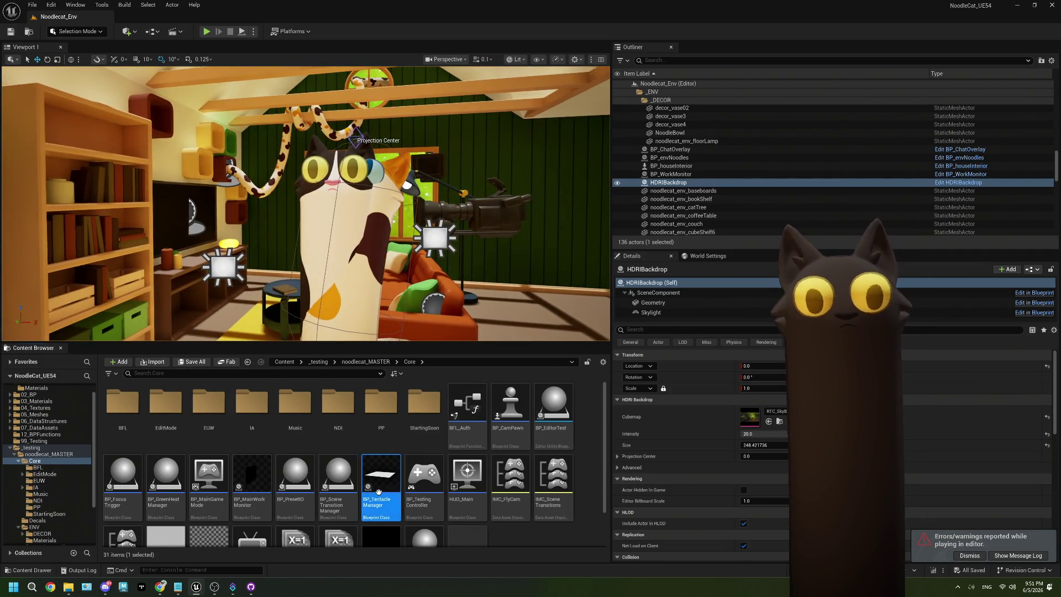
pyautogui.doubleClick(378, 492)
pyautogui.click(244, 17)
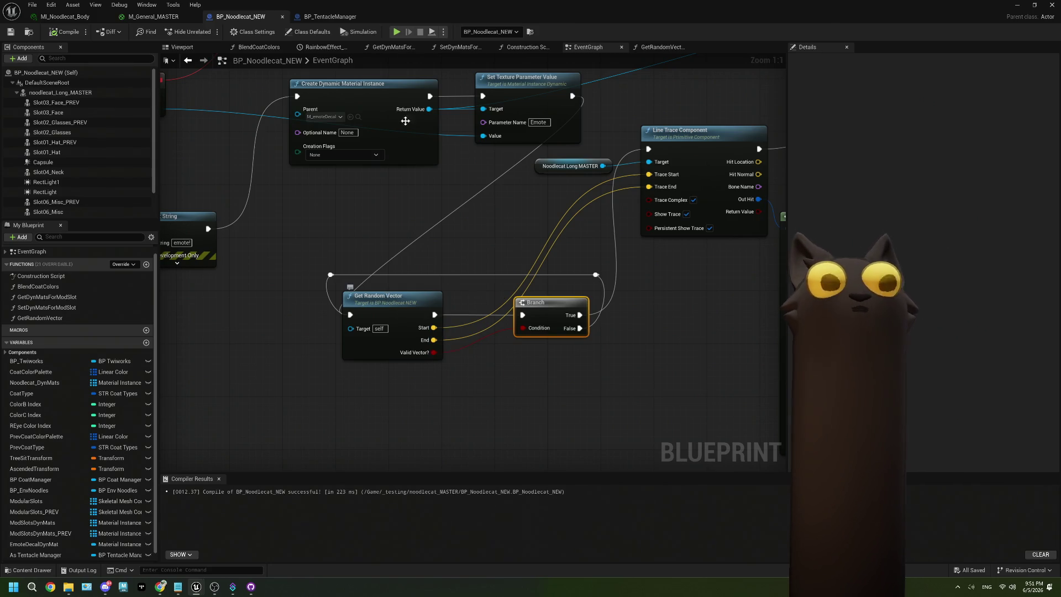
# - Un-maximize the BP_Noodlecat_NEW editor into a lower-right window over the Noodlecat_Env level
pyautogui.moveTo(393, 10); pyautogui.dragTo(697, 358)
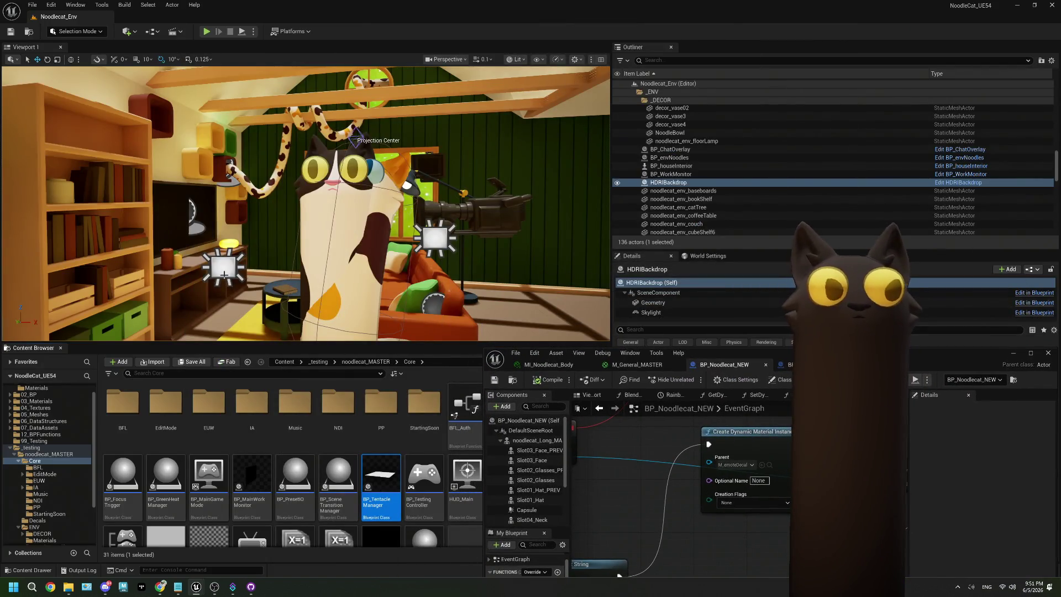
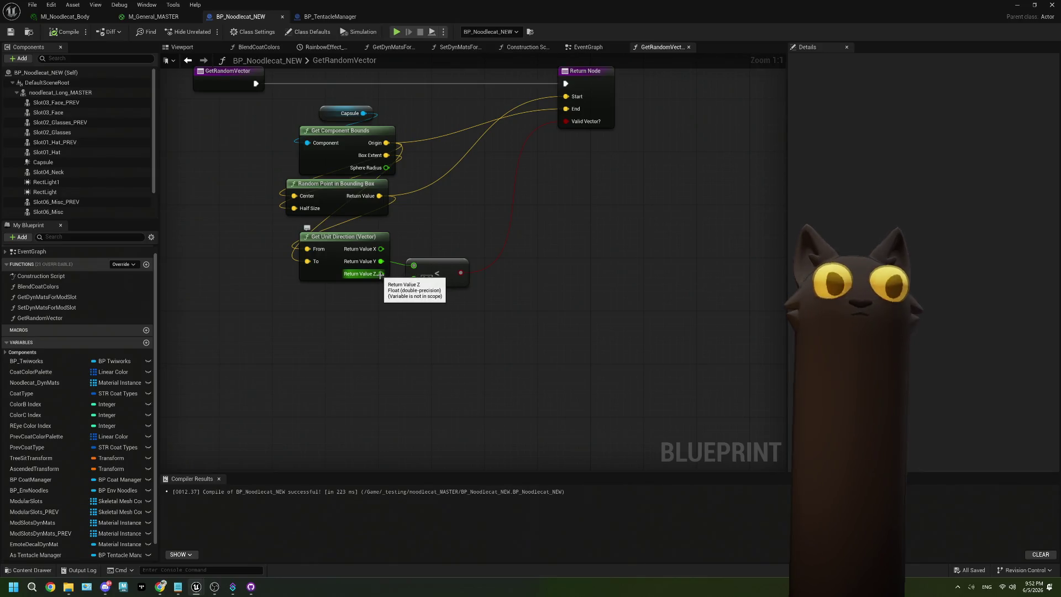
# - Wire Return Value Y into the less-than node and add a greater-than node fed by Return Value Z
pyautogui.moveTo(381, 274); pyautogui.dragTo(384, 357)
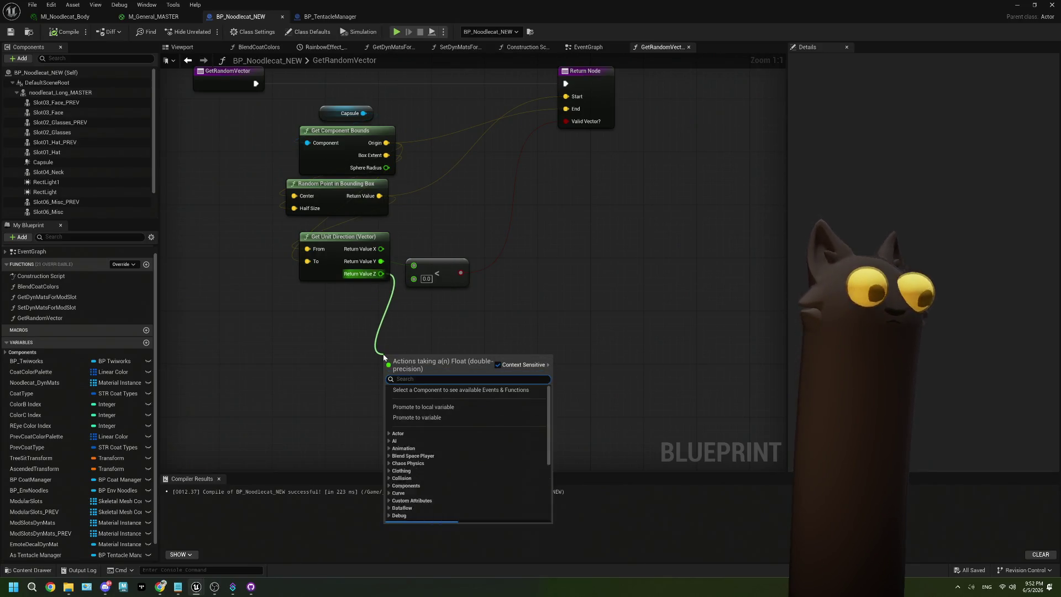
pyautogui.write('bet')
pyautogui.press('Escape')
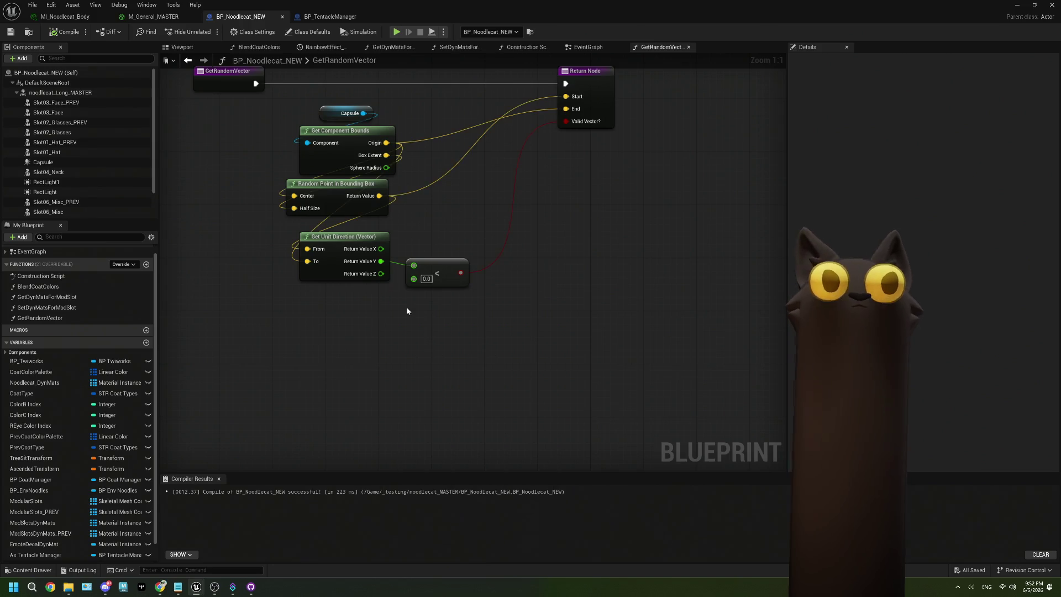
pyautogui.moveTo(381, 261)
pyautogui.mouseDown()
pyautogui.moveTo(413, 266)
pyautogui.moveTo(354, 372)
pyautogui.mouseUp()
pyautogui.write('>')
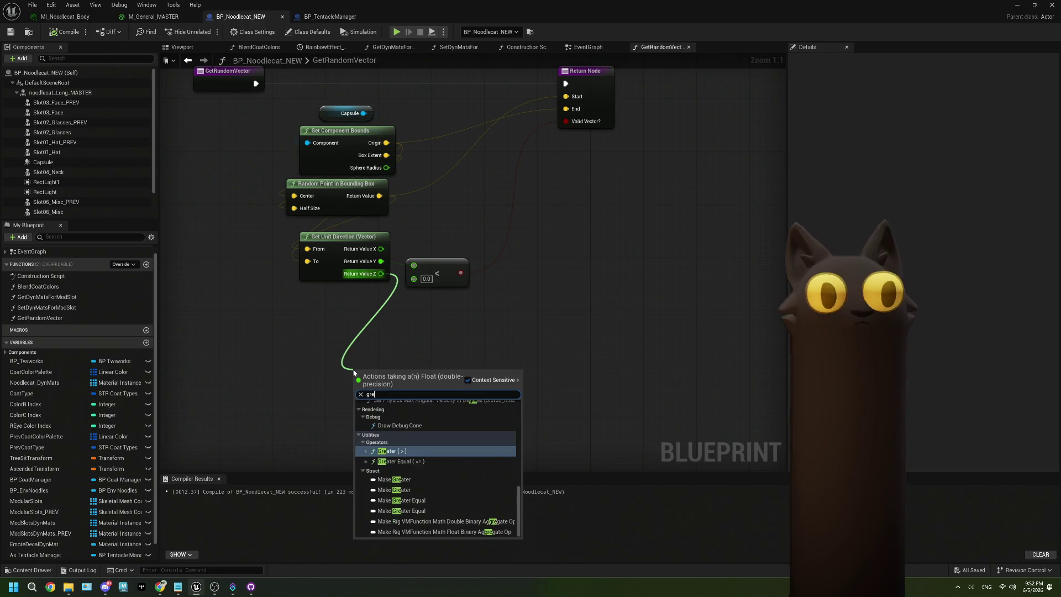
pyautogui.press('Return')
# - Add an AND Boolean node after the greater-than check
pyautogui.moveTo(381, 323); pyautogui.dragTo(424, 360)
pyautogui.write('ad')
pyautogui.press('BackSpace')
pyautogui.write('nd')
pyautogui.click(486, 396)
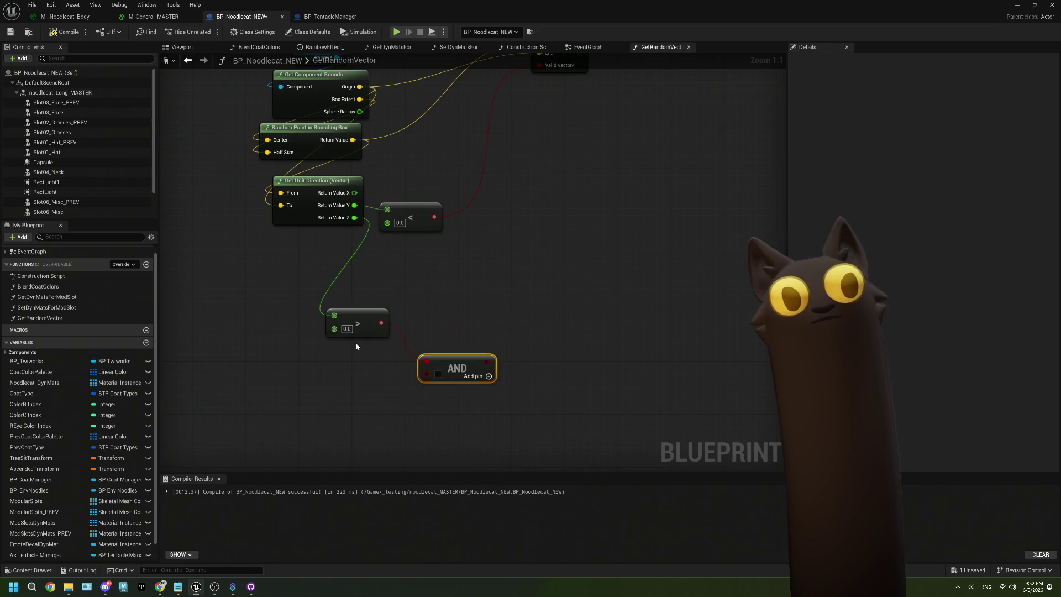
# - Add a less-than node fed by Return Value Z and wire its result into the AND node
pyautogui.moveTo(355, 220); pyautogui.dragTo(315, 391)
pyautogui.write('le')
pyautogui.click(357, 433)
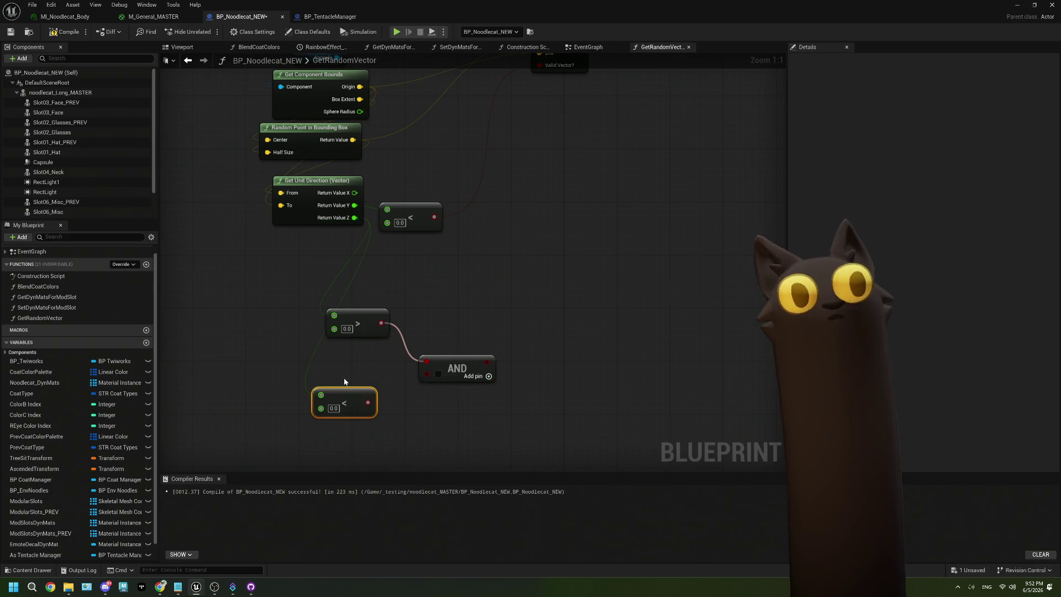
pyautogui.moveTo(375, 389); pyautogui.dragTo(426, 377)
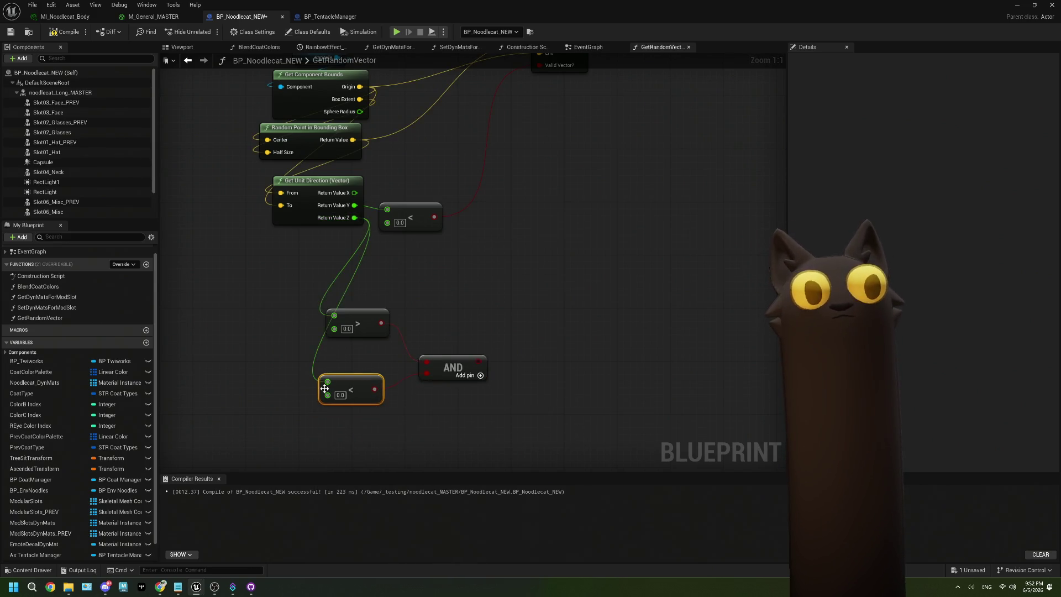
pyautogui.moveTo(353, 396); pyautogui.dragTo(360, 403)
# - Tidy the comparison nodes and clear the greater-than node's old 0.0 threshold
pyautogui.scroll(-1, 366, 412)
pyautogui.scroll(1, 364, 411)
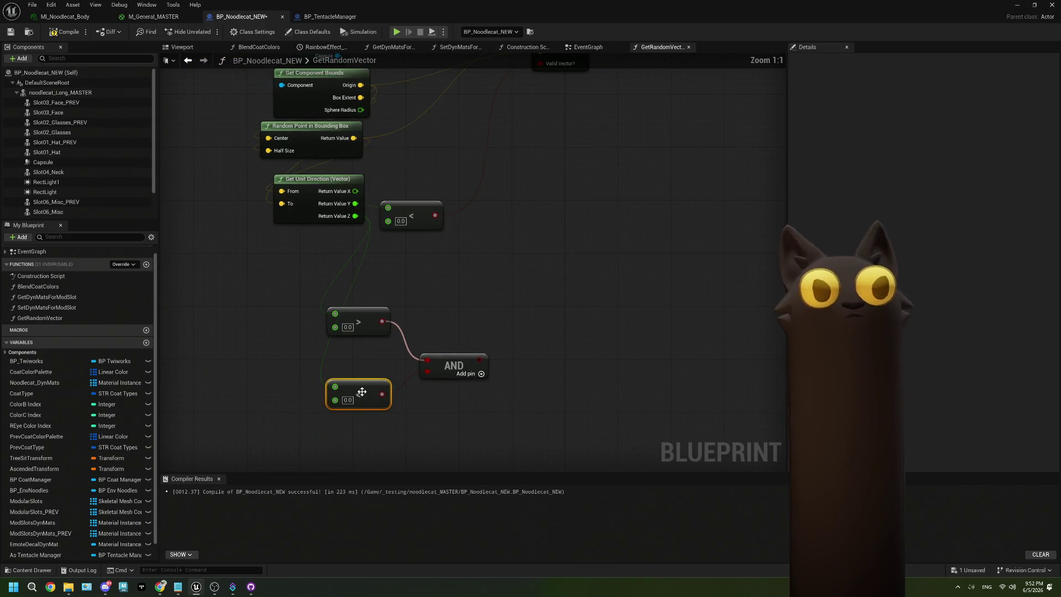
pyautogui.moveTo(361, 327); pyautogui.dragTo(363, 353)
pyautogui.click(348, 360)
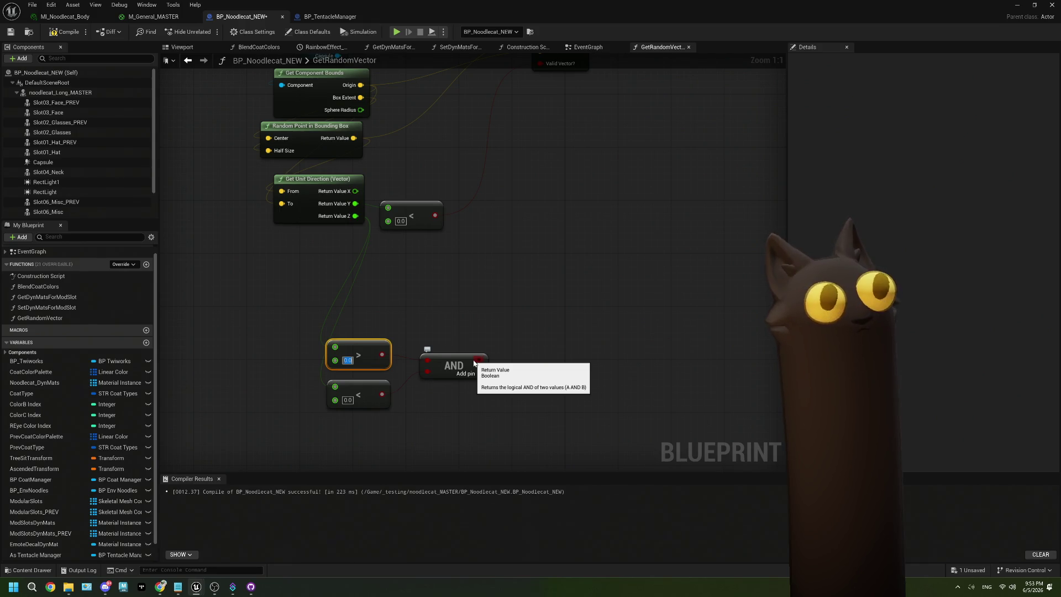
pyautogui.press('BackSpace')
# - Set the Z thresholds to -0.75 on the greater-than node and 0.75 on the less-than node
pyautogui.write('-0.75')
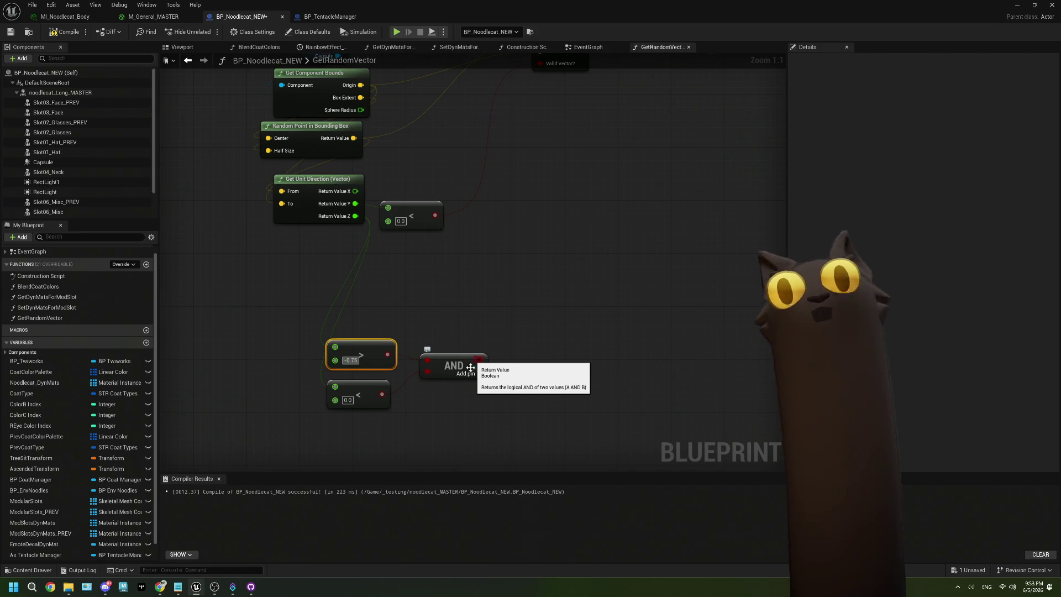
pyautogui.click(348, 399)
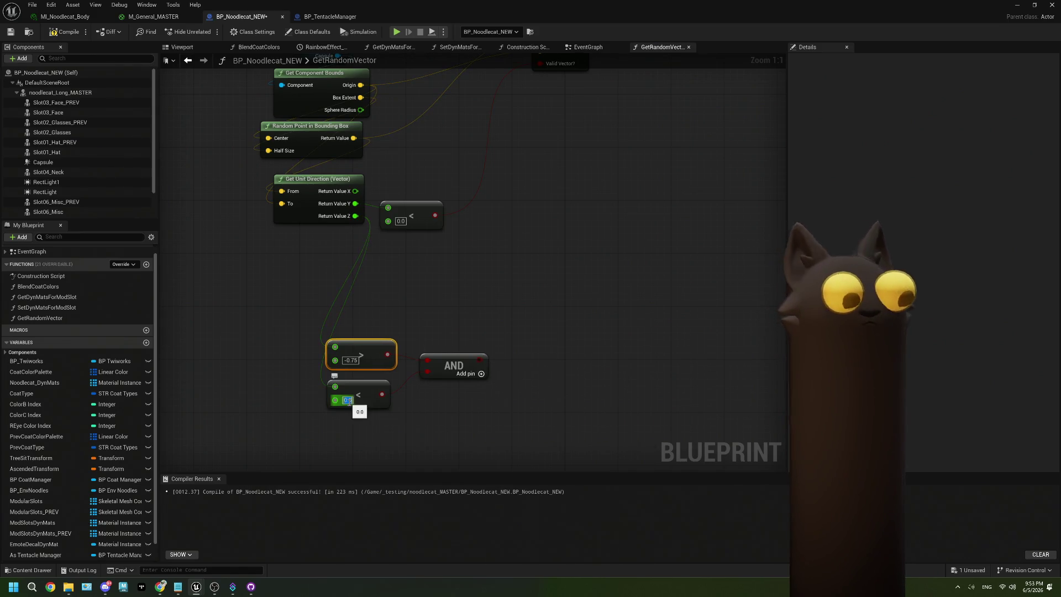
pyautogui.write('.75')
pyautogui.click(385, 443)
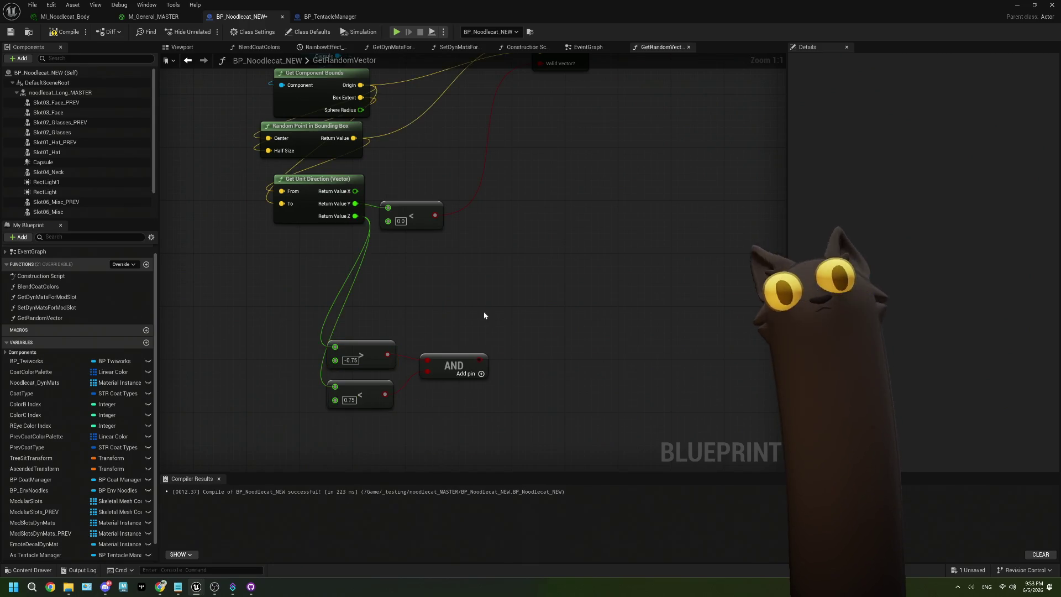
# - Add a second AND node fed by the first AND and the upper less-than result
pyautogui.moveTo(452, 399); pyautogui.dragTo(467, 285)
pyautogui.write('and')
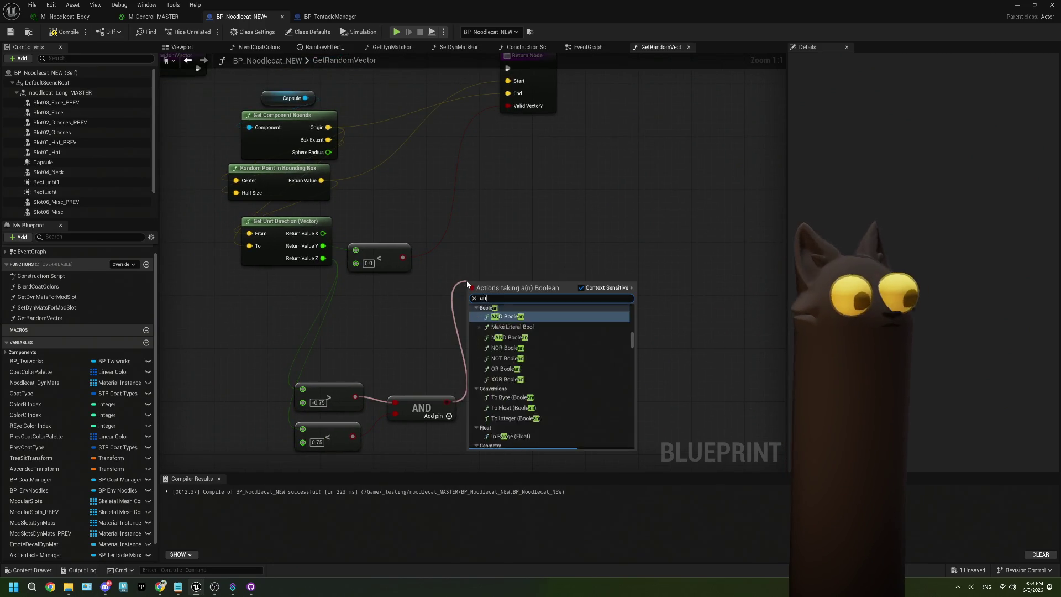
pyautogui.press('Return')
pyautogui.moveTo(403, 258)
pyautogui.mouseDown()
pyautogui.moveTo(453, 294)
pyautogui.moveTo(474, 283)
pyautogui.moveTo(507, 106)
pyautogui.mouseUp()
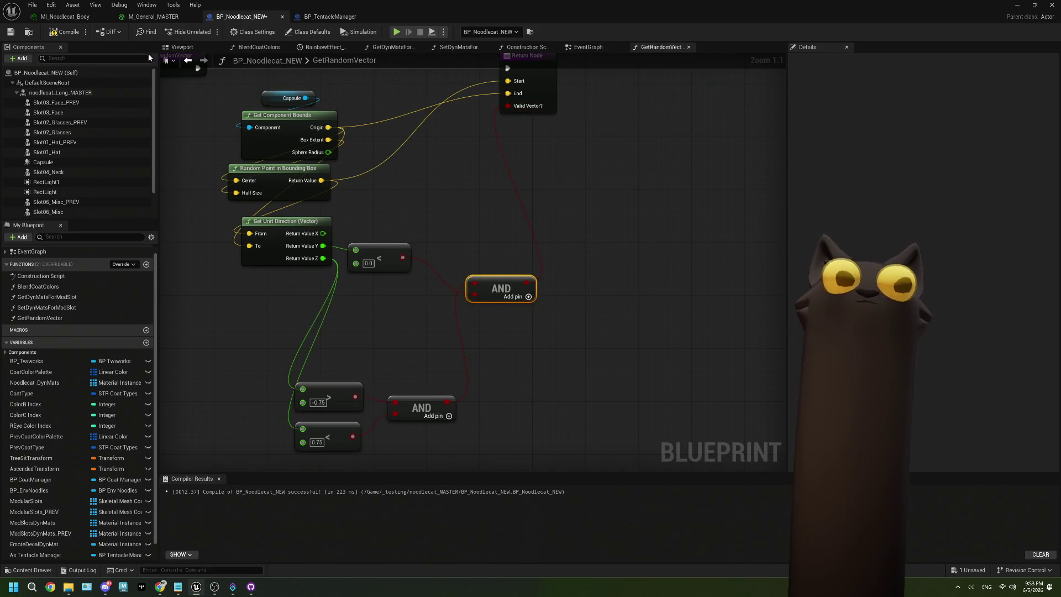
# - Compile and save the Blueprint, close its editor, and play the level
pyautogui.click(73, 35)
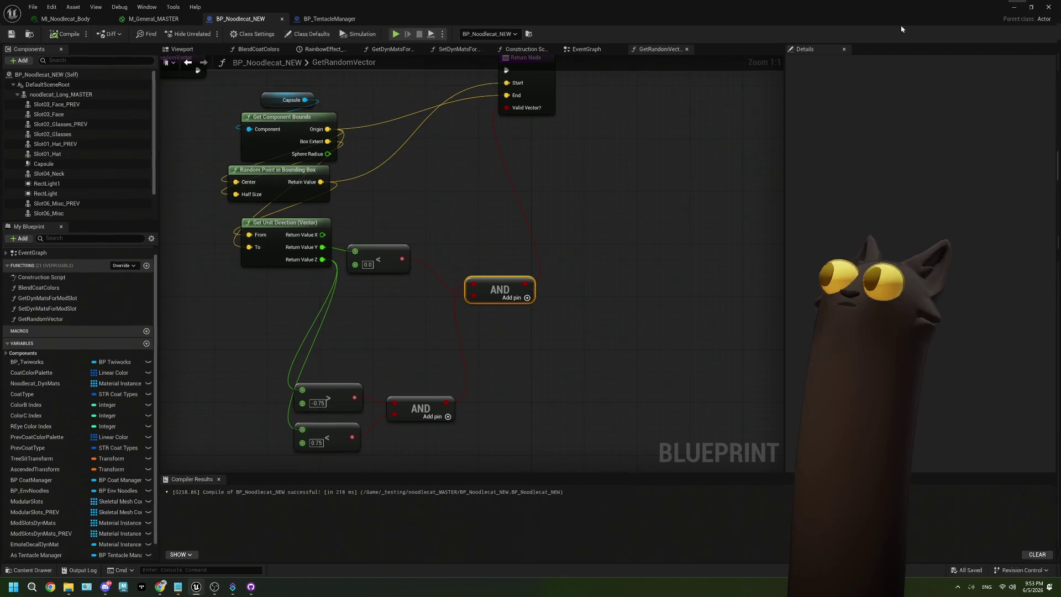
pyautogui.click(1052, 5)
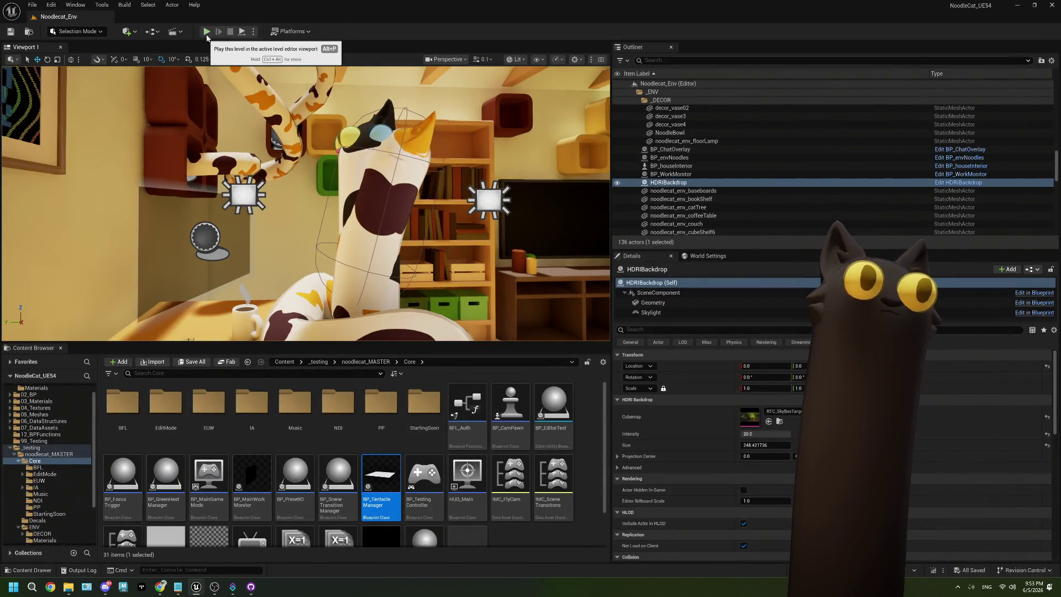
pyautogui.click(206, 31)
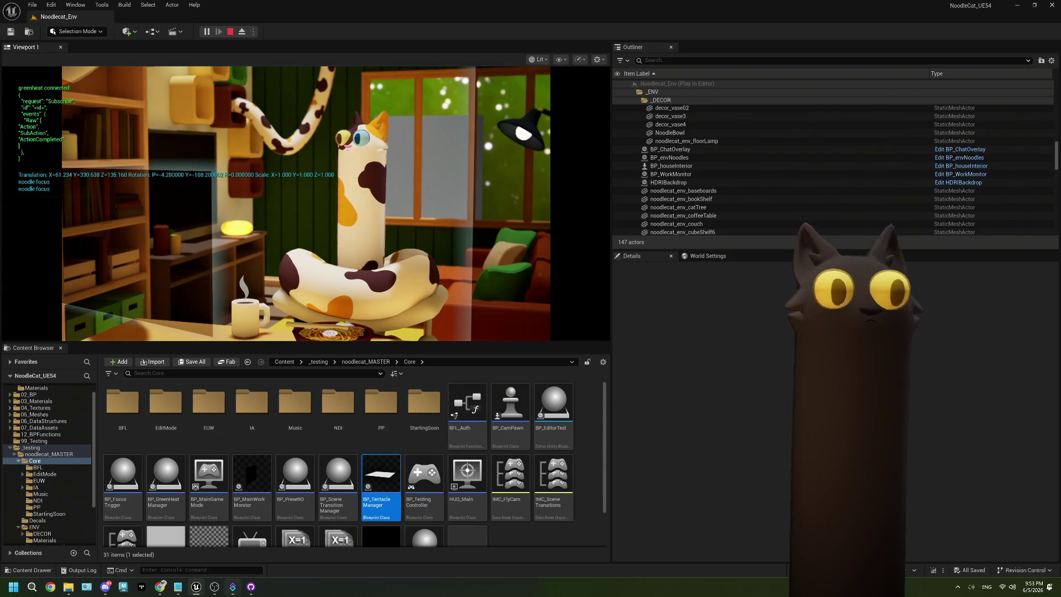
# - Copy the emotes from the last Twitch chat message, send them to chat, then stop the play session
pyautogui.click(160, 587)
pyautogui.moveTo(989, 443); pyautogui.dragTo(946, 482)
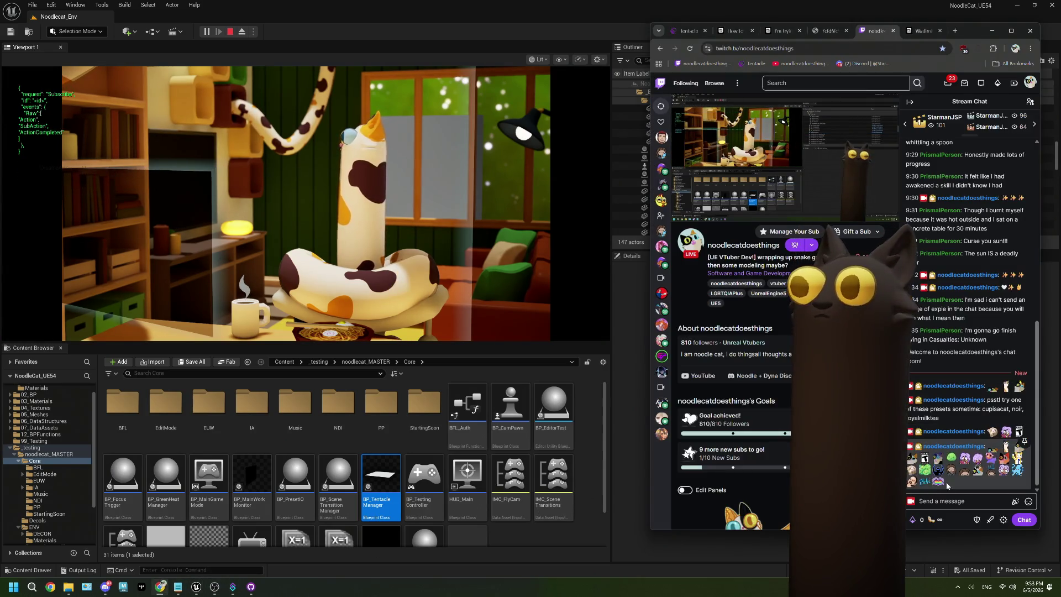
pyautogui.hotkey('ctrl', 'c')
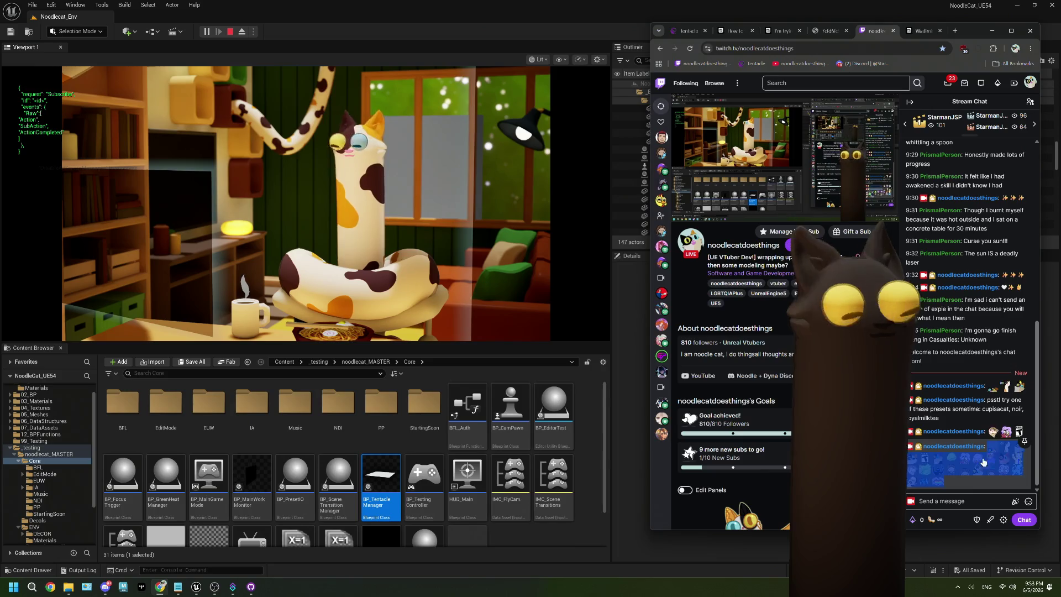
pyautogui.click(970, 501)
pyautogui.hotkey('ctrl', 'v')
pyautogui.scroll(2, 969, 498)
pyautogui.click(1024, 520)
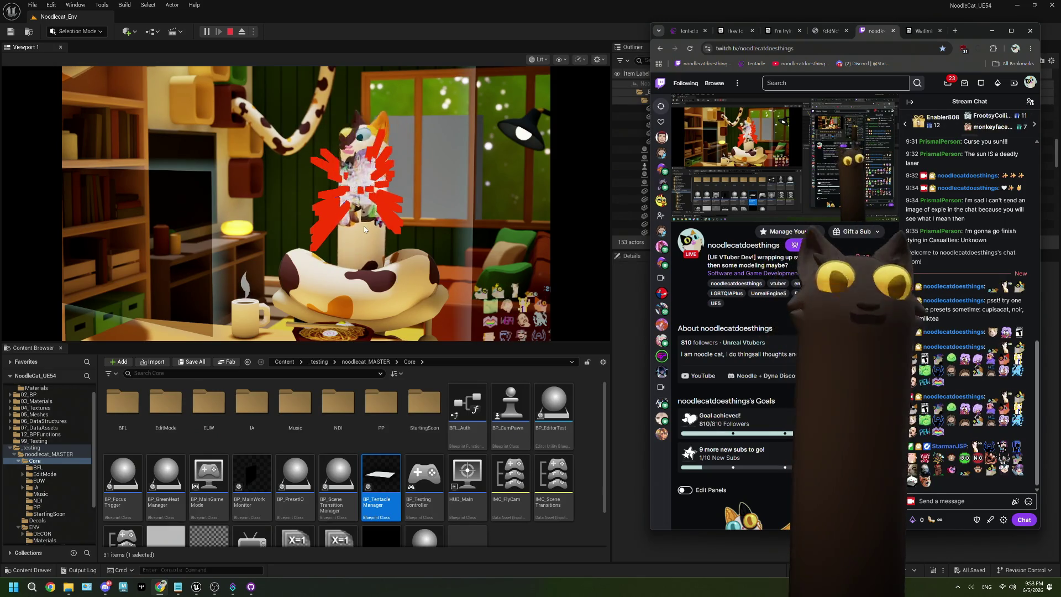
pyautogui.click(230, 32)
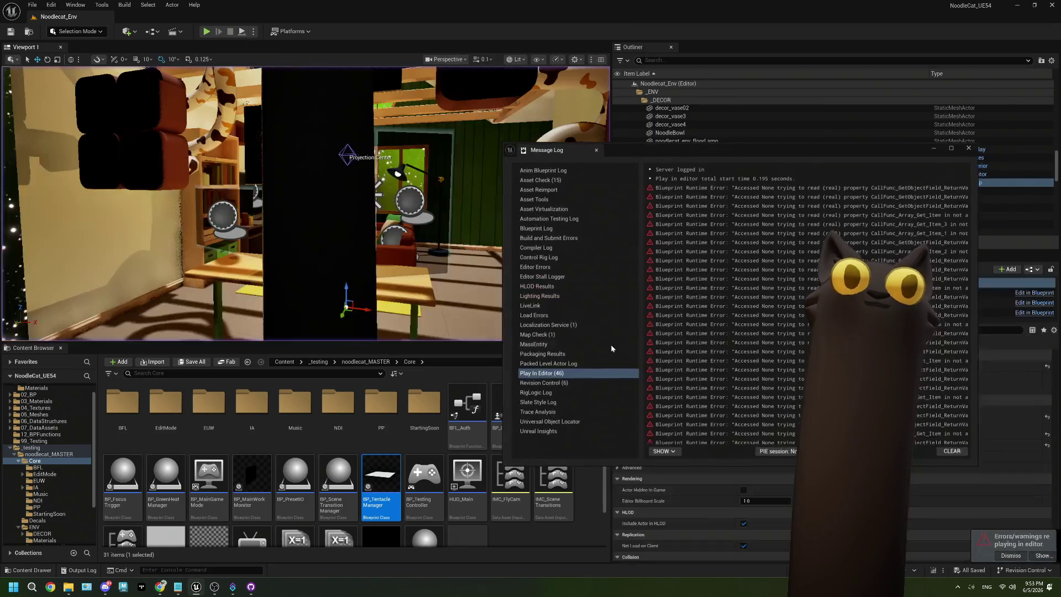
# - Close the Message Log and bring BP_Noodlecat_NEW's GetRandomVector comparison nodes into view
pyautogui.click(968, 148)
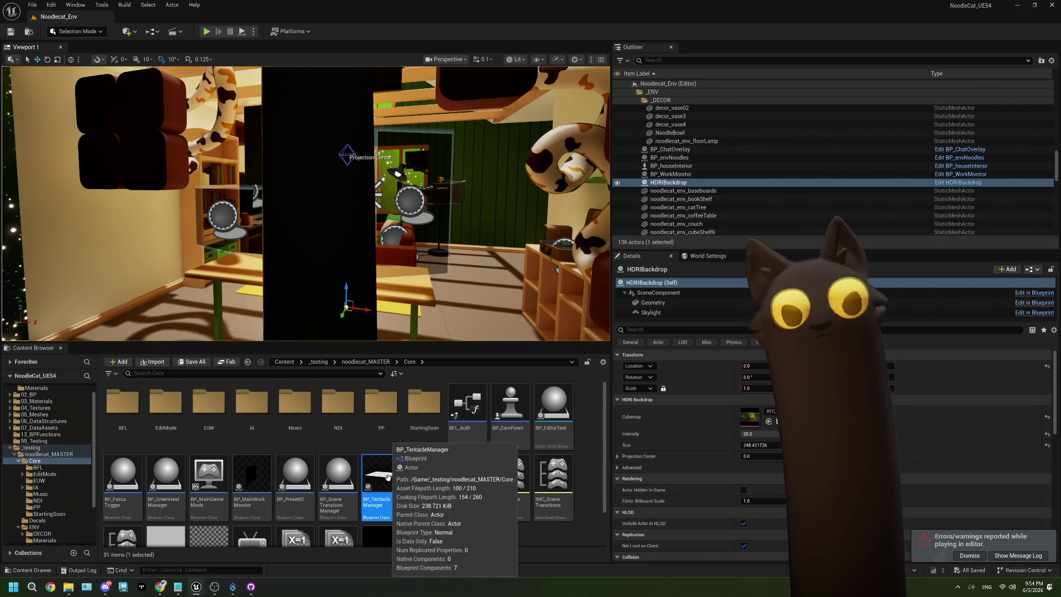
pyautogui.doubleClick(381, 474)
pyautogui.click(234, 18)
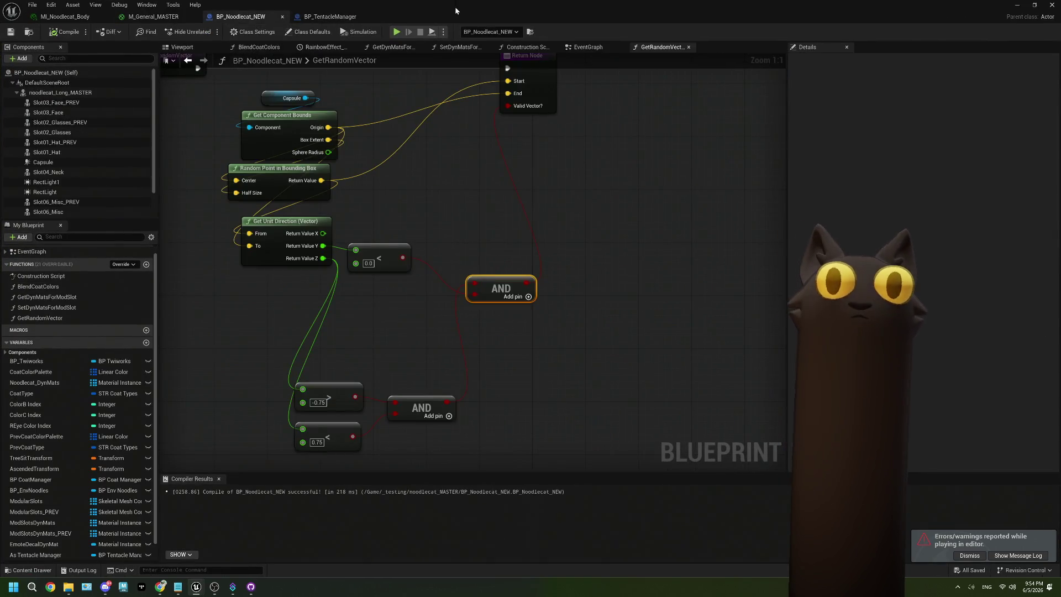
pyautogui.moveTo(454, 9); pyautogui.dragTo(746, 124)
pyautogui.moveTo(371, 239); pyautogui.dragTo(369, 310)
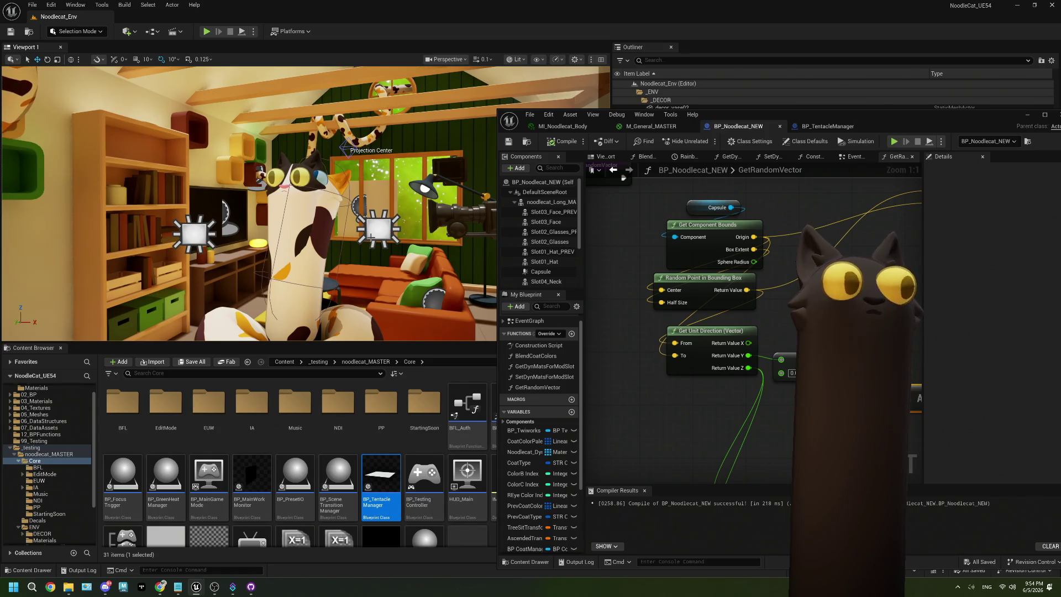
pyautogui.moveTo(744, 426); pyautogui.dragTo(705, 346)
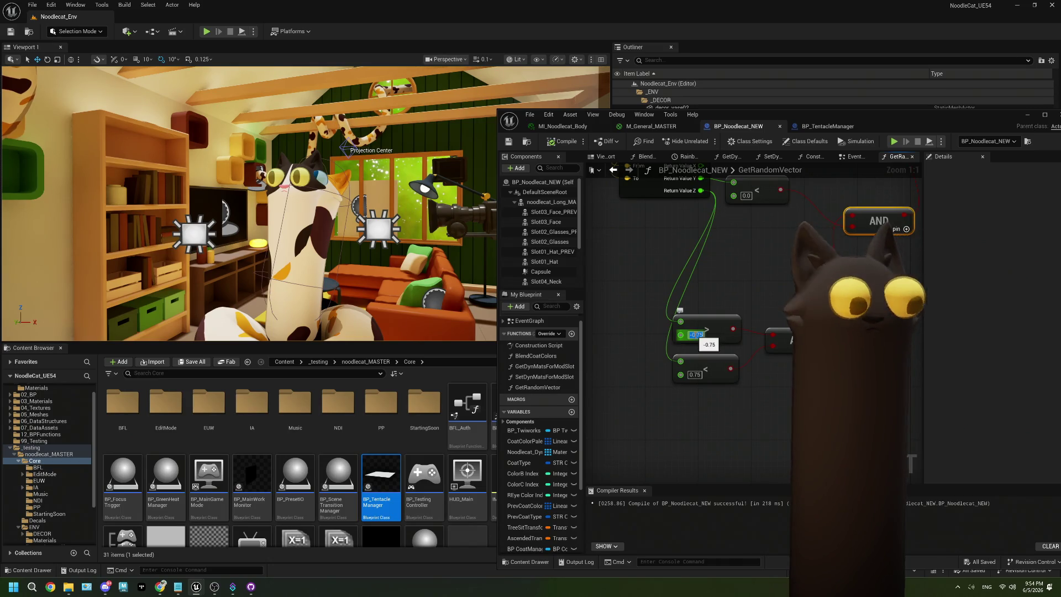
# - Change the Z thresholds to -0.9 and 0.9, then recompile the Blueprint
pyautogui.write('-0.9')
pyautogui.click(699, 374)
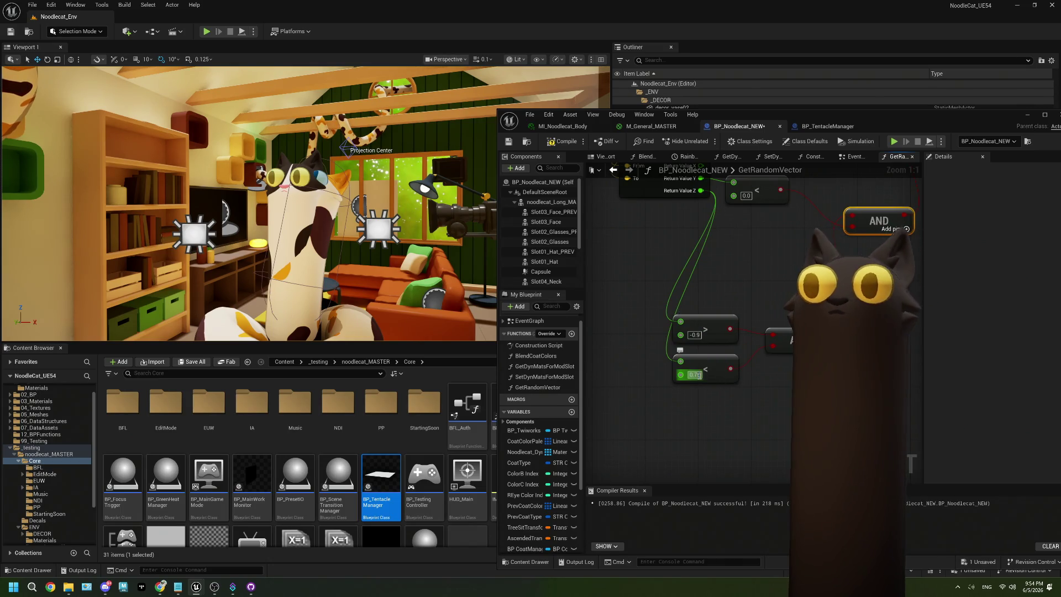
pyautogui.write('0.9')
pyautogui.press('Return')
pyautogui.click(562, 142)
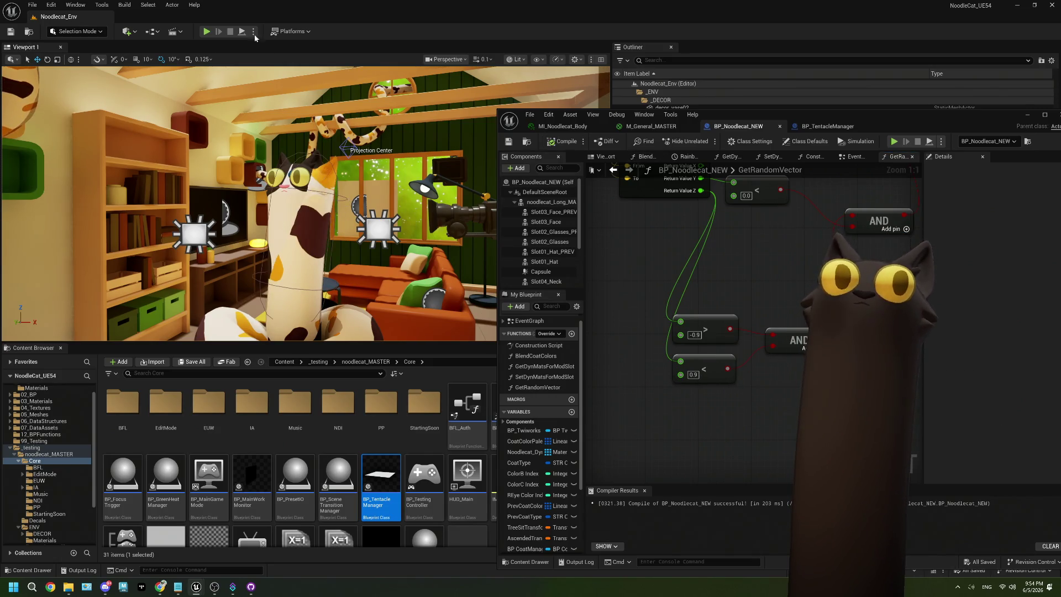
# - Play the level with Alt+P, visit the Twitch chat, then return to the game and stop it with Esc
pyautogui.hotkey('alt', 'p')
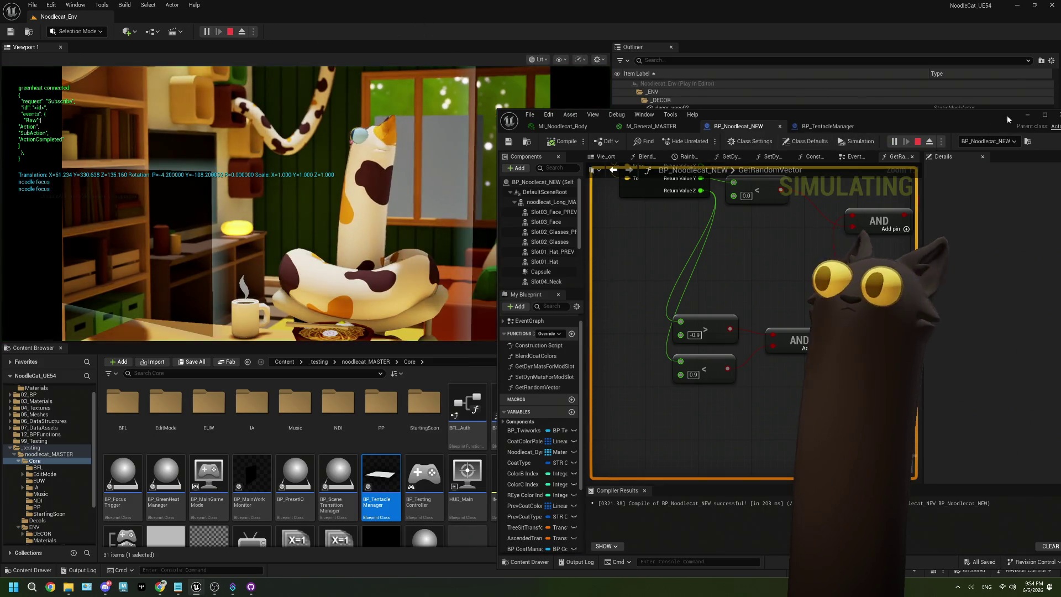
pyautogui.click(1022, 118)
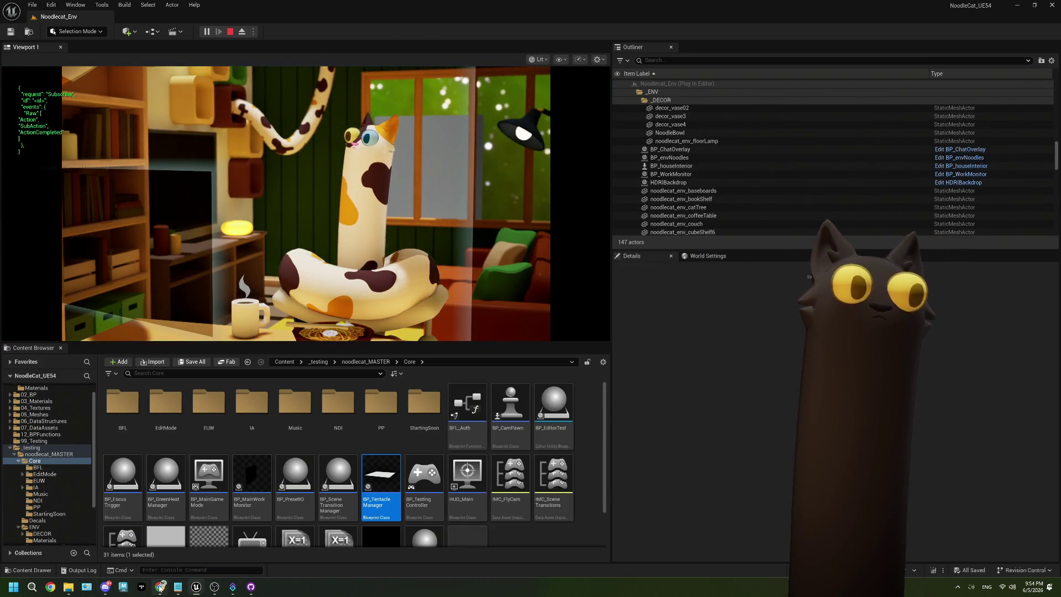
pyautogui.click(160, 586)
pyautogui.click(945, 500)
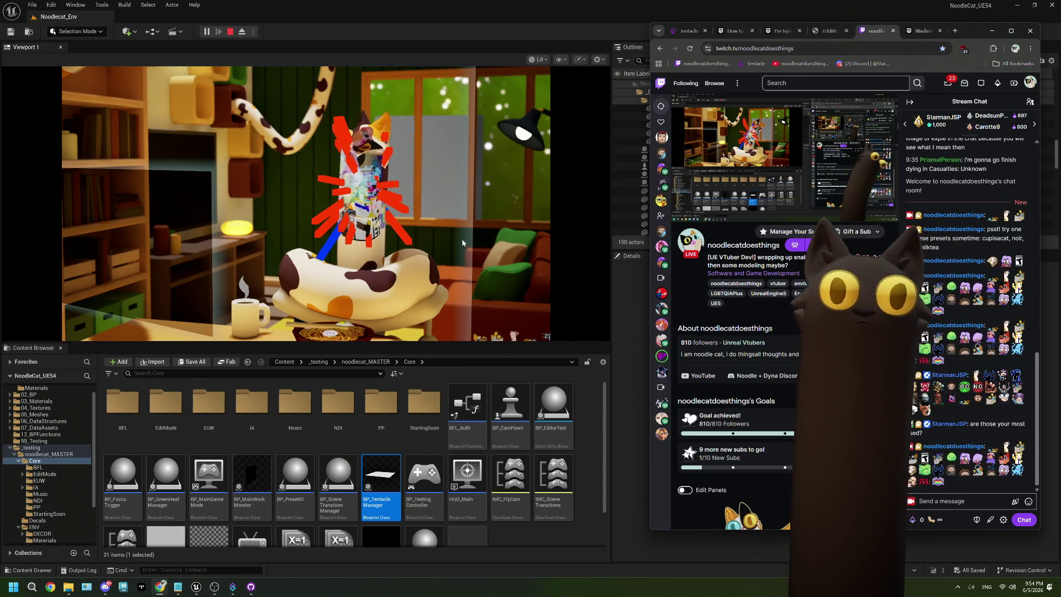
pyautogui.hotkey('alt', 'Tab')
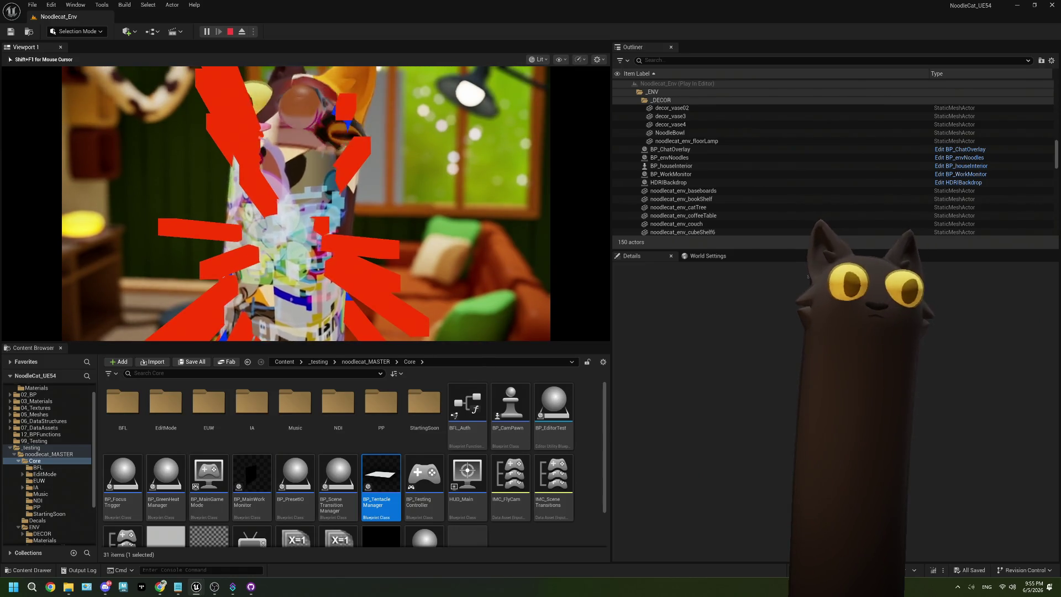
pyautogui.press('Escape')
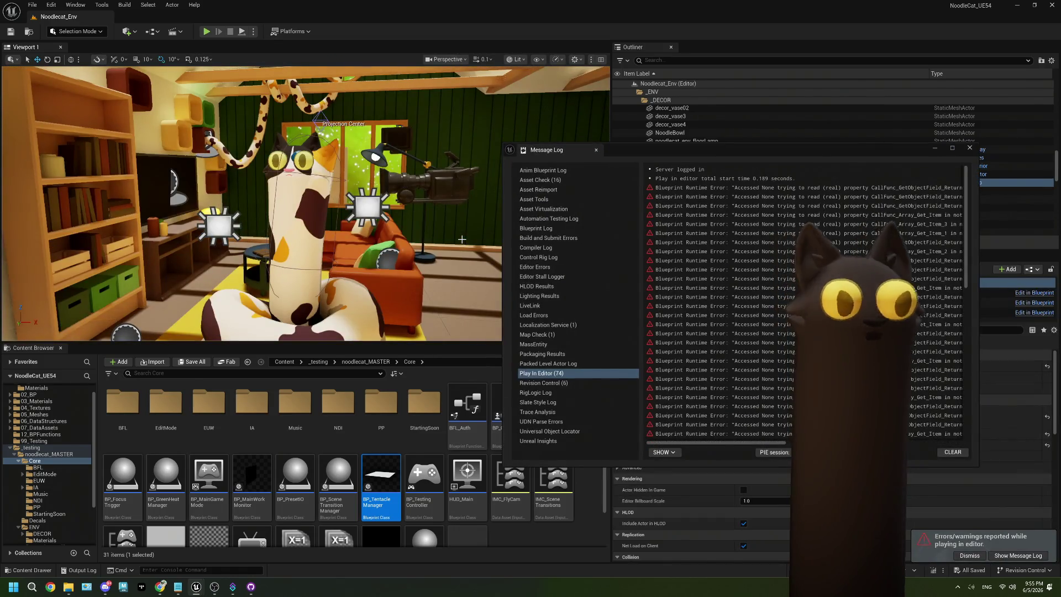
# - Close the Message Log and open BP_Noodlecat_NEW in a full-screen Blueprint editor
pyautogui.click(971, 151)
pyautogui.doubleClick(381, 478)
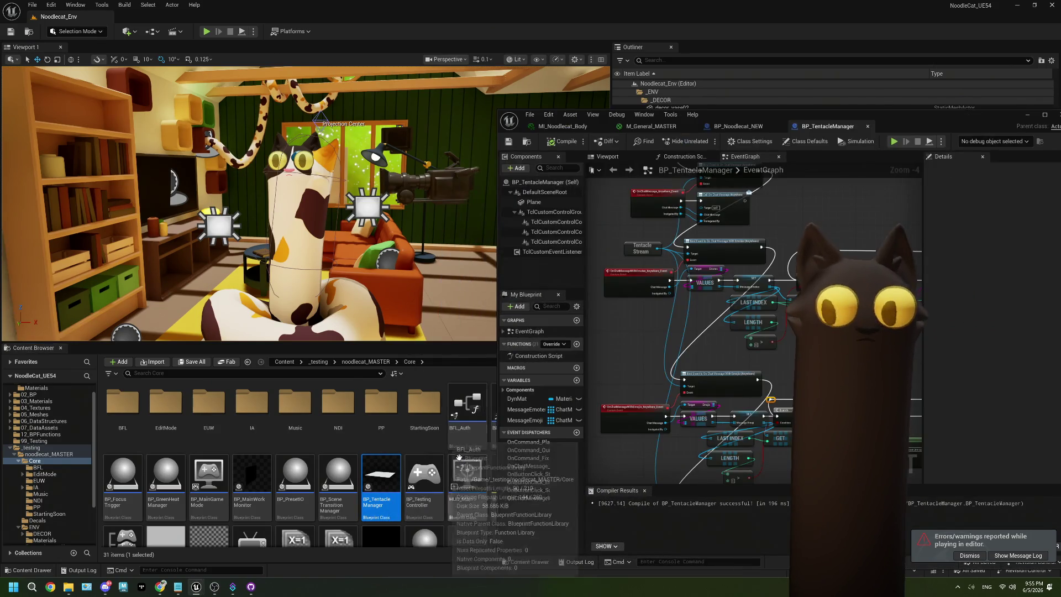
pyautogui.doubleClick(891, 131)
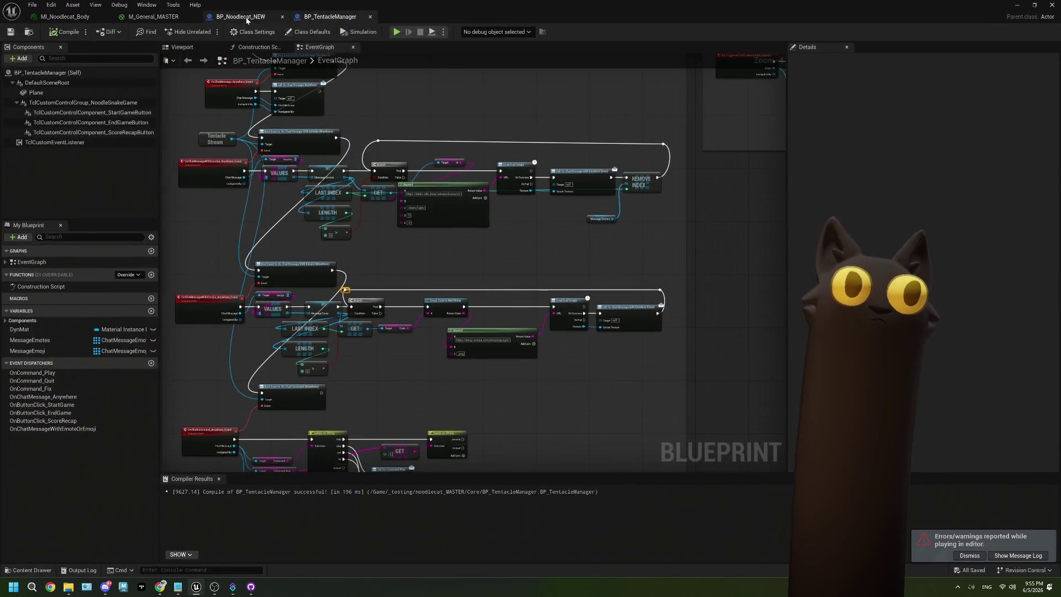
pyautogui.click(241, 17)
# - Delete the >, < and AND nodes, wire the < result into Valid Vector?, then compile and save
pyautogui.moveTo(417, 363); pyautogui.dragTo(307, 249)
pyautogui.press('Delete')
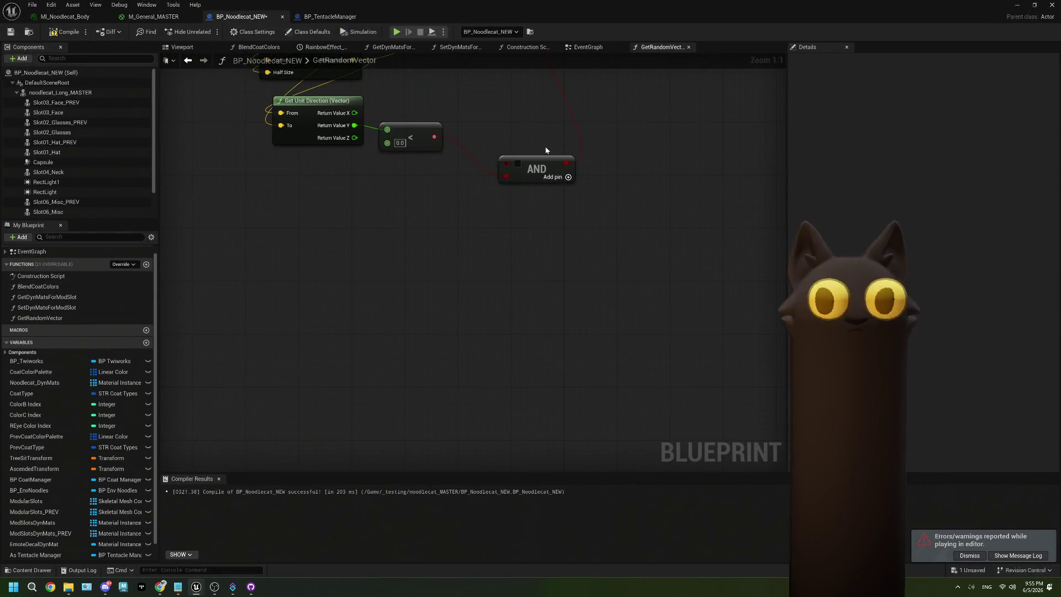
pyautogui.click(542, 292)
pyautogui.press('Delete')
pyautogui.moveTo(447, 244)
pyautogui.mouseDown()
pyautogui.moveTo(550, 118)
pyautogui.moveTo(553, 94)
pyautogui.mouseUp()
pyautogui.click(65, 31)
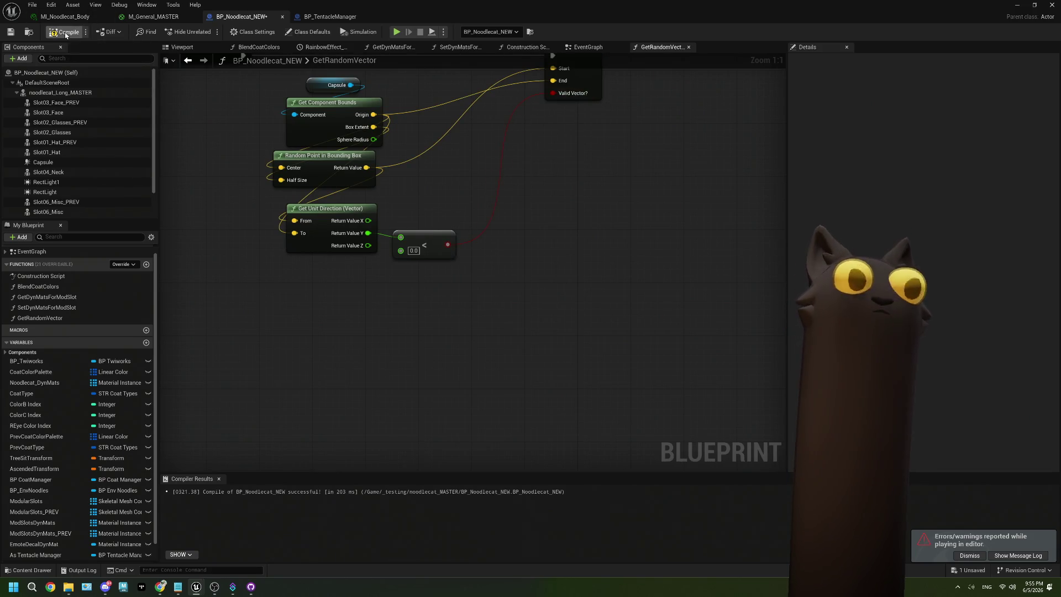
pyautogui.click(10, 32)
pyautogui.click(1017, 5)
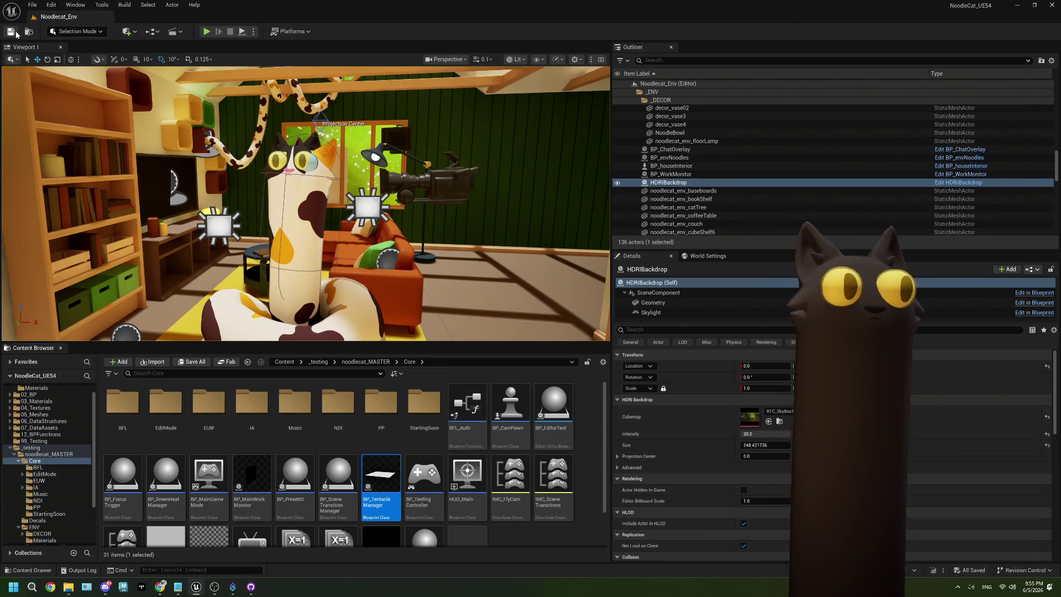
# - Play the Noodlecat_Env level in the editor and clear the Content Browser selection
pyautogui.click(208, 31)
pyautogui.click(590, 414)
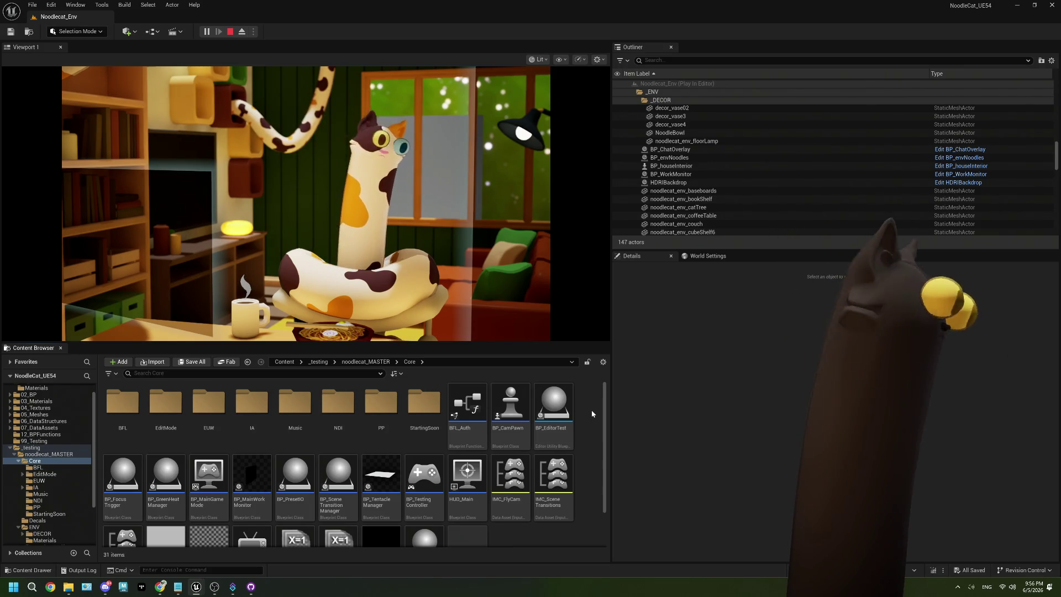
# - Post a Twitch chat message of several emojis, including heart-eyes, from the emoji panel
pyautogui.click(164, 587)
pyautogui.rightClick(966, 504)
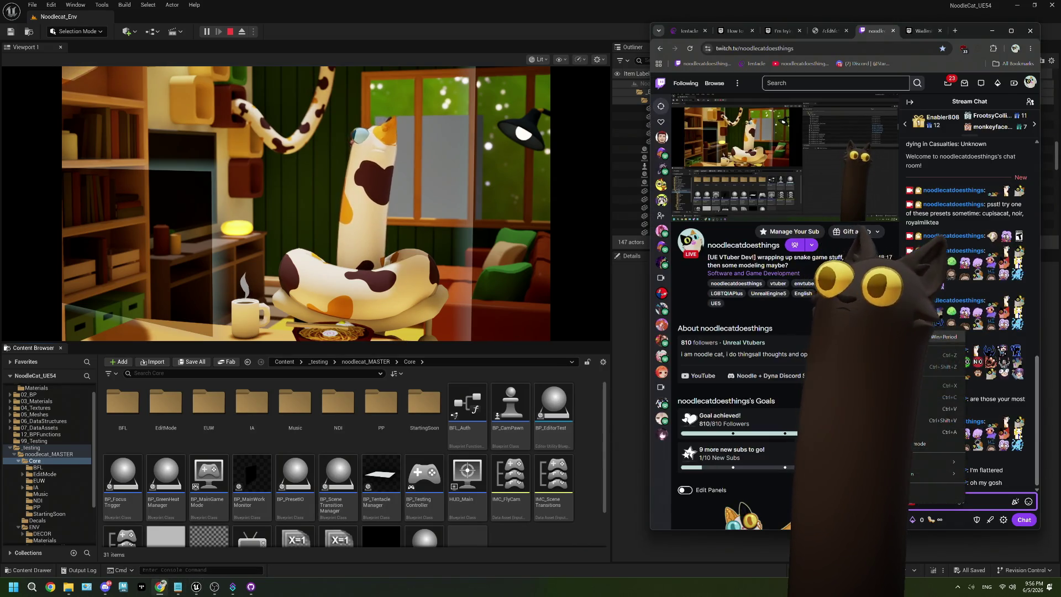
pyautogui.click(939, 337)
pyautogui.click(929, 417)
pyautogui.click(951, 417)
pyautogui.click(974, 417)
pyautogui.click(997, 418)
pyautogui.click(1019, 417)
pyautogui.click(1042, 418)
pyautogui.click(1042, 440)
pyautogui.click(1042, 418)
pyautogui.click(1042, 440)
pyautogui.click(998, 440)
pyautogui.press('BackSpace')
pyautogui.press('BackSpace')
pyautogui.press('BackSpace')
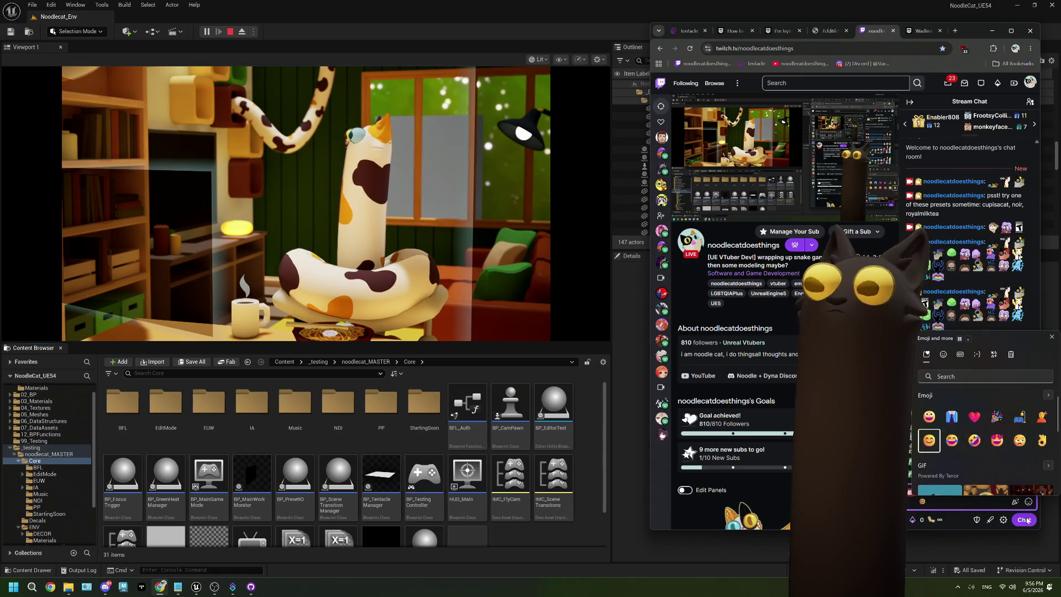
pyautogui.click(973, 509)
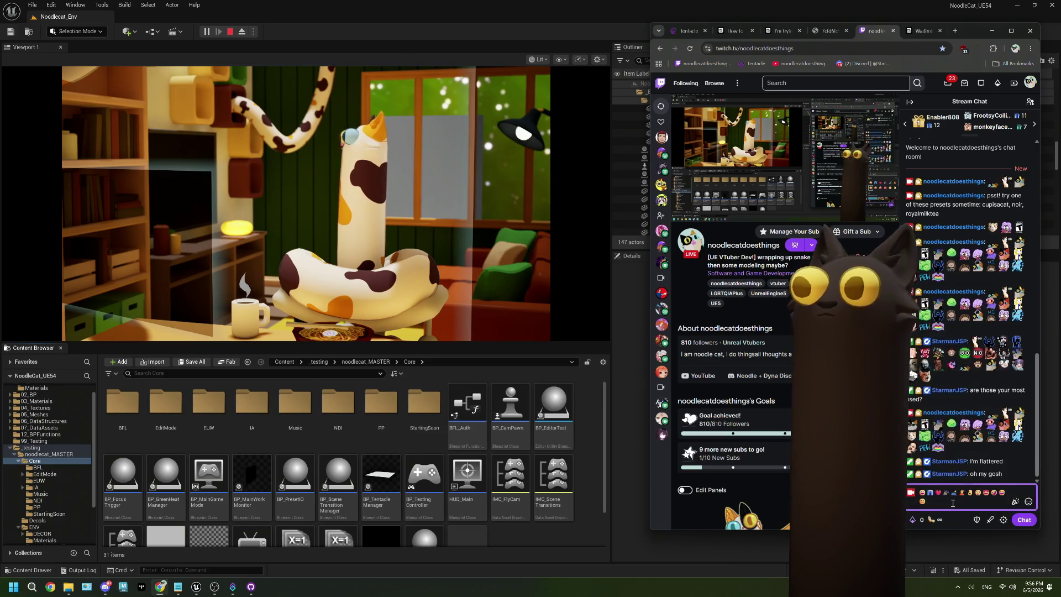
pyautogui.click(1024, 519)
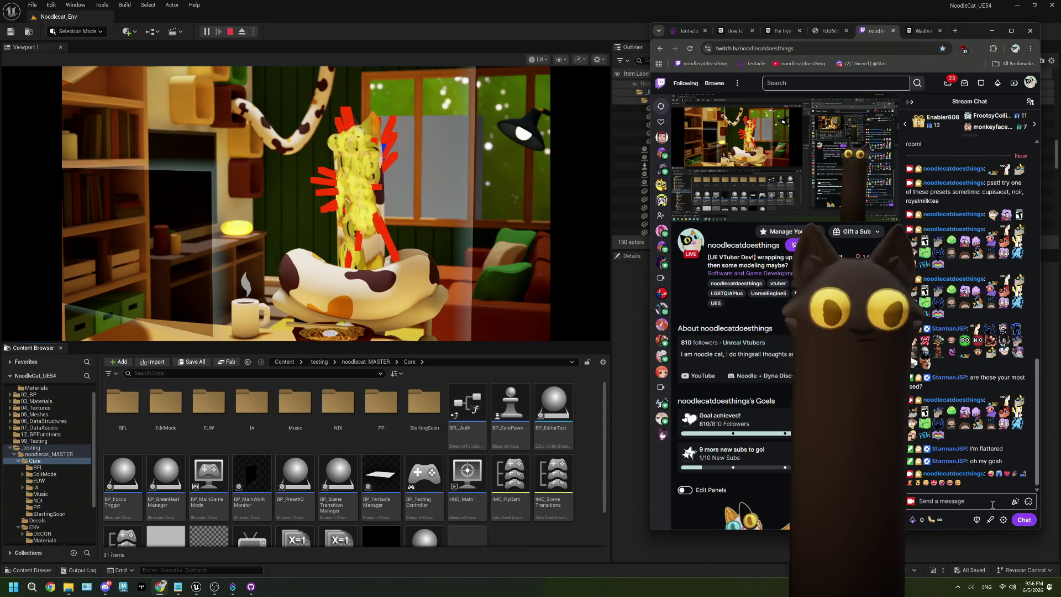
# - Send a jeans emoji message to chat, then stop the Unreal play session
pyautogui.click(993, 504)
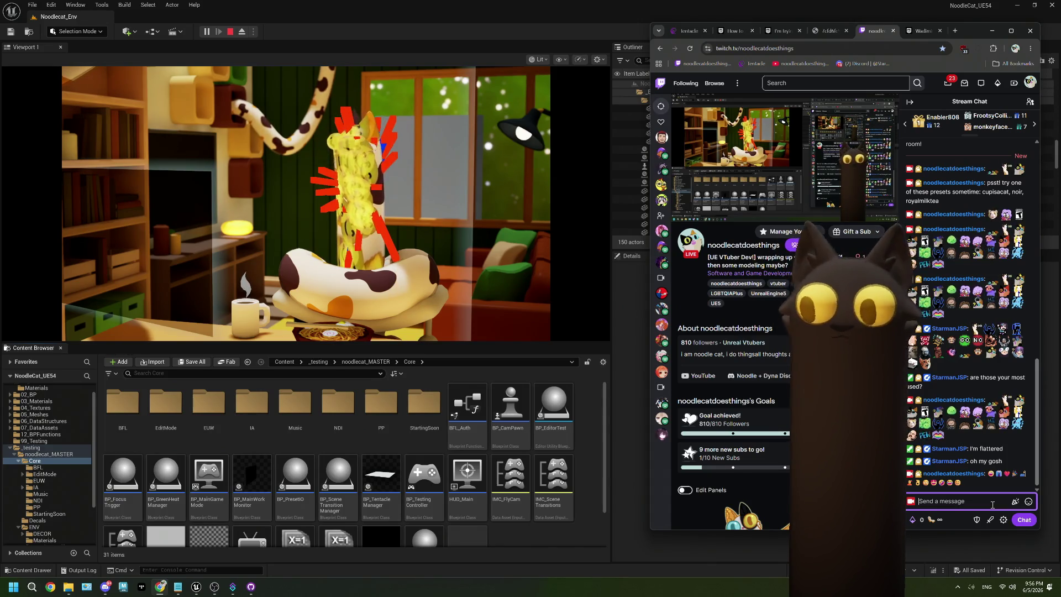
pyautogui.click(1029, 502)
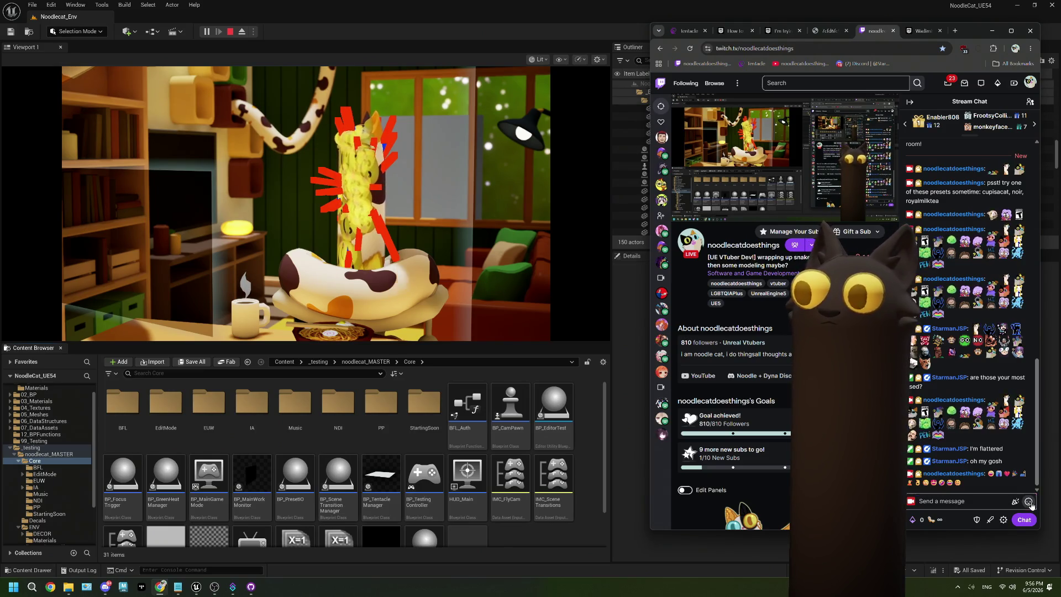
pyautogui.click(1023, 358)
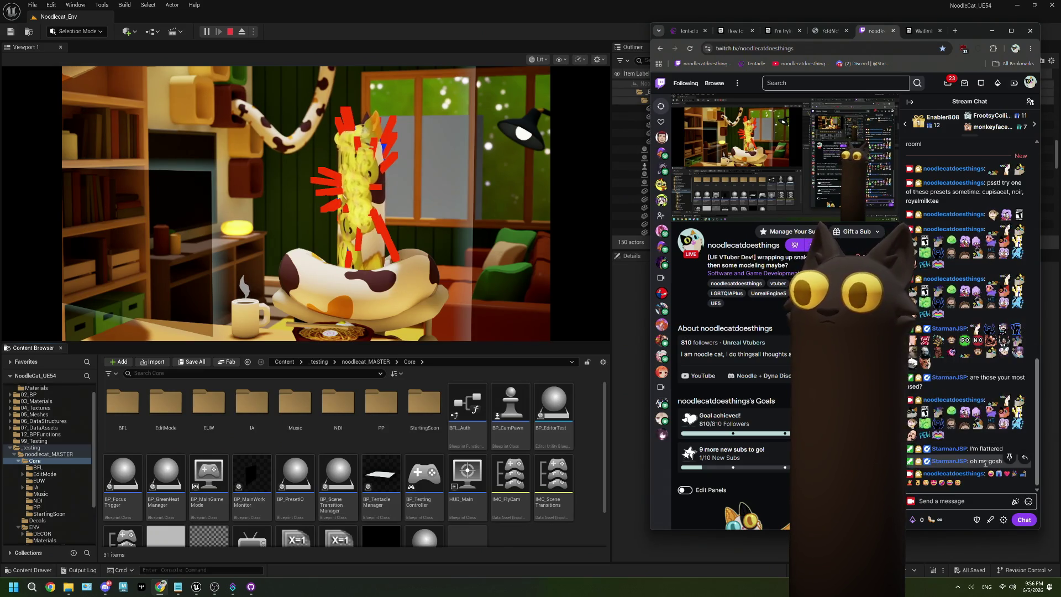
pyautogui.click(974, 502)
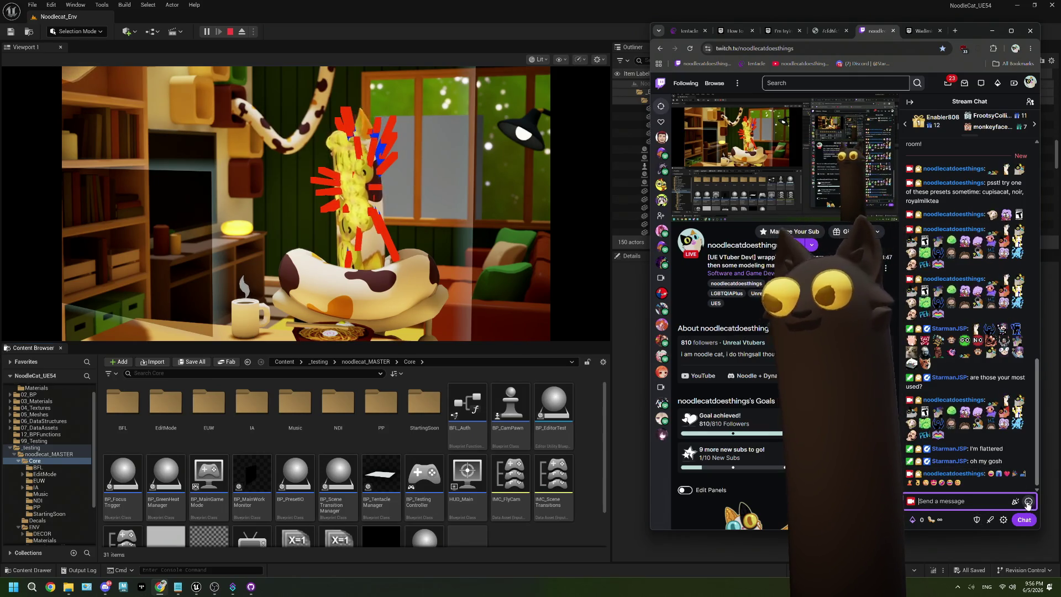
pyautogui.click(1029, 501)
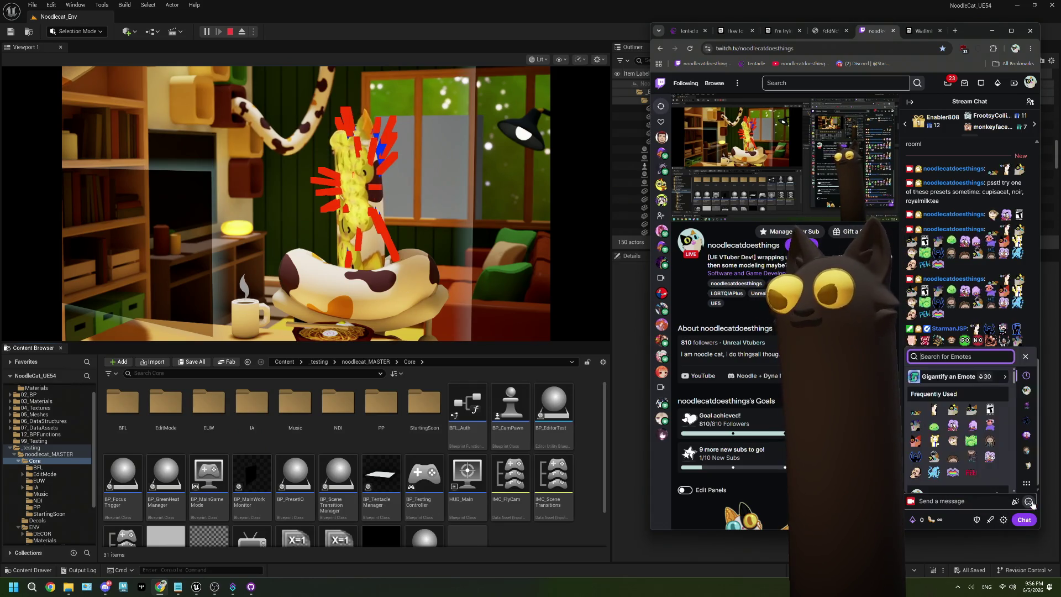
pyautogui.click(1029, 502)
pyautogui.rightClick(988, 498)
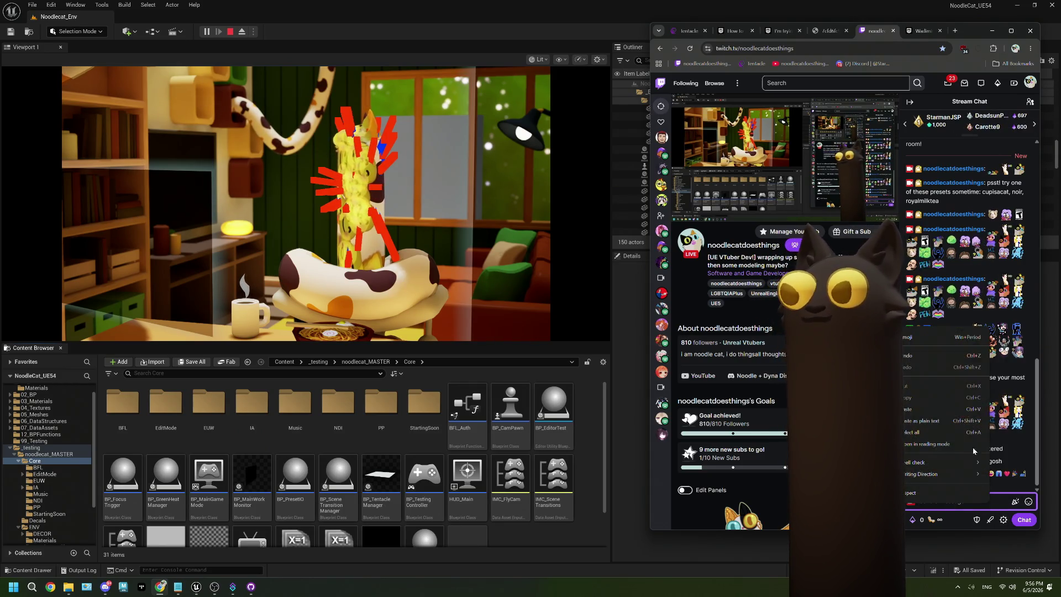
pyautogui.click(930, 342)
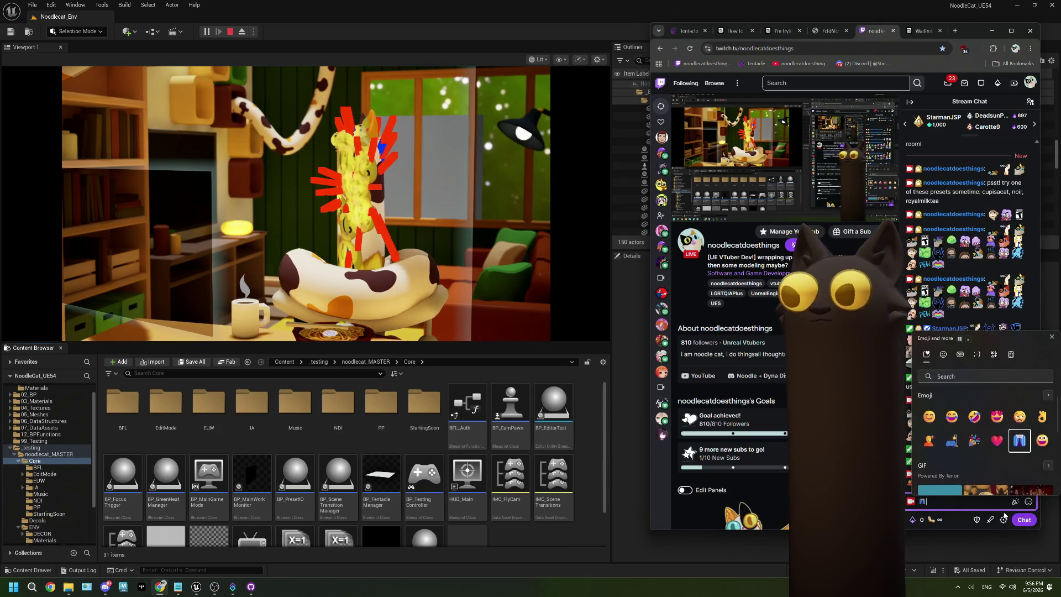
pyautogui.click(993, 507)
pyautogui.click(1025, 520)
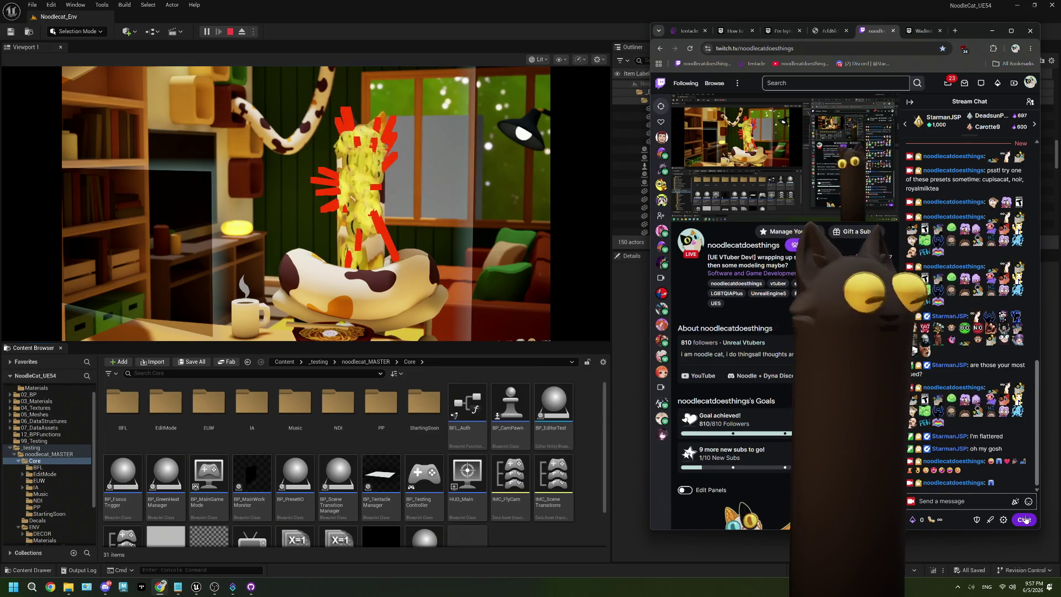
pyautogui.click(230, 32)
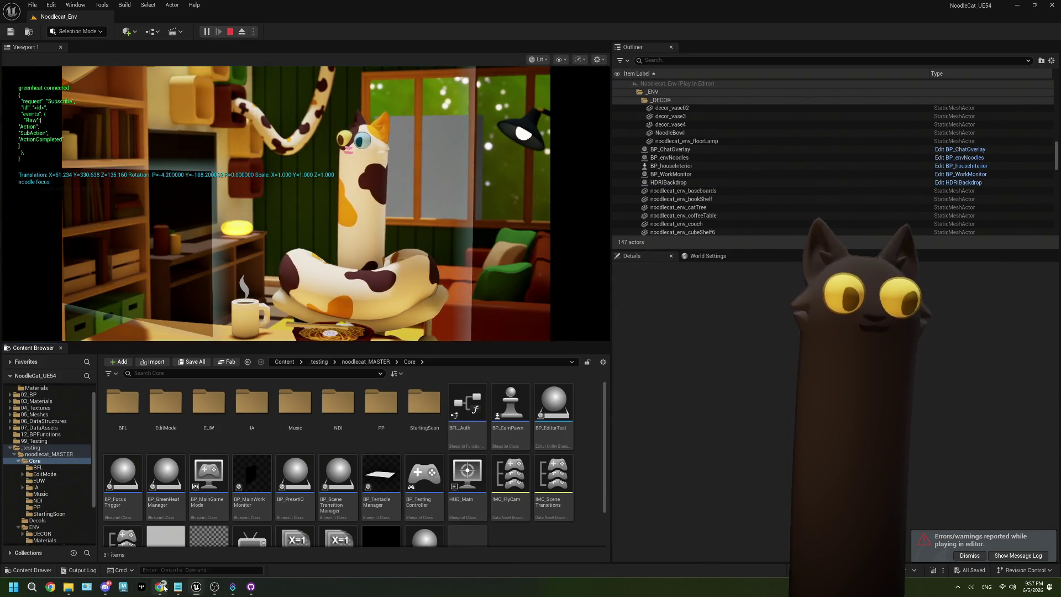
# - Send a jeans emoji message in the Twitch chat
pyautogui.click(160, 586)
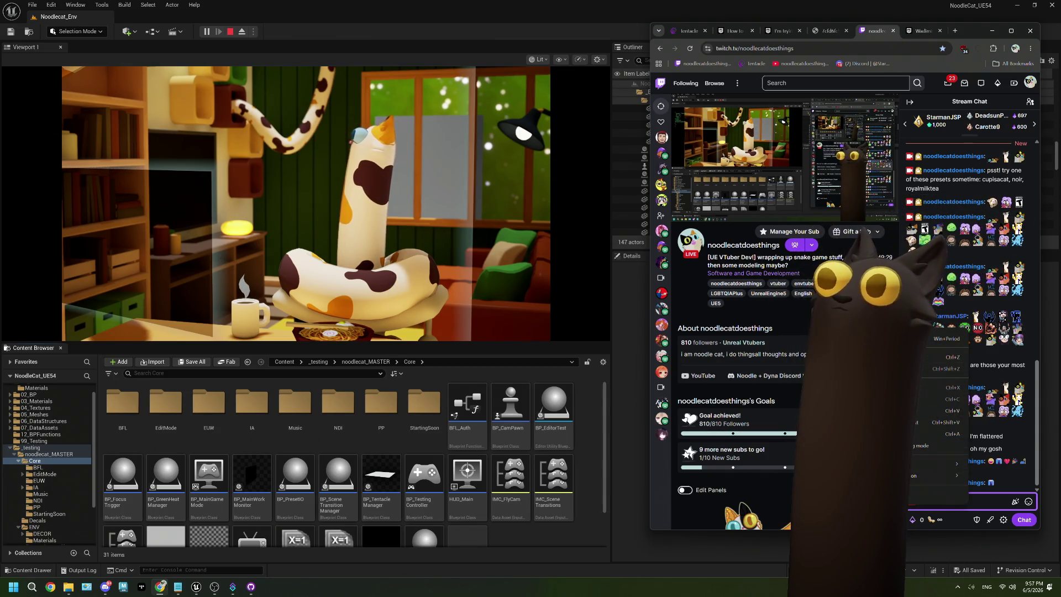
pyautogui.click(940, 339)
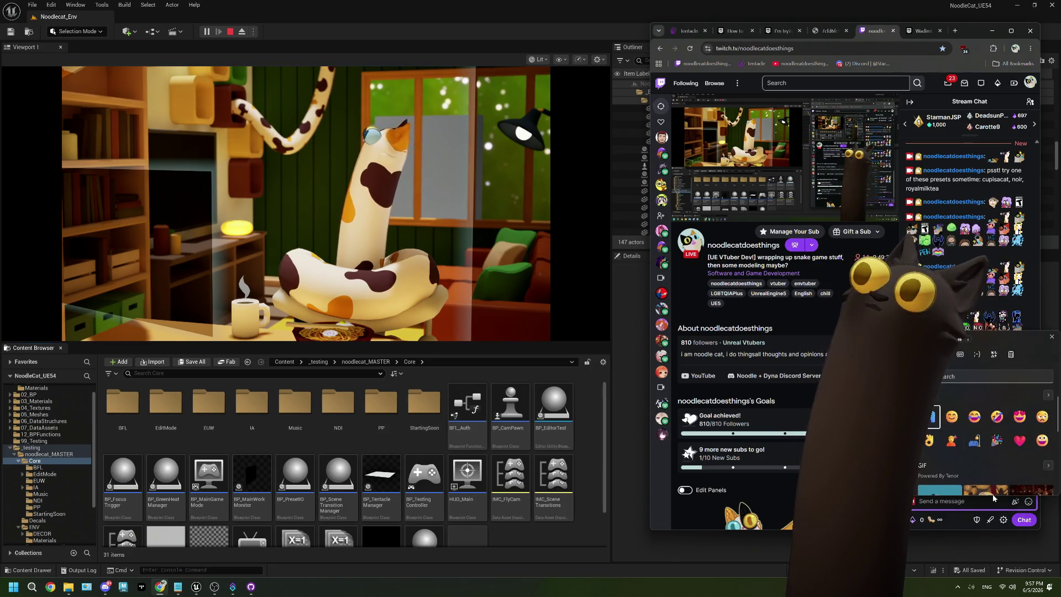
pyautogui.press('Return')
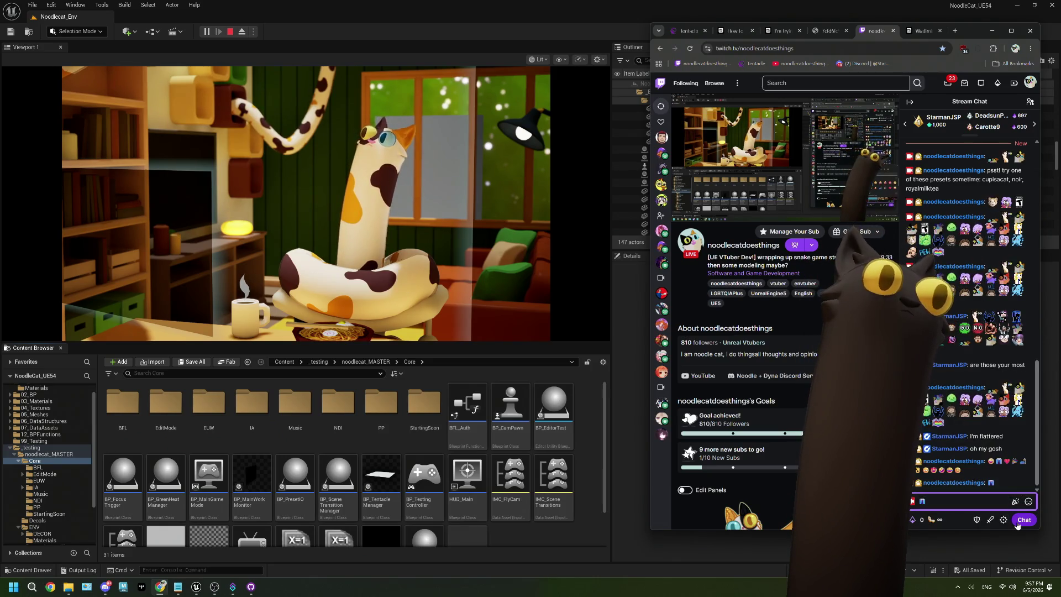
pyautogui.click(1023, 522)
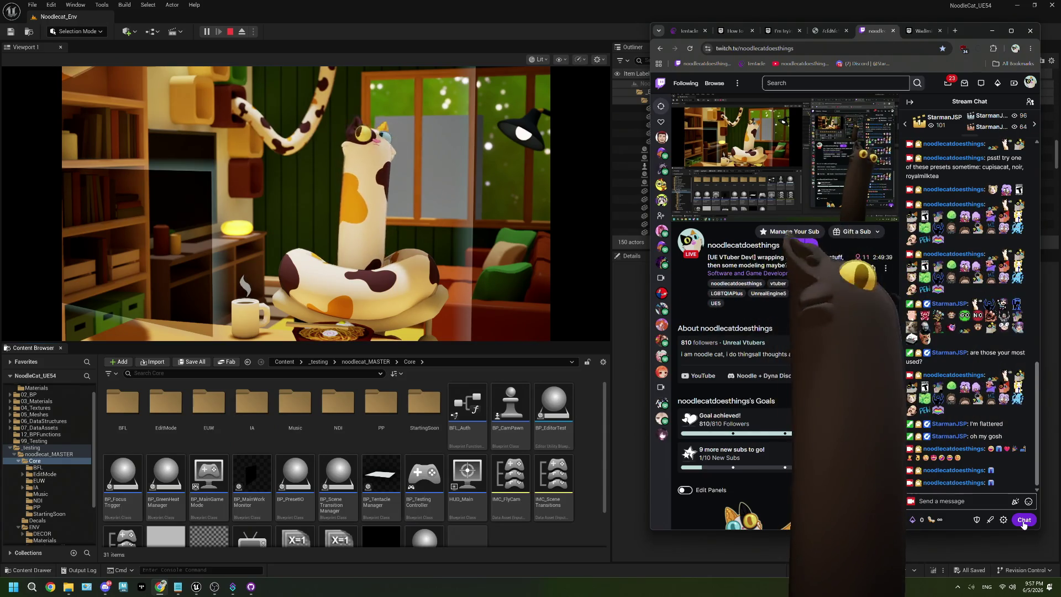
# - Pick another emoji from the system emoji panel and send it to chat
pyautogui.click(982, 505)
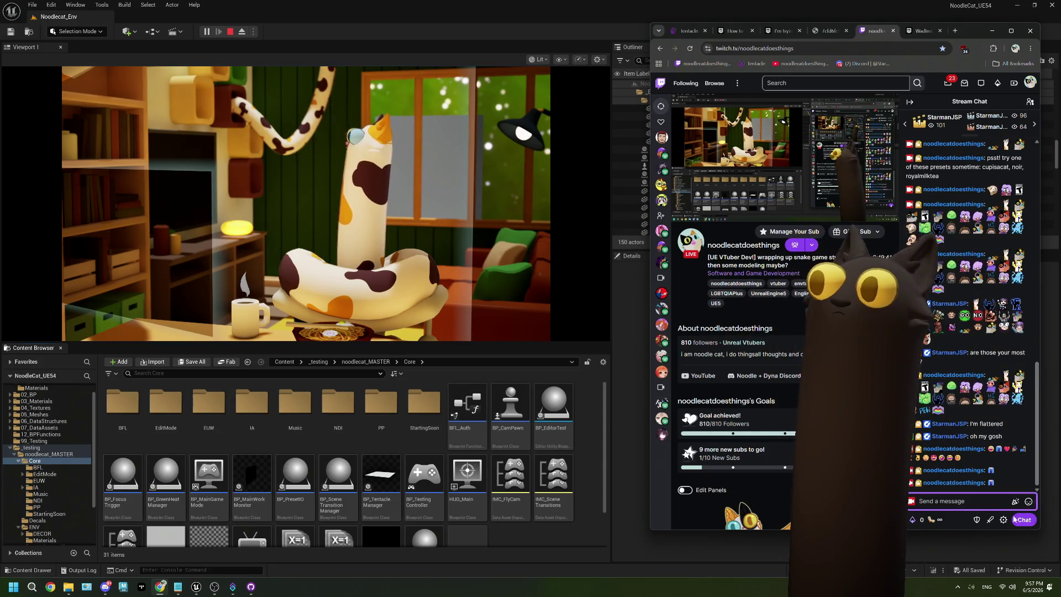
pyautogui.click(1029, 501)
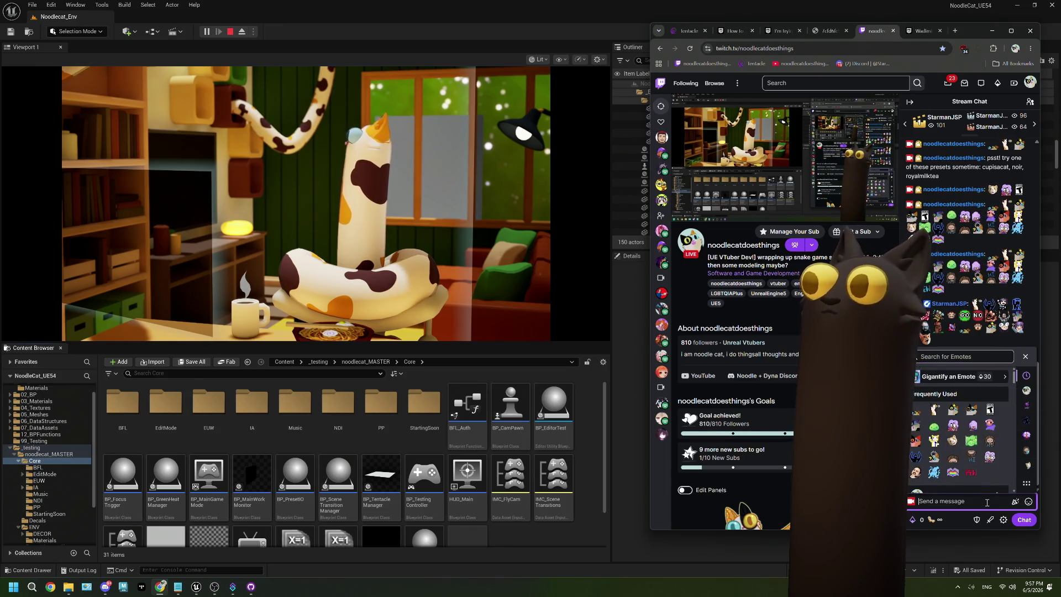
pyautogui.press('super+period')
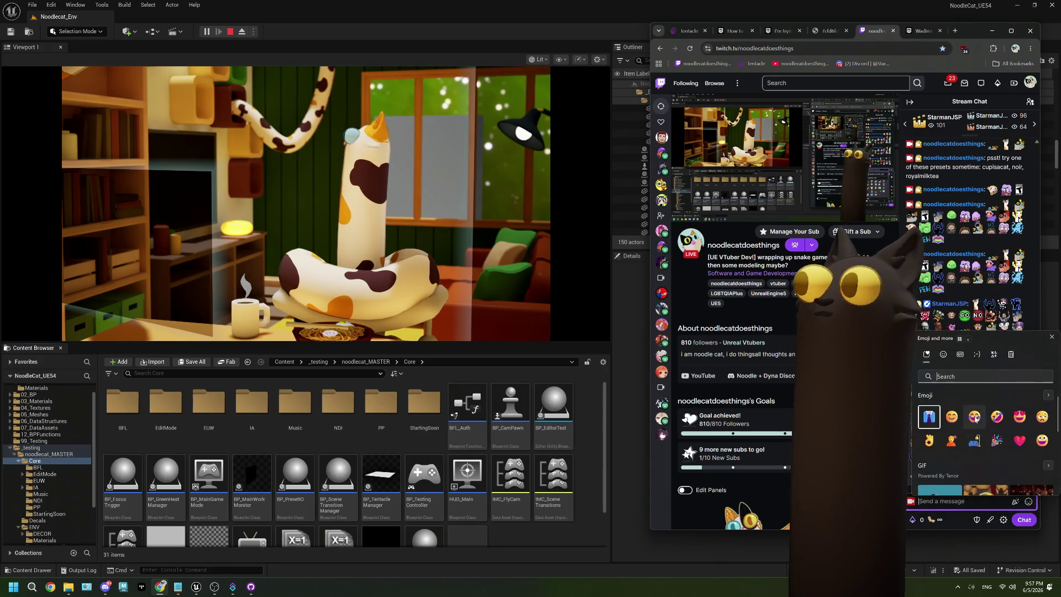
pyautogui.click(974, 421)
pyautogui.click(1024, 520)
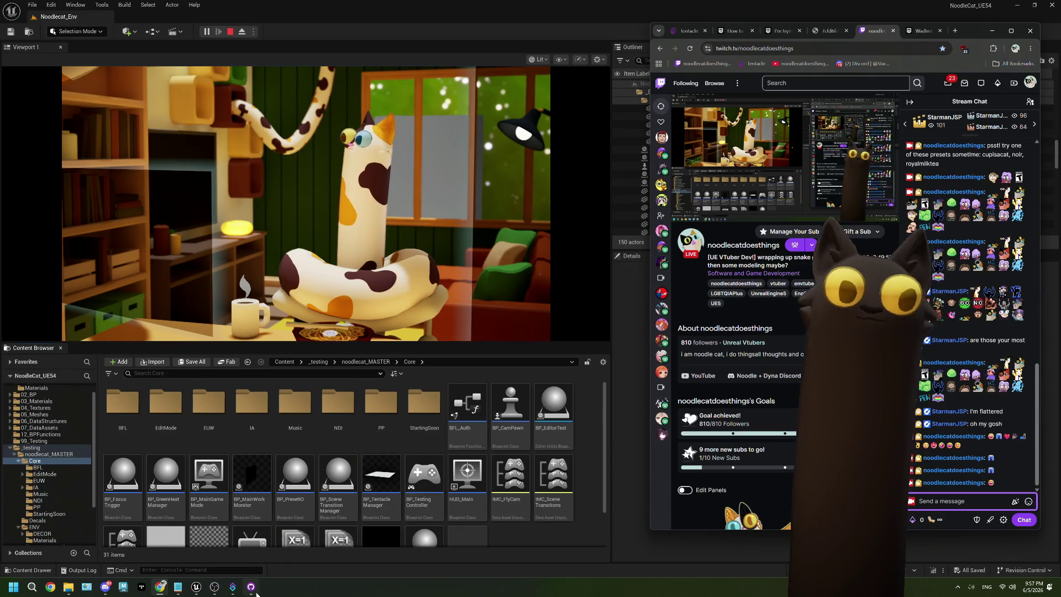
# - Switch Chrome to the Twitch stream tab and stop the running game session
pyautogui.click(688, 31)
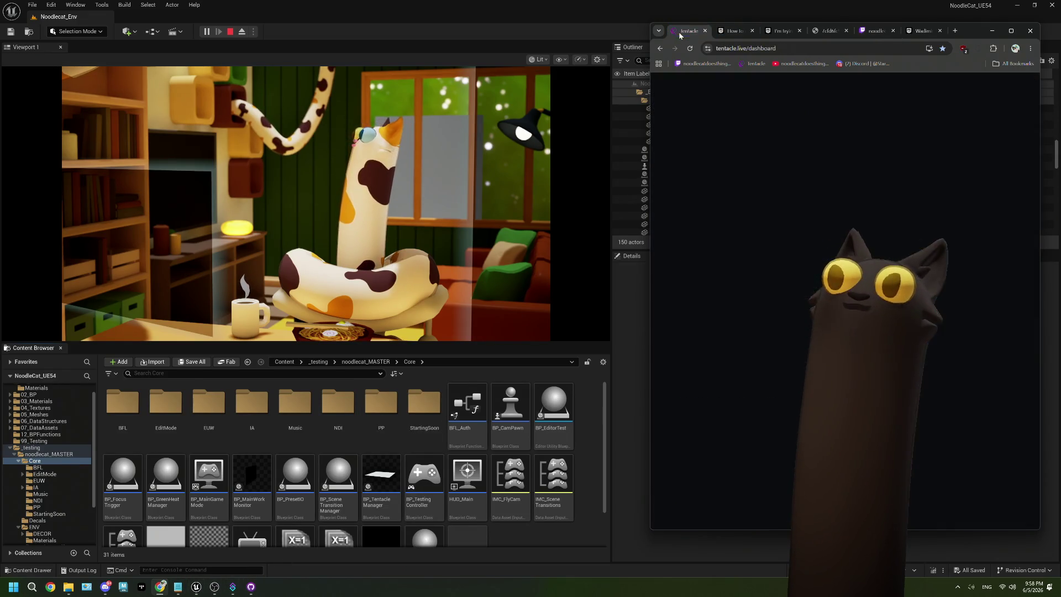
pyautogui.click(869, 32)
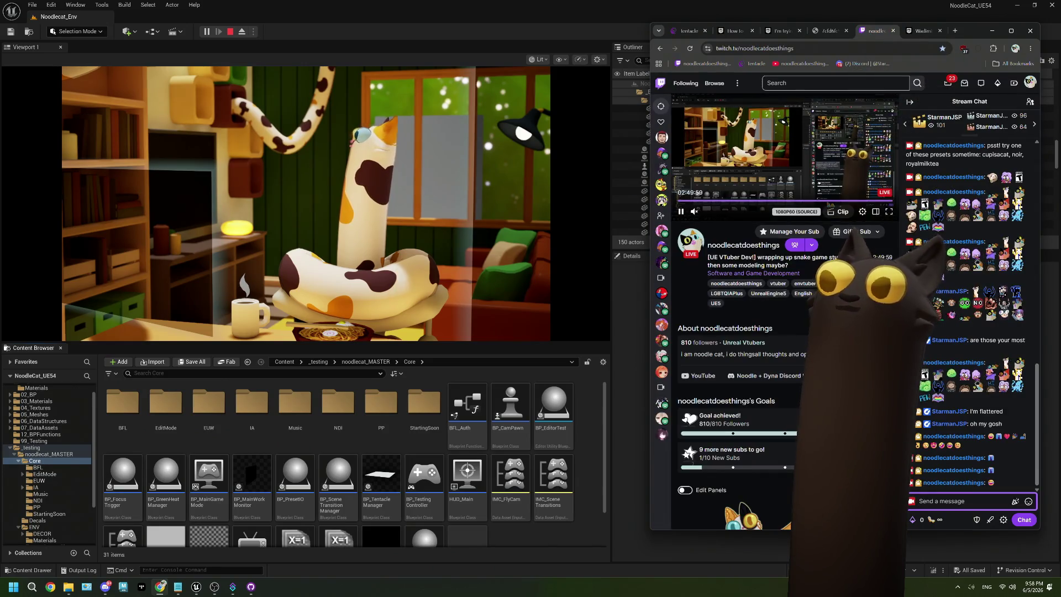
pyautogui.click(232, 32)
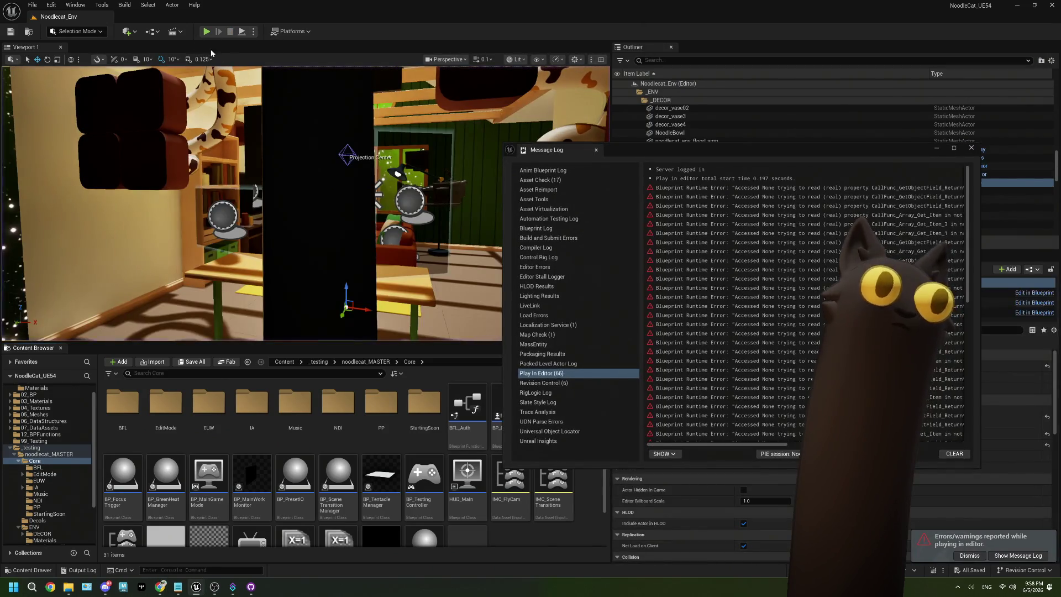
# - Open BP_TentacleManager from the error log and reveal the area below the Call On Chat Message node
pyautogui.moveTo(751, 445); pyautogui.dragTo(837, 445)
pyautogui.scroll(-5, 807, 304)
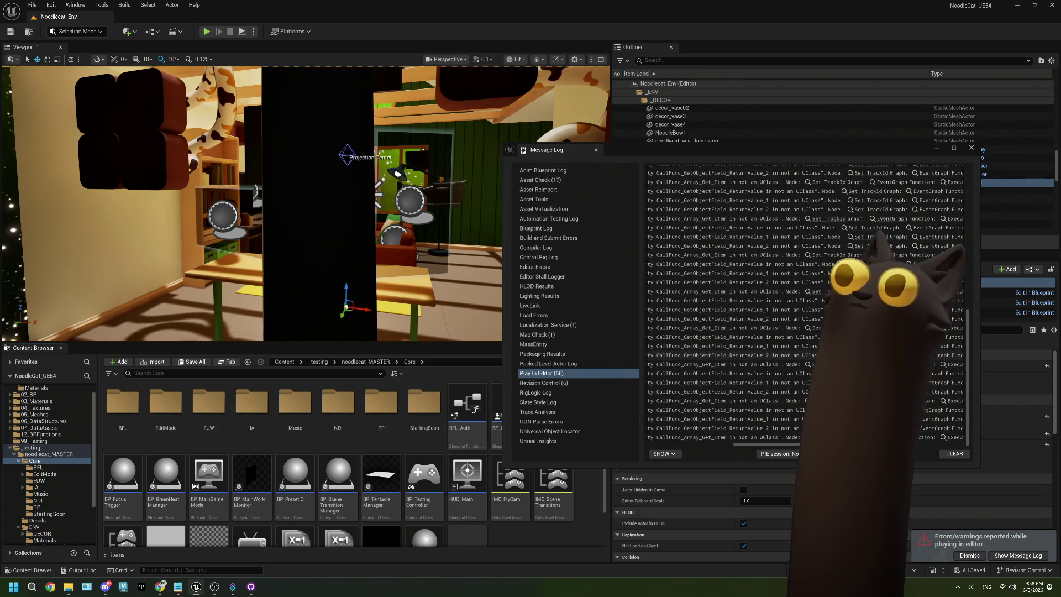
pyautogui.click(829, 255)
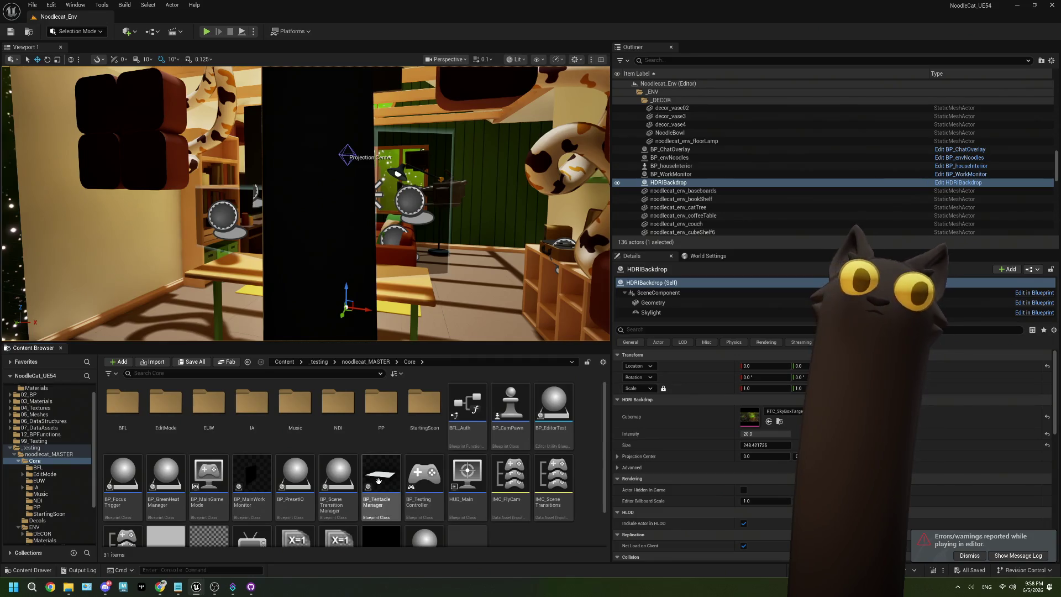
pyautogui.scroll(6, 475, 331)
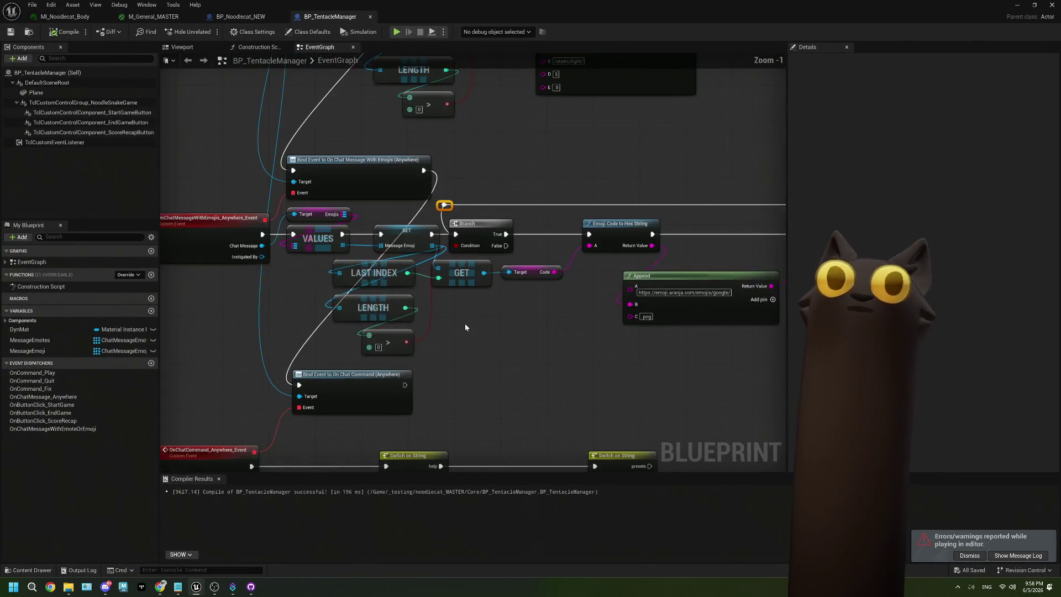
pyautogui.moveTo(554, 305); pyautogui.dragTo(425, 301)
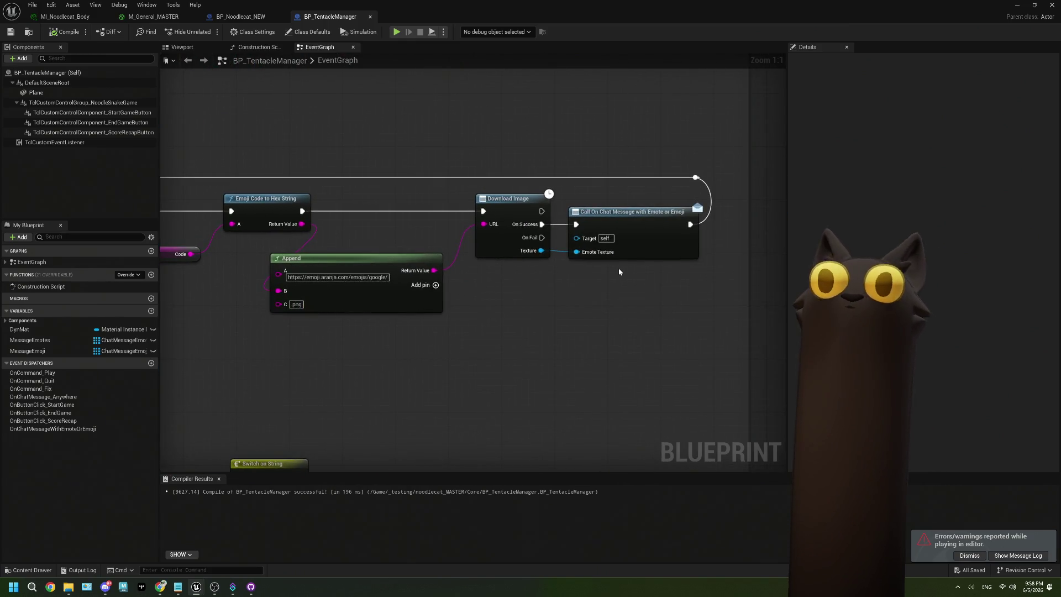
pyautogui.moveTo(619, 272)
pyautogui.mouseDown()
pyautogui.moveTo(532, 305)
pyautogui.moveTo(461, 301)
pyautogui.mouseUp()
# - Add a Message Emoji getter and a REMOVE INDEX node for that array
pyautogui.moveTo(56, 351)
pyautogui.mouseDown()
pyautogui.moveTo(334, 373)
pyautogui.moveTo(437, 362)
pyautogui.mouseUp()
pyautogui.click(354, 369)
pyautogui.write('for each')
pyautogui.press('Escape')
pyautogui.click(470, 402)
pyautogui.scroll(-2, 497, 286)
# - Run REMOVE INDEX after the chat-message call using LAST INDEX, then compile and save
pyautogui.moveTo(463, 298)
pyautogui.mouseDown()
pyautogui.moveTo(429, 368)
pyautogui.moveTo(467, 269)
pyautogui.mouseUp()
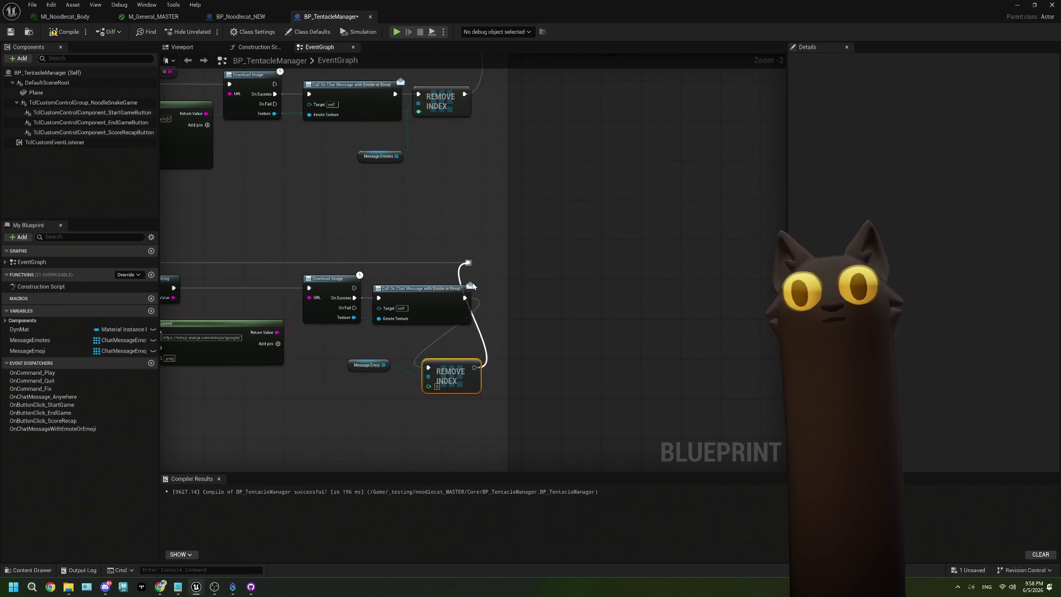
pyautogui.moveTo(227, 389)
pyautogui.mouseDown()
pyautogui.moveTo(372, 352)
pyautogui.moveTo(311, 333)
pyautogui.mouseUp()
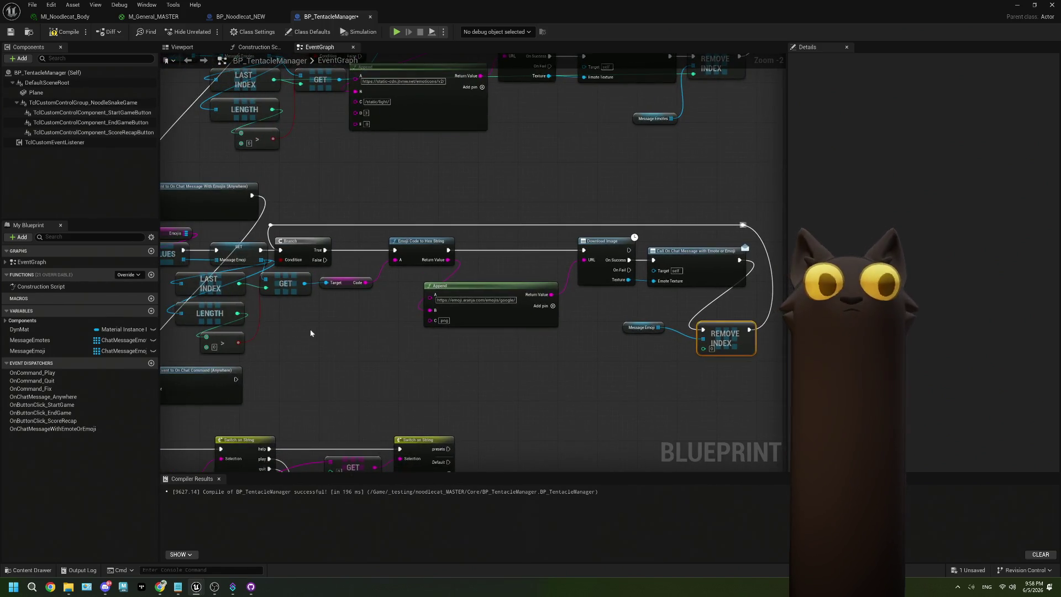
pyautogui.moveTo(239, 283)
pyautogui.mouseDown()
pyautogui.moveTo(671, 374)
pyautogui.moveTo(703, 348)
pyautogui.mouseUp()
pyautogui.click(63, 31)
pyautogui.click(11, 31)
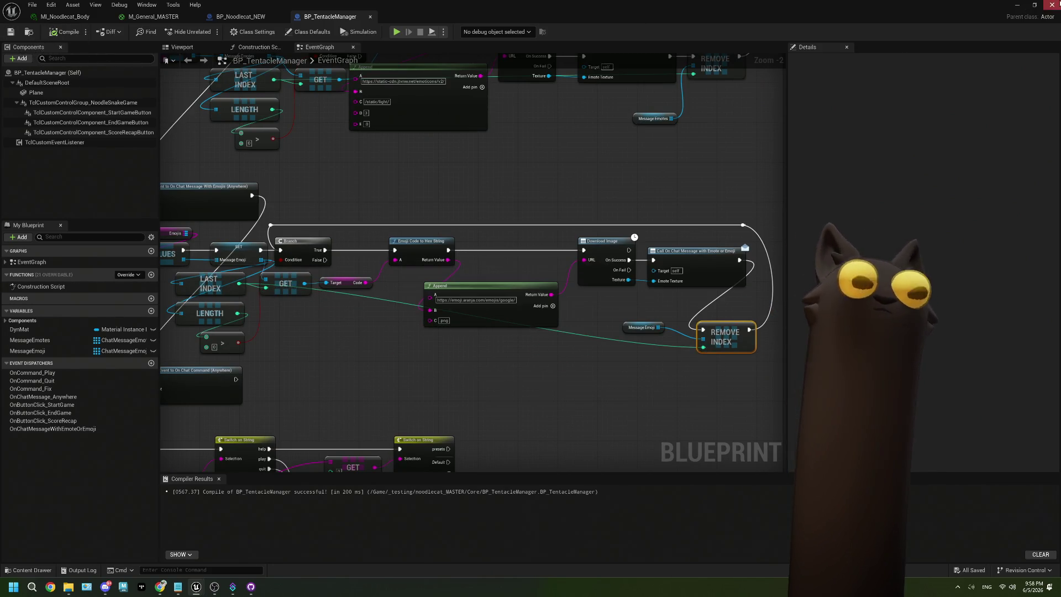
pyautogui.click(1024, 5)
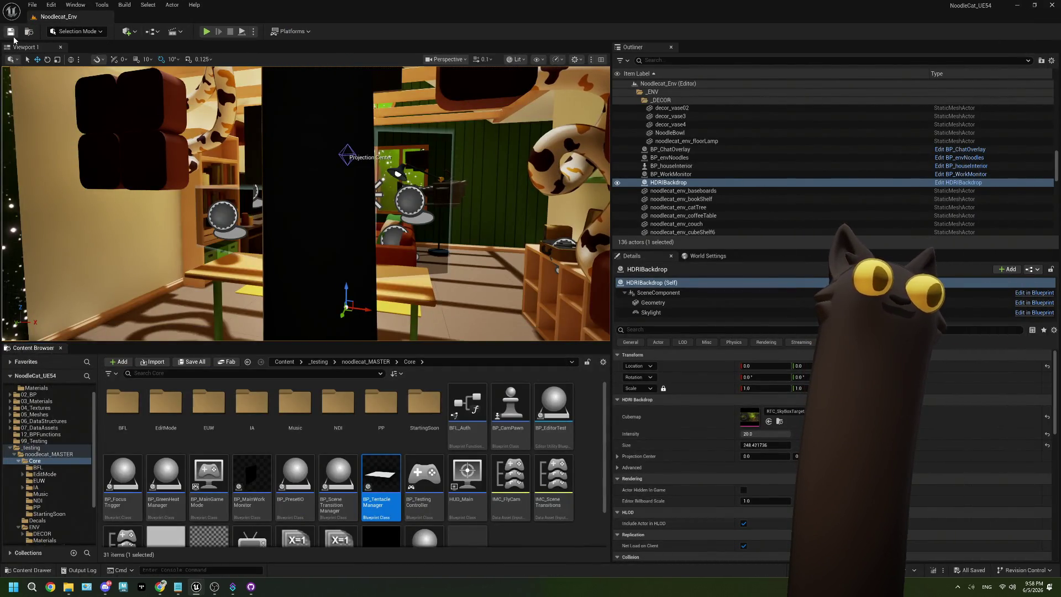
# - Run the game, send a 😄 emoji in the Twitch chat, then stop the play session
pyautogui.click(206, 32)
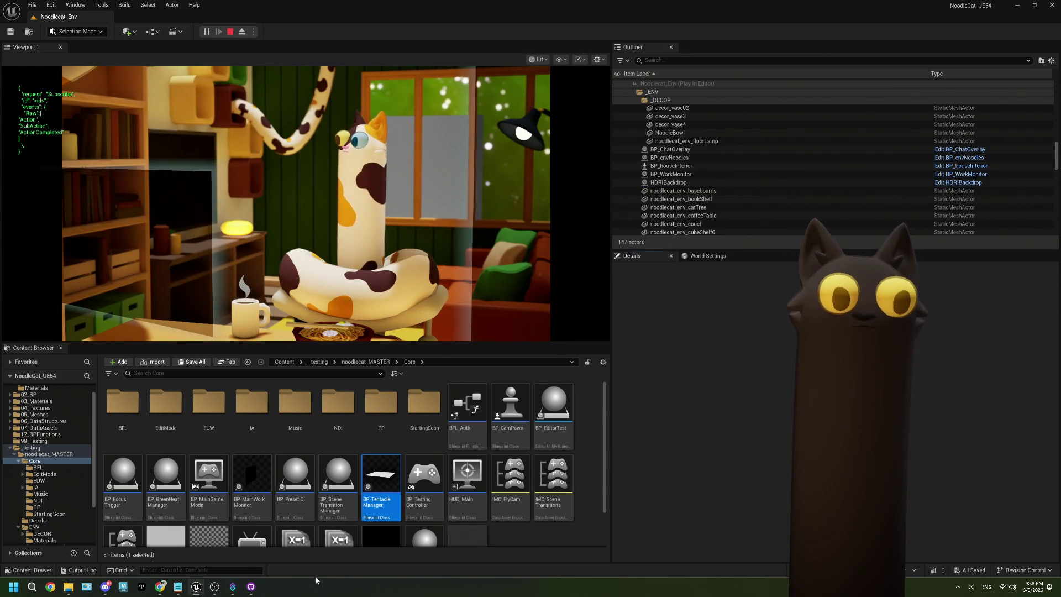
pyautogui.hotkey('alt', 'Tab')
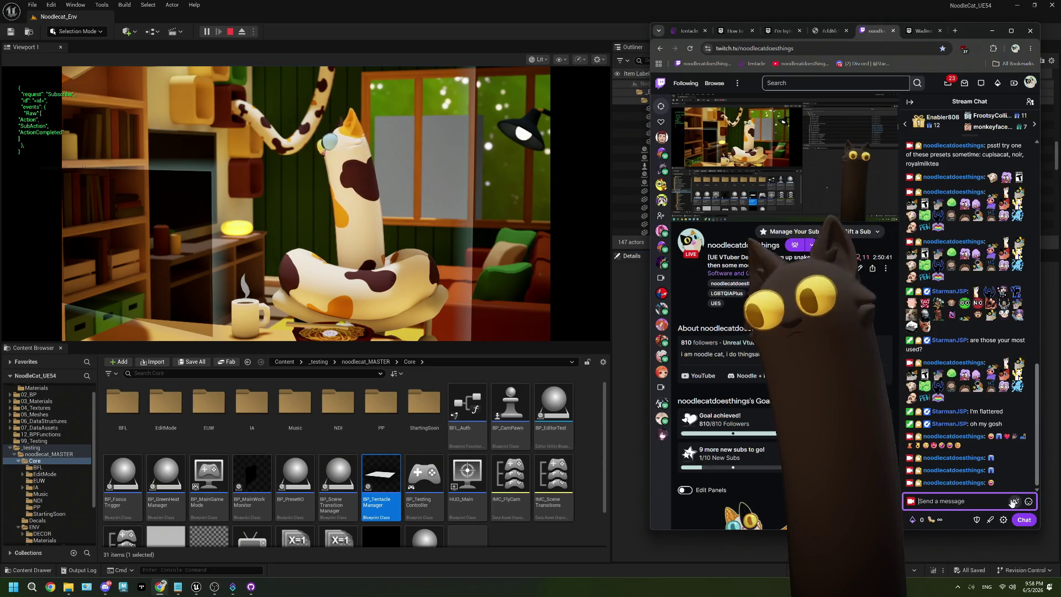
pyautogui.rightClick(960, 501)
pyautogui.click(989, 344)
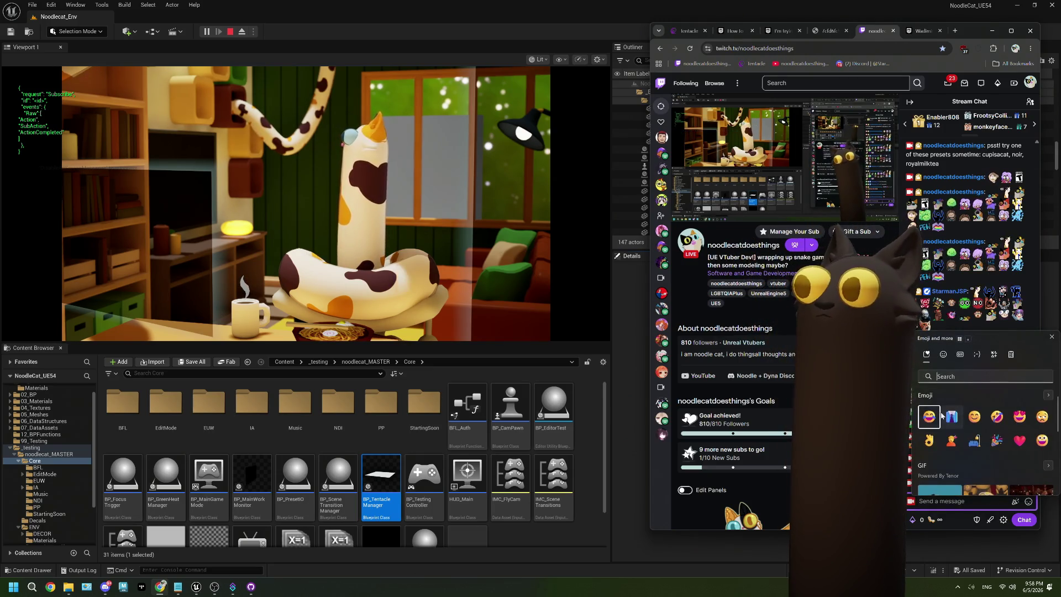
pyautogui.click(929, 417)
pyautogui.click(1025, 520)
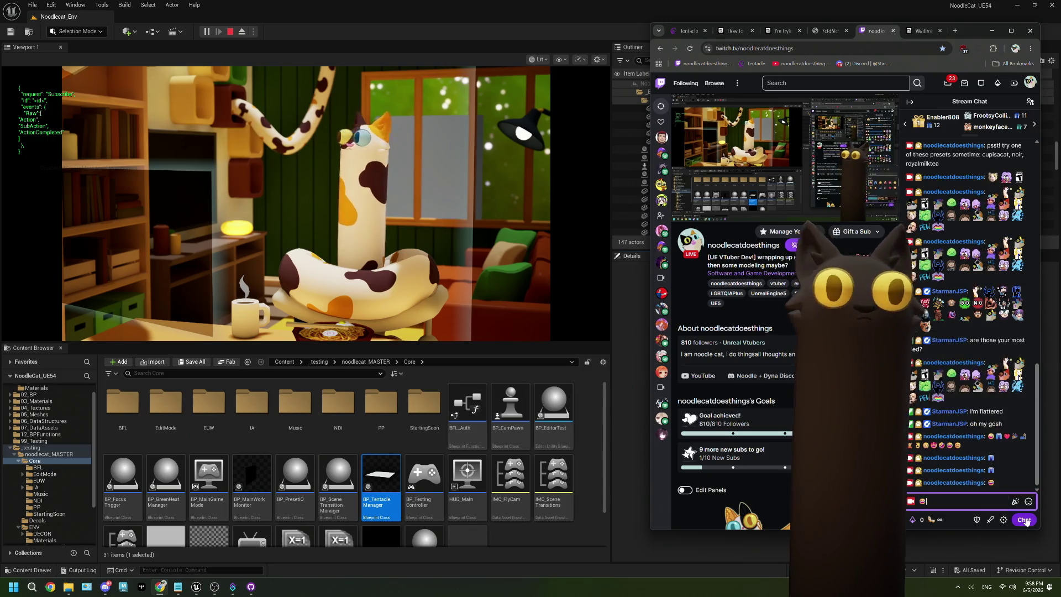
pyautogui.click(1026, 520)
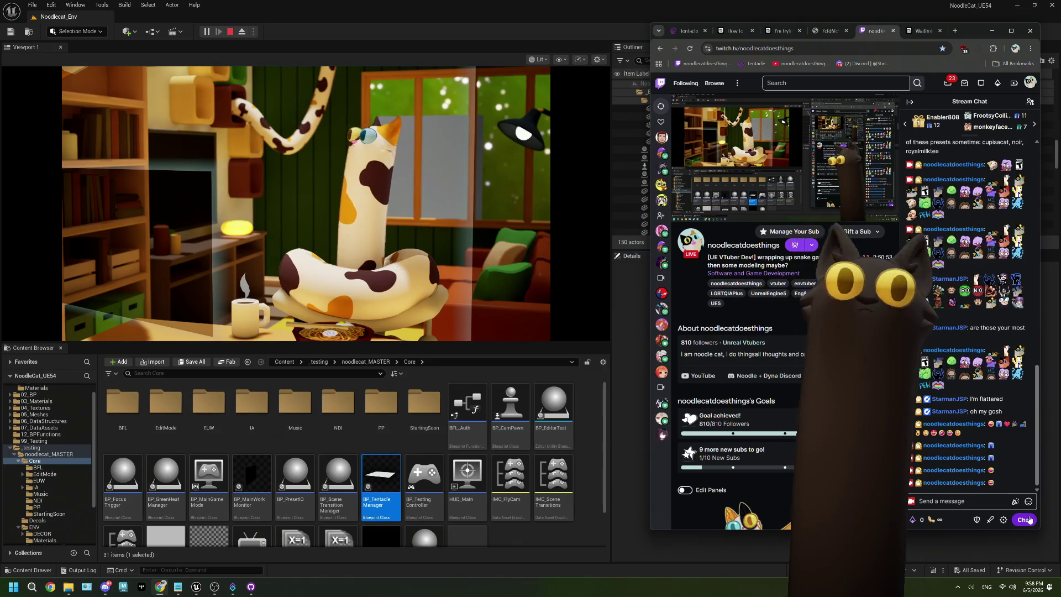
pyautogui.click(230, 32)
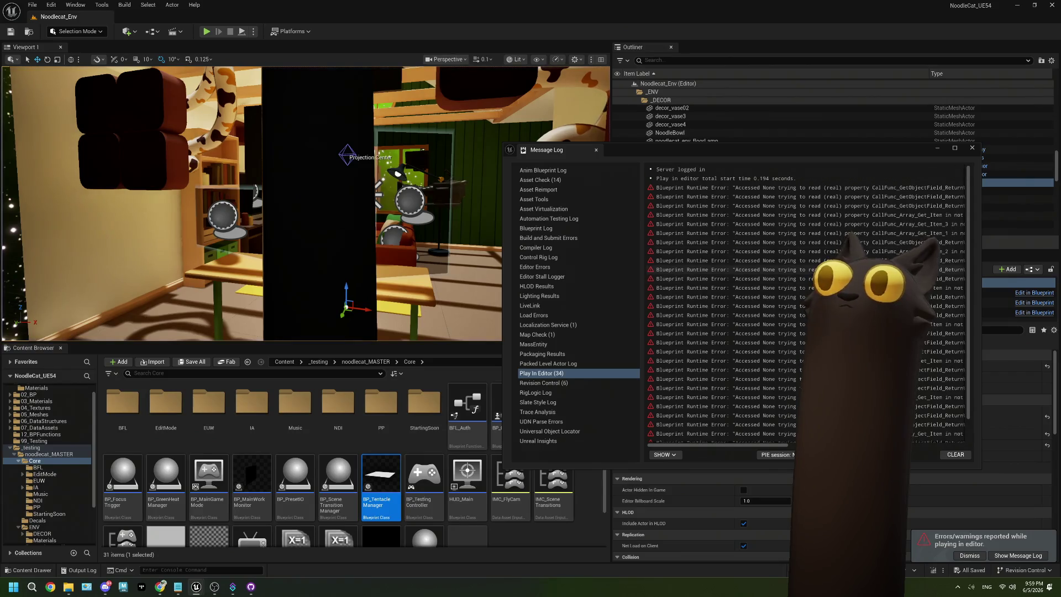
# - Close the Message Log and open BP_TentacleManager to inspect its emoji binding, Download Image and emotes Append nodes
pyautogui.moveTo(719, 445); pyautogui.dragTo(840, 445)
pyautogui.scroll(-2, 912, 387)
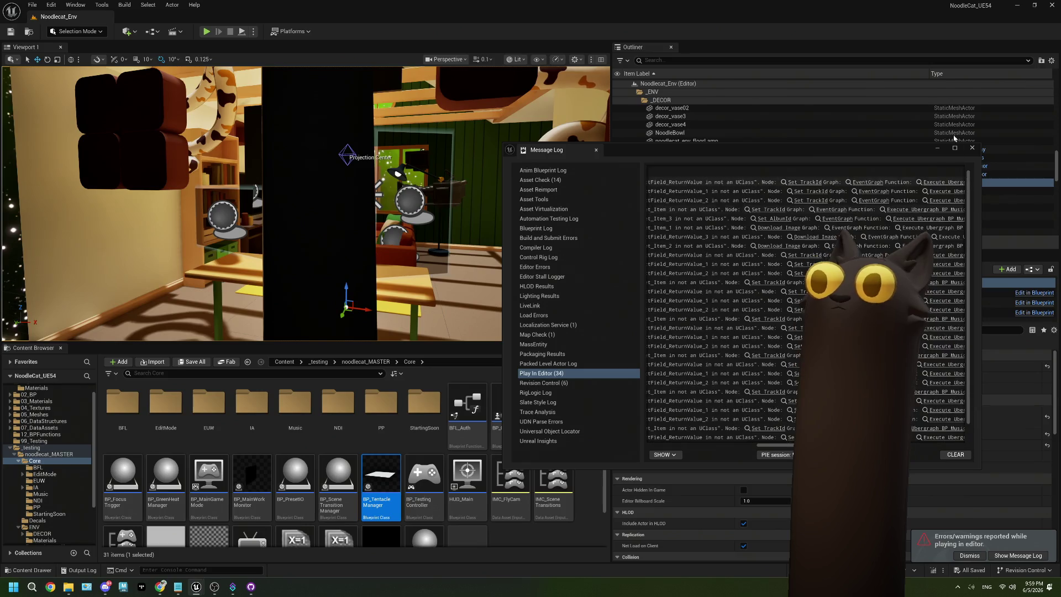
pyautogui.click(972, 148)
pyautogui.doubleClick(380, 481)
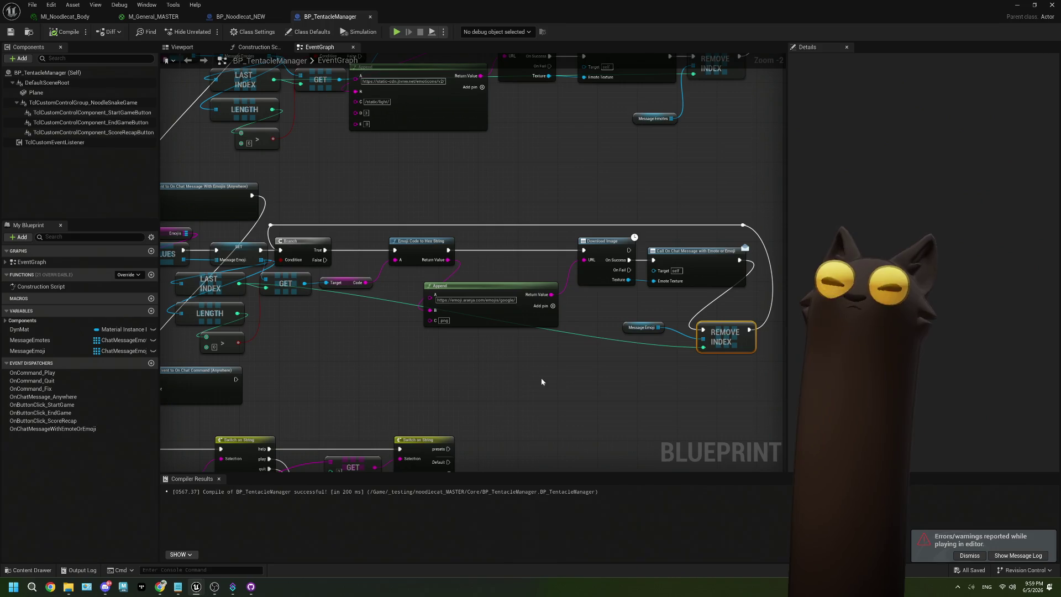
pyautogui.moveTo(483, 376); pyautogui.dragTo(653, 363)
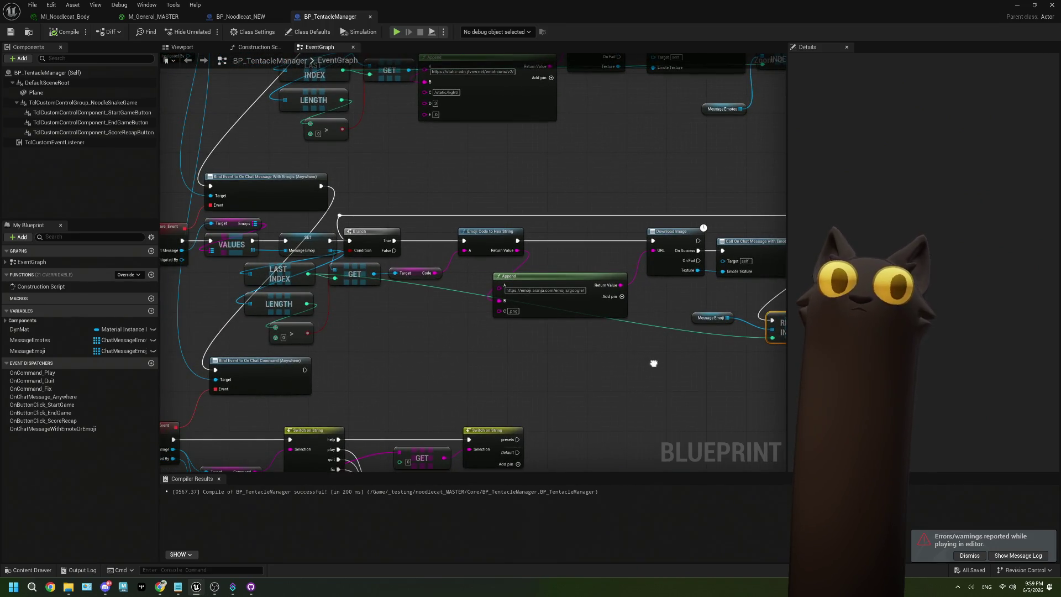
pyautogui.scroll(2, 308, 308)
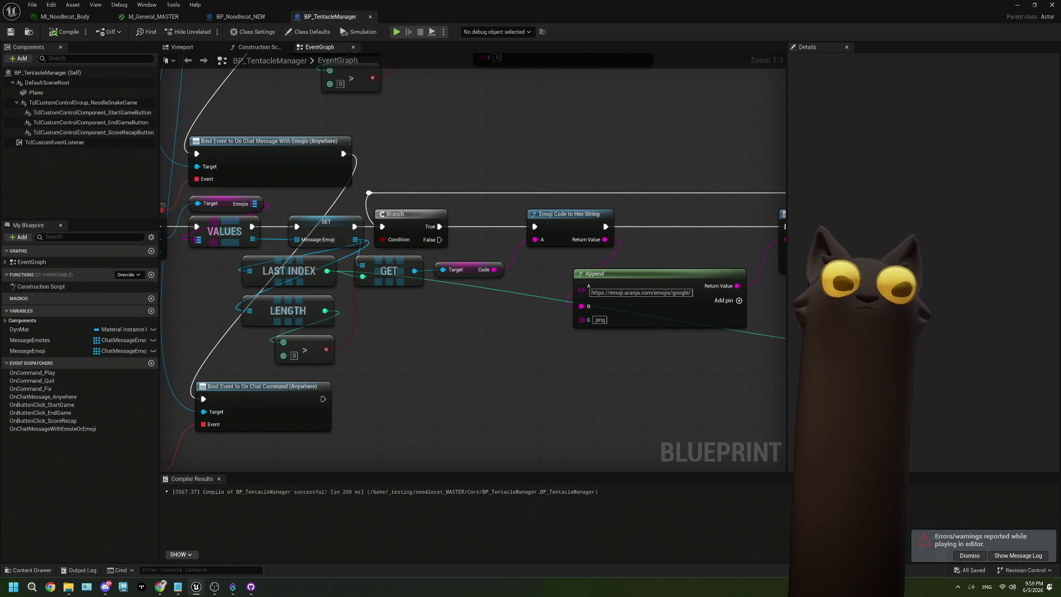
pyautogui.moveTo(416, 327); pyautogui.dragTo(408, 357)
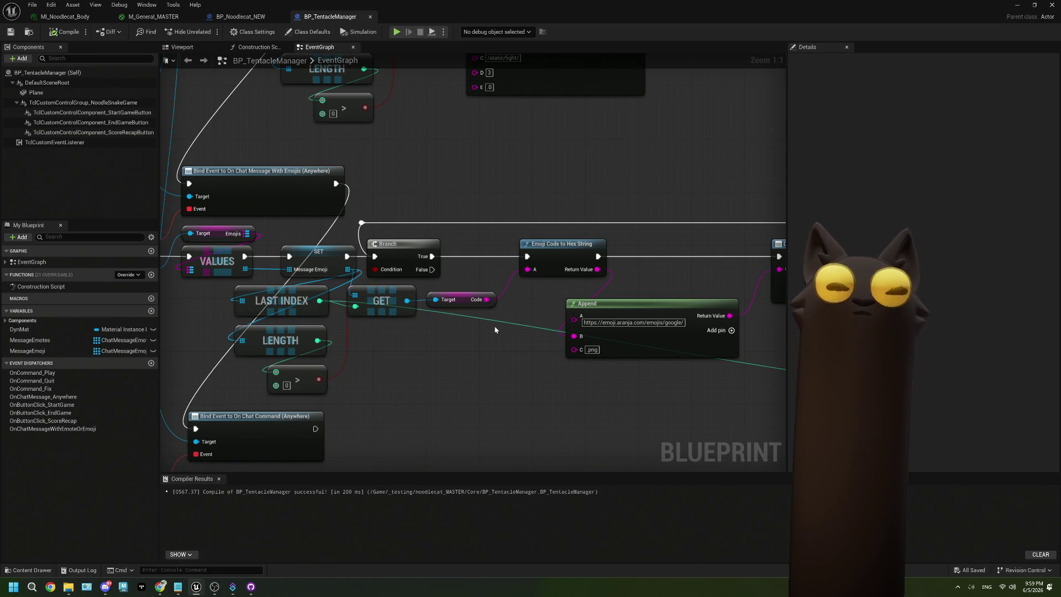
pyautogui.moveTo(515, 354)
pyautogui.mouseDown()
pyautogui.moveTo(502, 328)
pyautogui.moveTo(396, 352)
pyautogui.mouseUp()
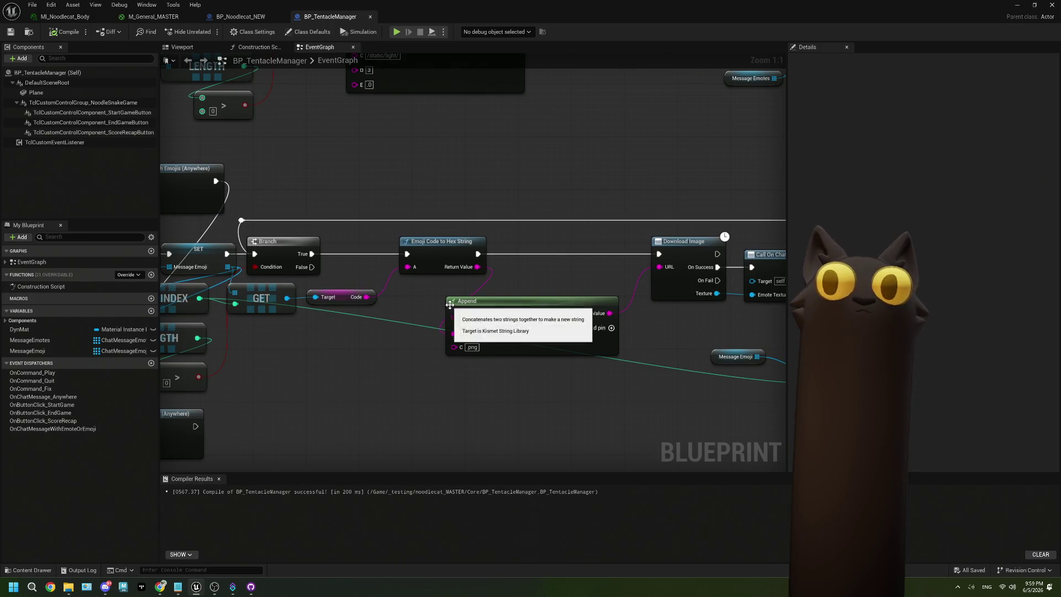
pyautogui.moveTo(321, 261)
pyautogui.mouseDown()
pyautogui.moveTo(502, 269)
pyautogui.moveTo(477, 346)
pyautogui.moveTo(418, 410)
pyautogui.moveTo(452, 390)
pyautogui.moveTo(369, 291)
pyautogui.mouseUp()
# - Check BP_Noodlecat_NEW's EventGraph, then return to BP_TentacleManager's Branch and emoji code nodes
pyautogui.click(241, 16)
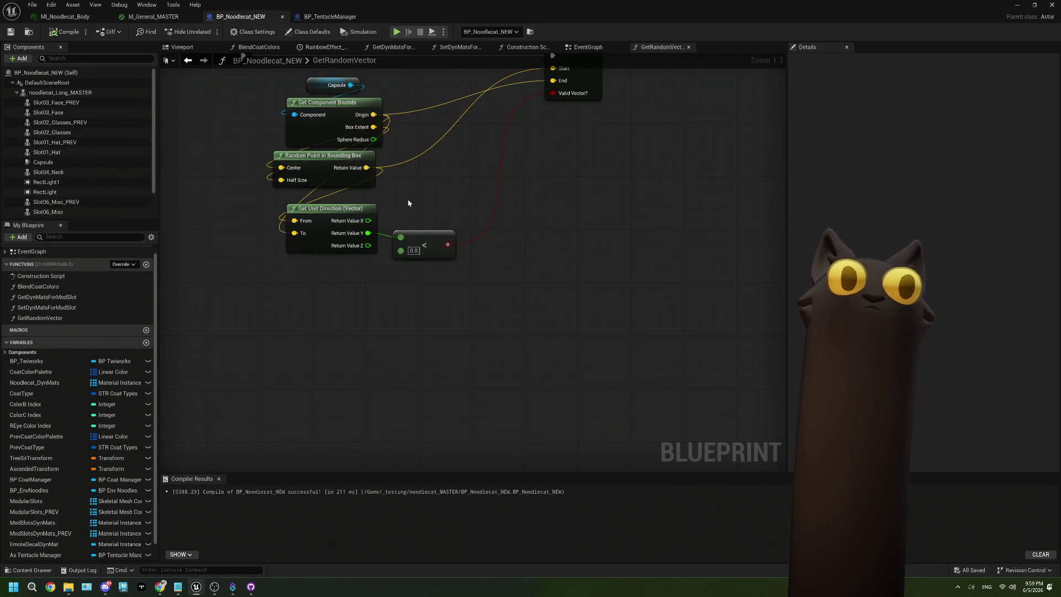
pyautogui.click(591, 47)
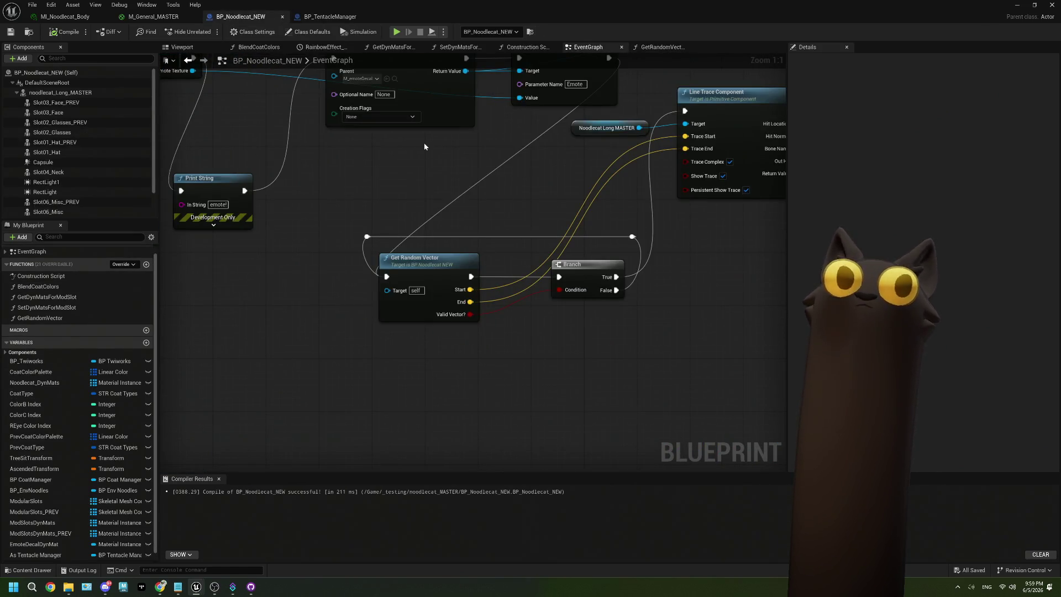
pyautogui.scroll(-1, 431, 159)
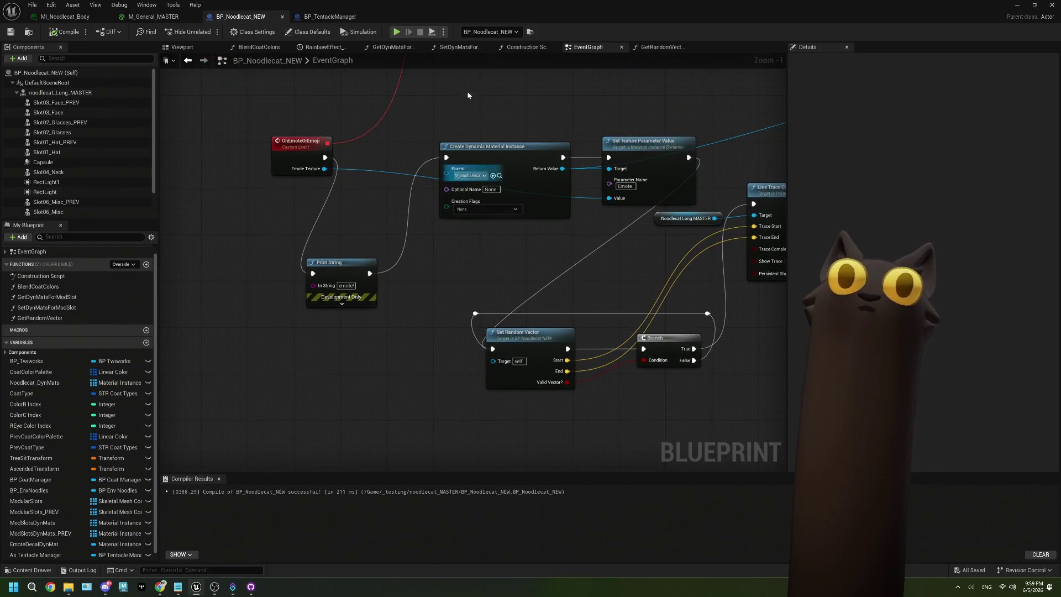
pyautogui.click(329, 17)
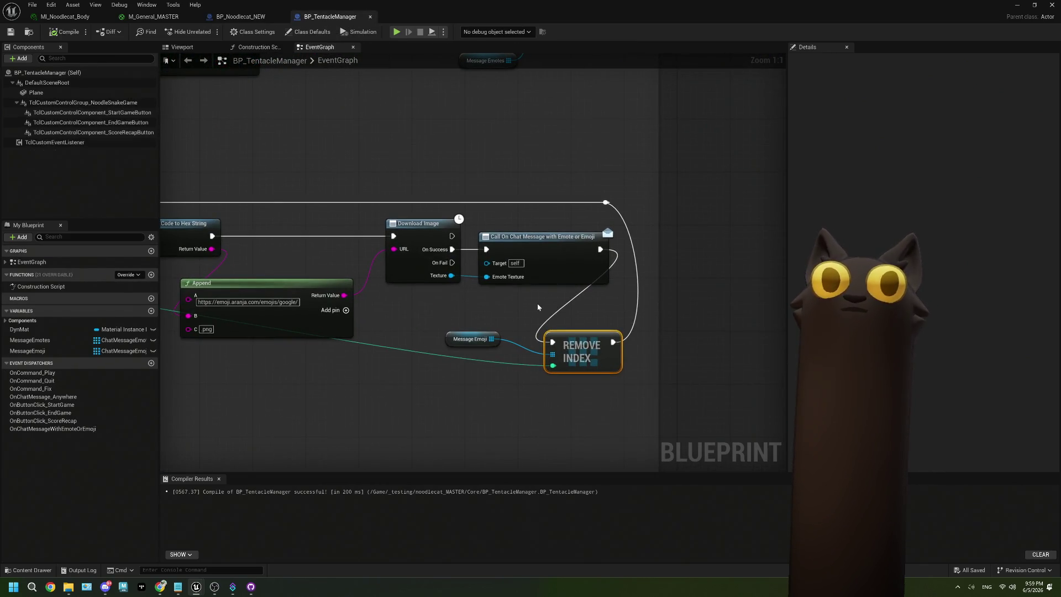
pyautogui.moveTo(441, 296); pyautogui.dragTo(609, 282)
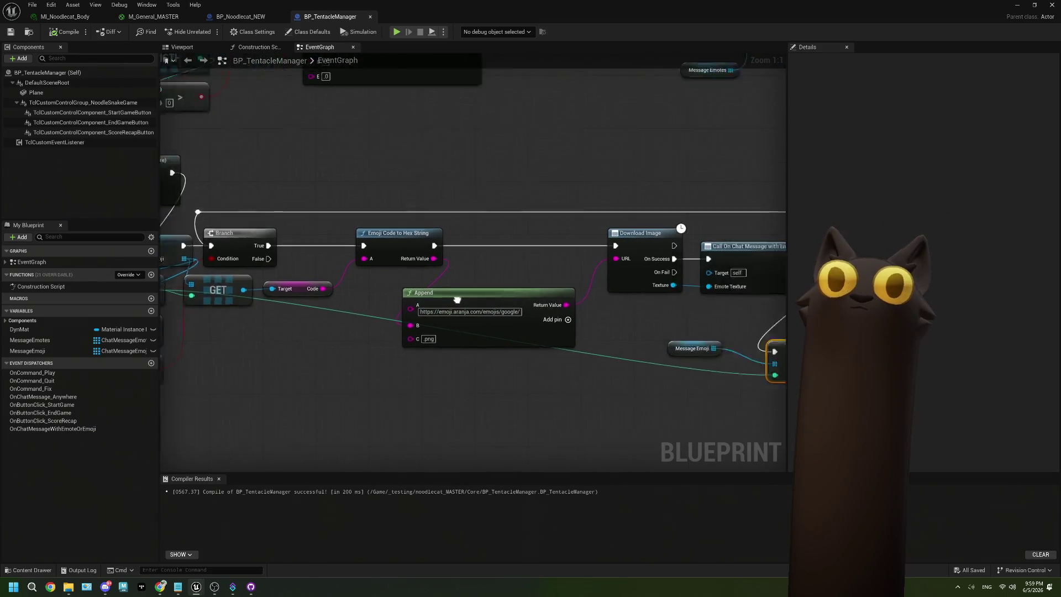
# - Add a Print String after REMOVE INDEX that logs 'emoji!'
pyautogui.moveTo(603, 306); pyautogui.dragTo(659, 331)
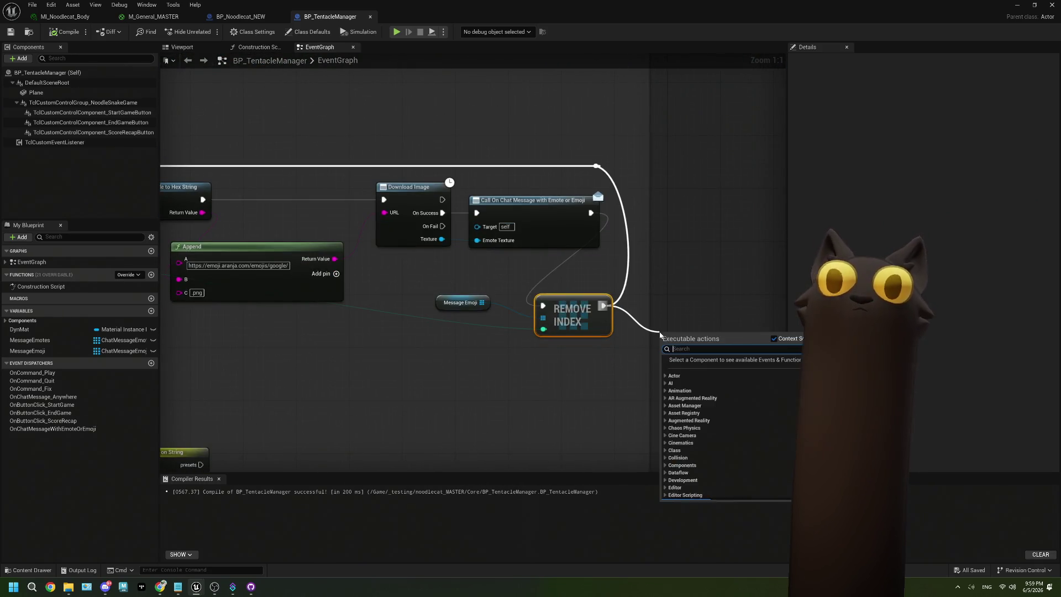
pyautogui.write('print')
pyautogui.press('Return')
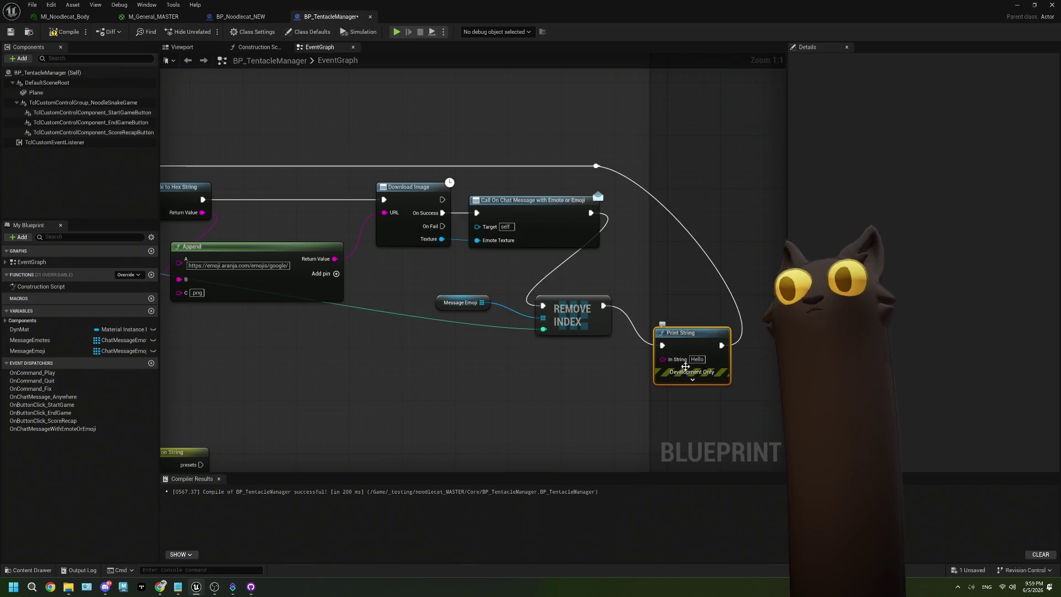
pyautogui.write('emoji!')
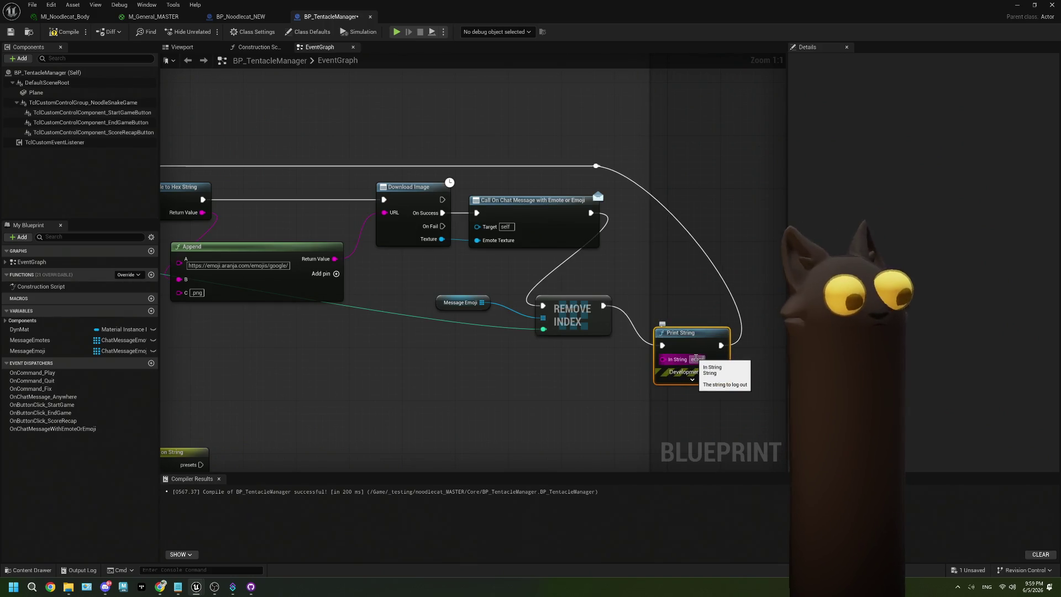
pyautogui.press('Return')
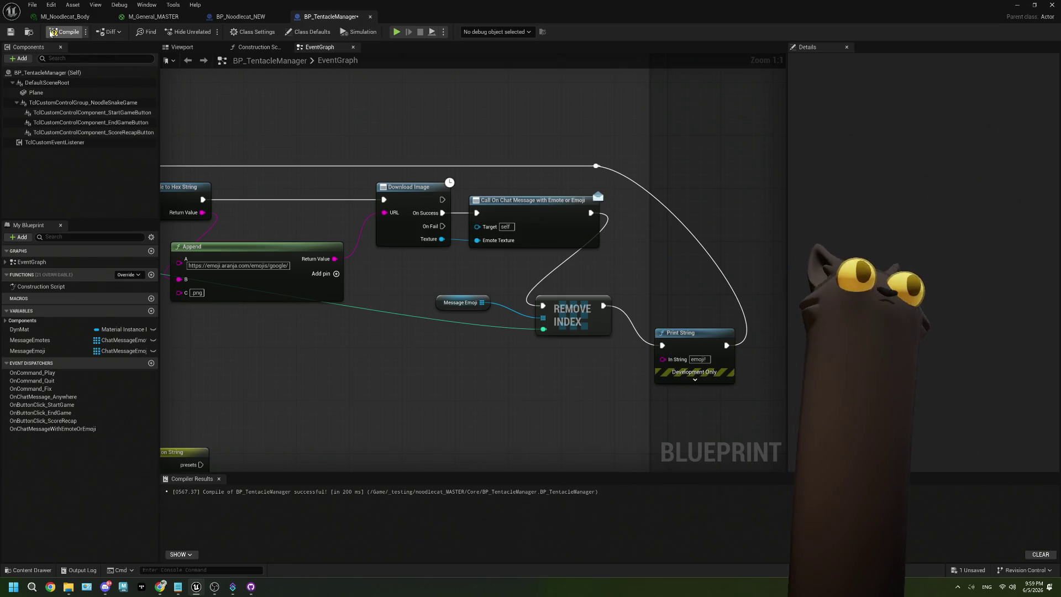
# - Compile BP_TentacleManager and minimize the Blueprint editor to return to the level
pyautogui.click(65, 32)
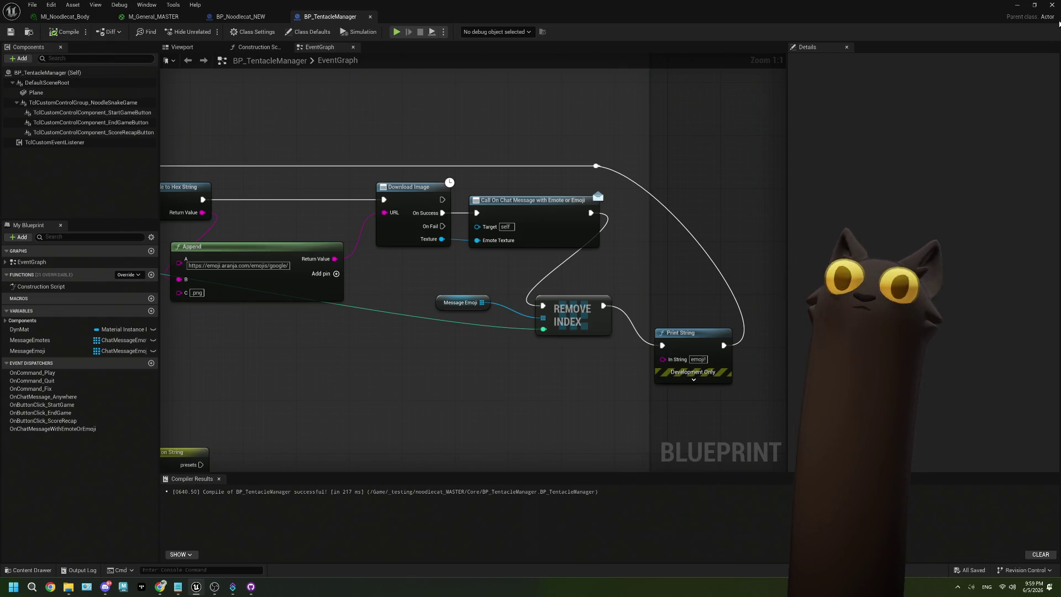
pyautogui.moveTo(550, 263); pyautogui.dragTo(395, 295)
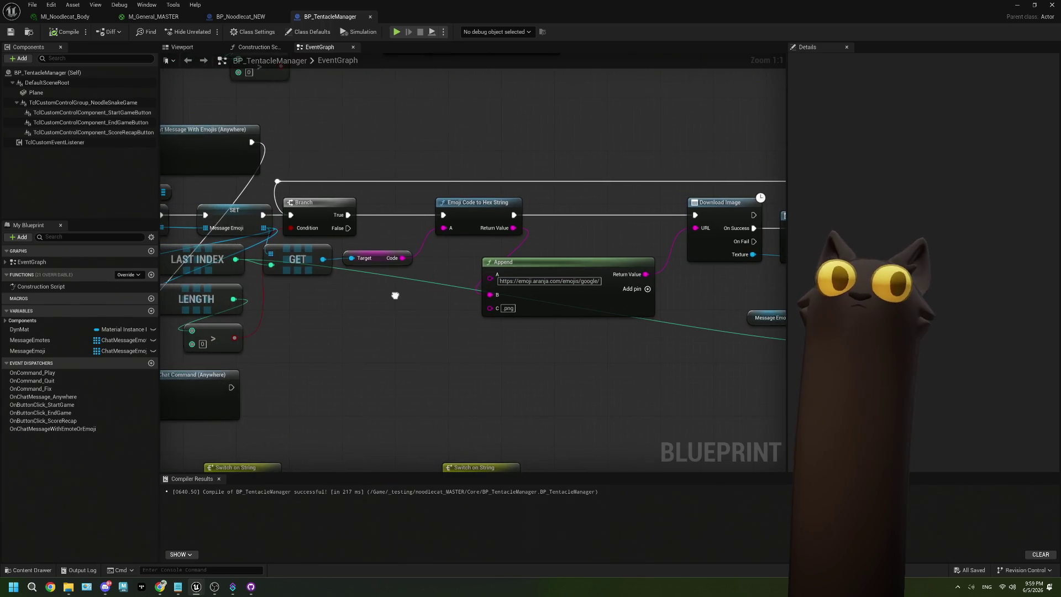
pyautogui.moveTo(482, 316); pyautogui.dragTo(471, 336)
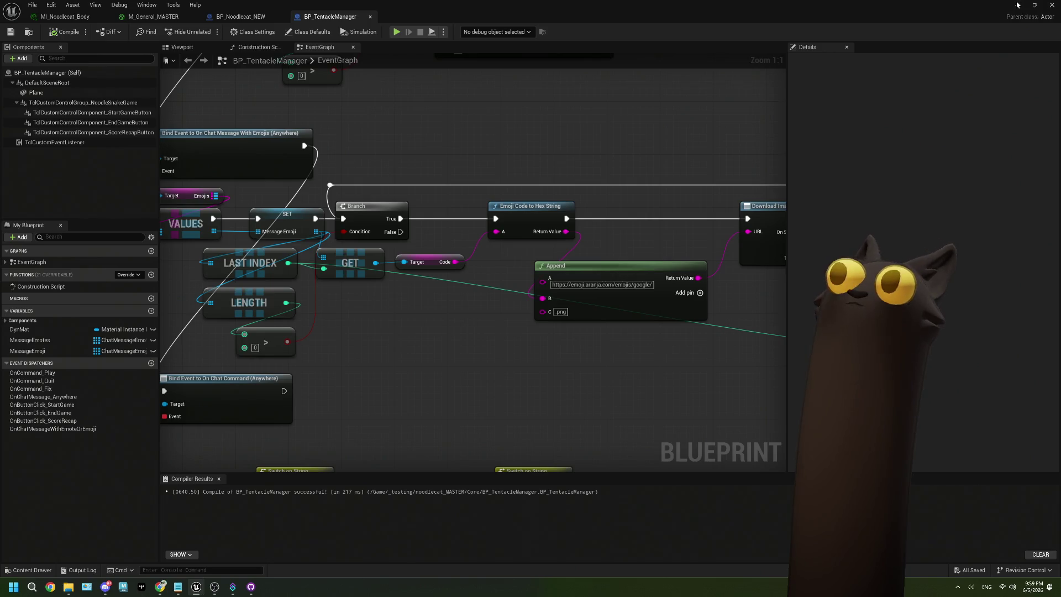
pyautogui.click(1018, 5)
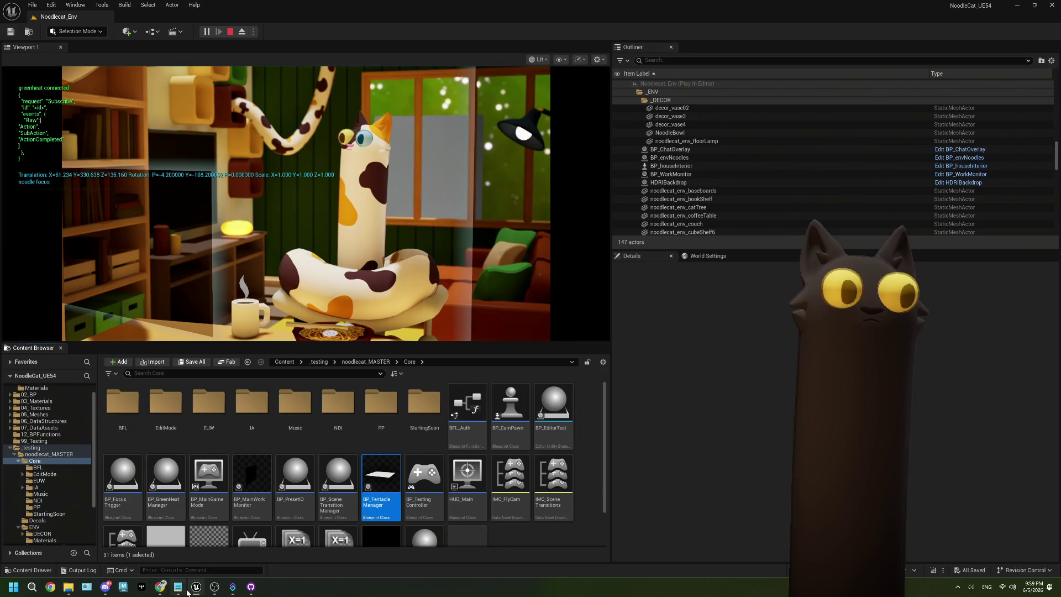
# - Send a laughing emoji message in the Twitch channel chat
pyautogui.click(178, 542)
pyautogui.click(962, 503)
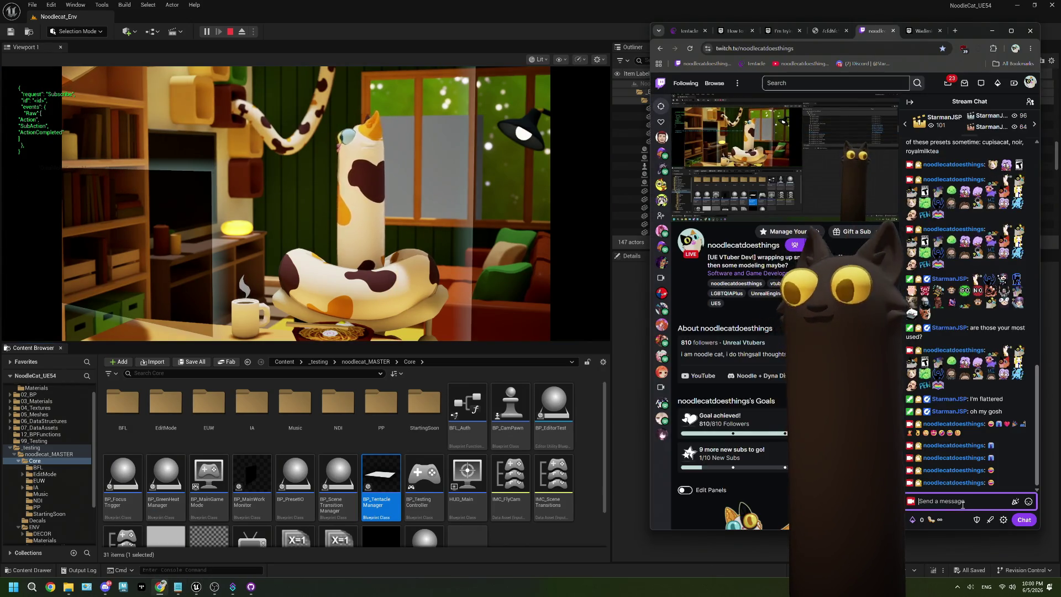
pyautogui.hotkey('ctrl', '1')
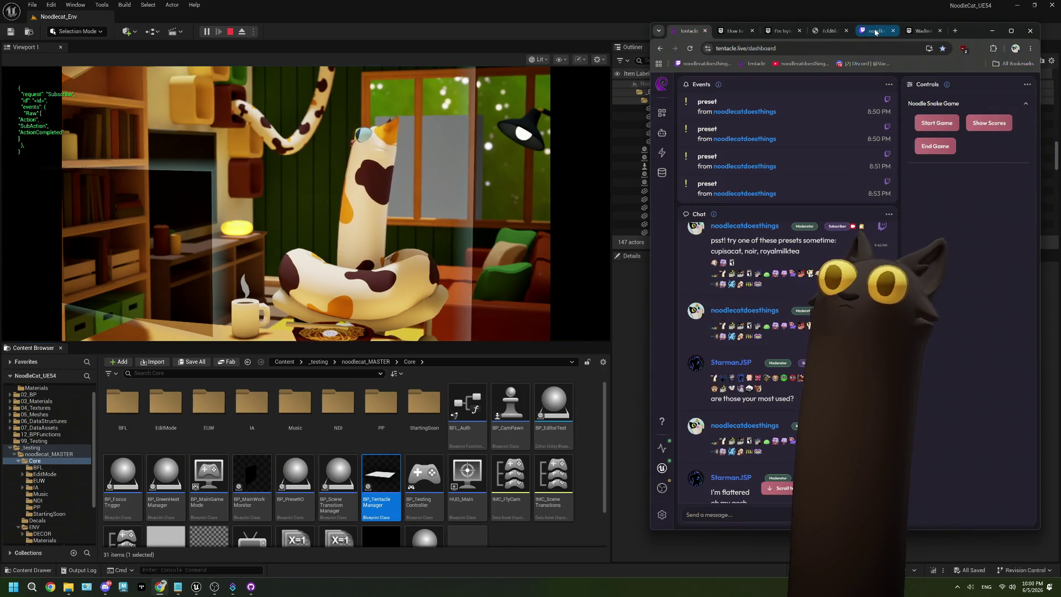
pyautogui.click(875, 31)
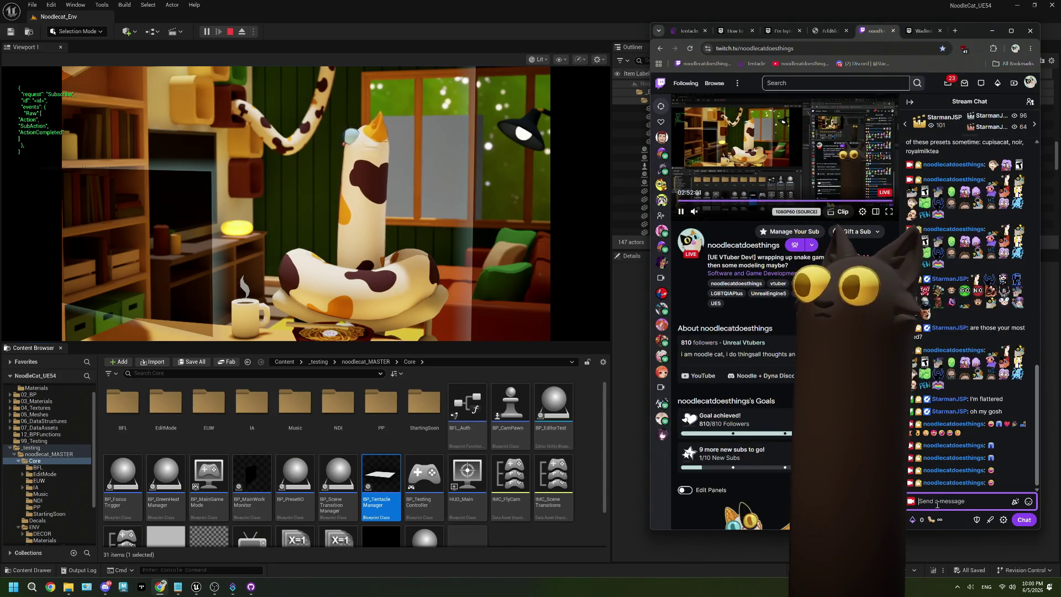
pyautogui.rightClick(969, 504)
pyautogui.click(918, 339)
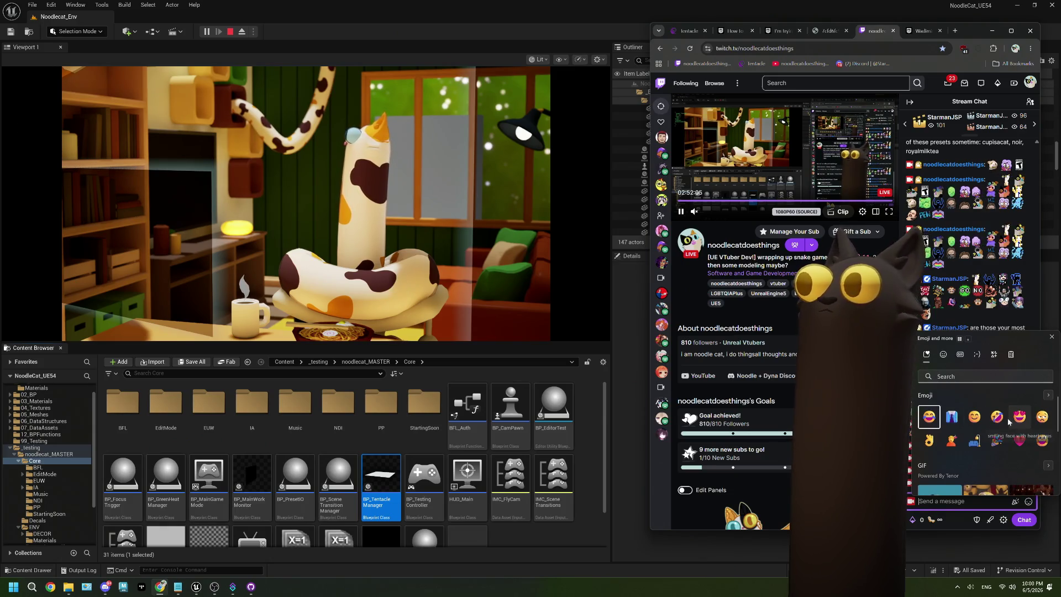
pyautogui.click(931, 418)
pyautogui.click(967, 506)
pyautogui.click(1026, 521)
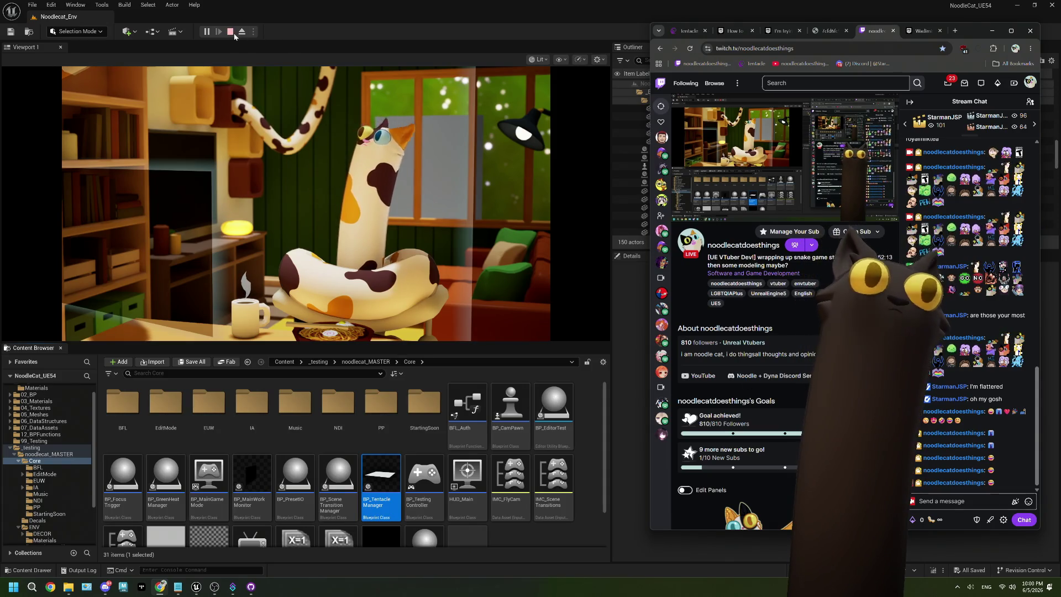
# - Stop the running game in Unreal and close the Message Log
pyautogui.click(401, 272)
pyautogui.press('Escape')
pyautogui.click(973, 148)
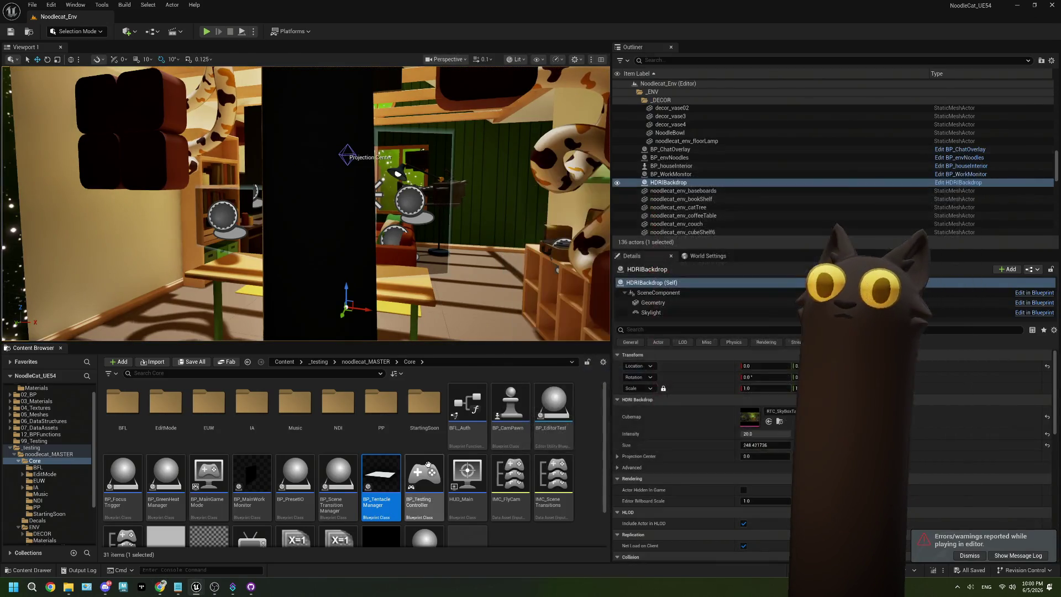
# - In BP_TentacleManager, delete the Print String after Remove Index and wire Remove Index straight to the reroute node
pyautogui.doubleClick(381, 480)
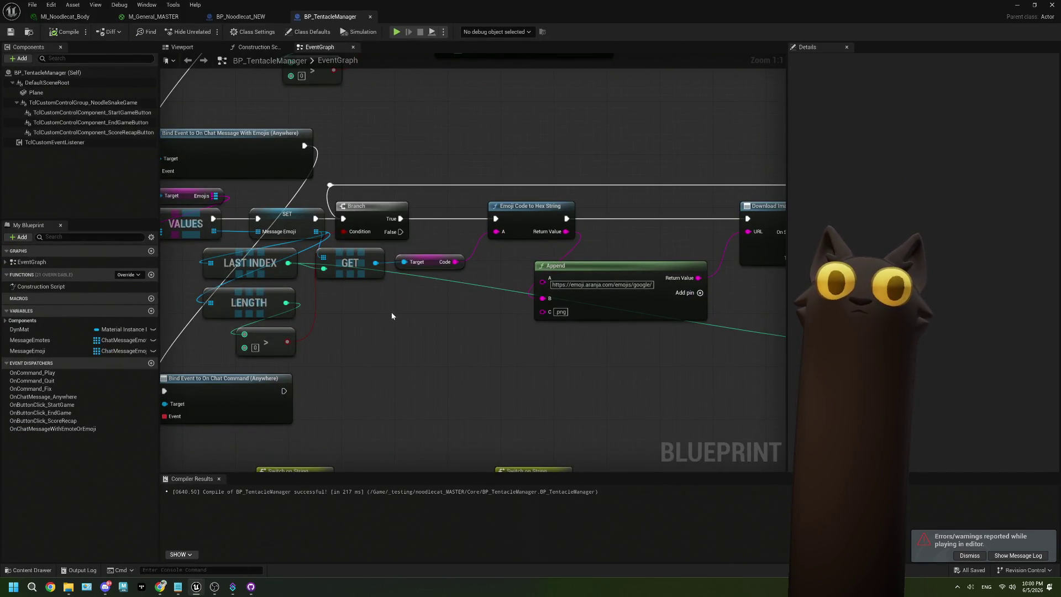
pyautogui.scroll(5, 397, 199)
pyautogui.moveTo(397, 200)
pyautogui.mouseDown()
pyautogui.moveTo(402, 187)
pyautogui.moveTo(328, 205)
pyautogui.mouseUp()
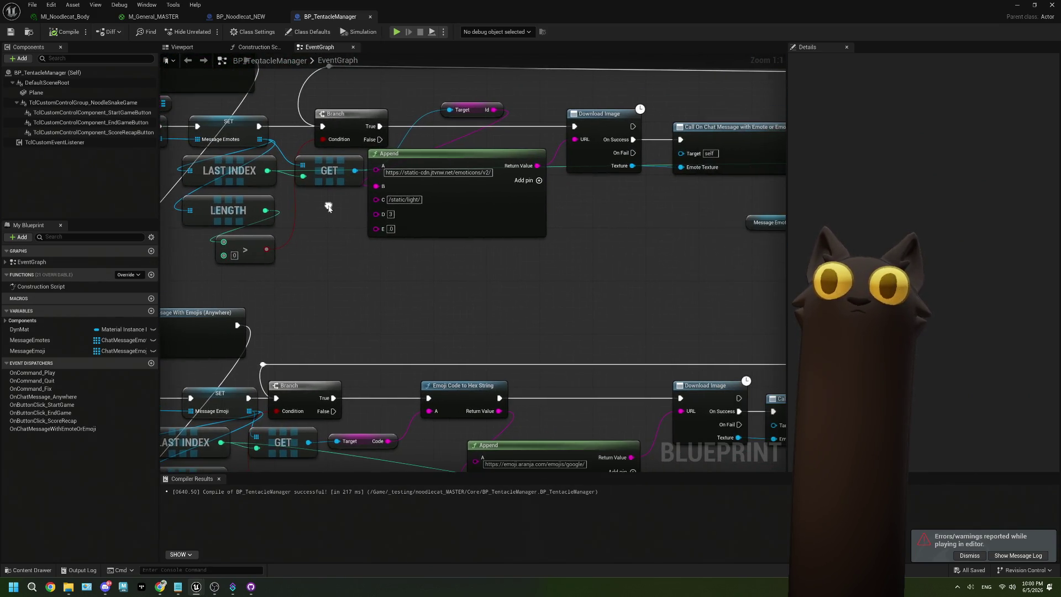
pyautogui.moveTo(537, 280)
pyautogui.mouseDown()
pyautogui.moveTo(429, 230)
pyautogui.moveTo(295, 240)
pyautogui.moveTo(295, 190)
pyautogui.moveTo(280, 156)
pyautogui.moveTo(433, 159)
pyautogui.moveTo(481, 171)
pyautogui.moveTo(454, 208)
pyautogui.moveTo(340, 149)
pyautogui.moveTo(31, 120)
pyautogui.mouseUp()
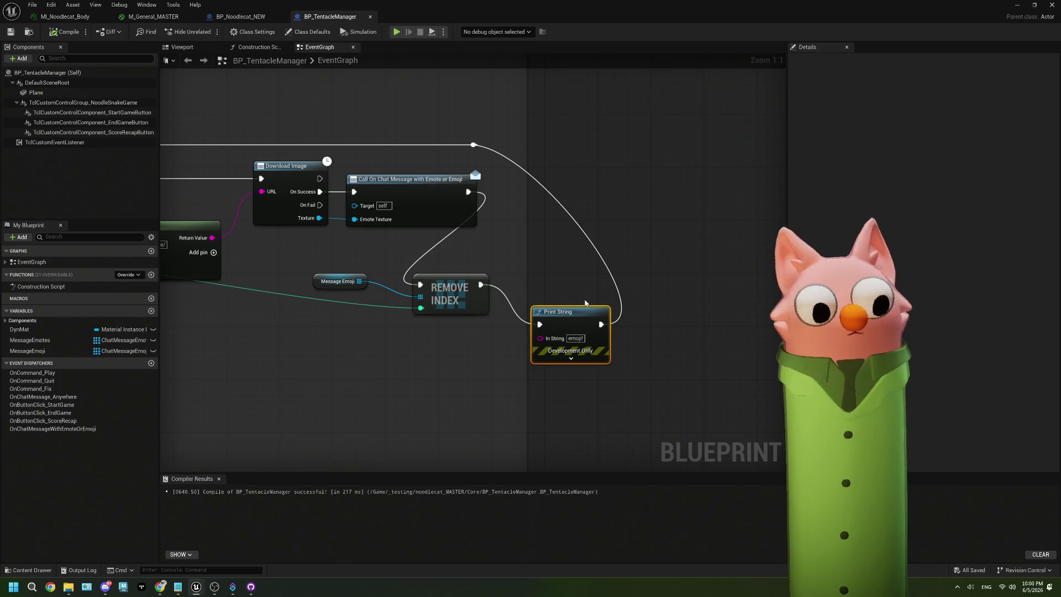
pyautogui.press('Delete')
pyautogui.moveTo(481, 285); pyautogui.dragTo(474, 145)
# - Add a Print String on the Branch True path with the emoji Code as its In String
pyautogui.moveTo(458, 187)
pyautogui.mouseDown()
pyautogui.moveTo(669, 202)
pyautogui.moveTo(434, 283)
pyautogui.moveTo(442, 300)
pyautogui.moveTo(369, 326)
pyautogui.mouseUp()
pyautogui.moveTo(393, 255); pyautogui.dragTo(422, 195)
pyautogui.write('print')
pyautogui.press('Return')
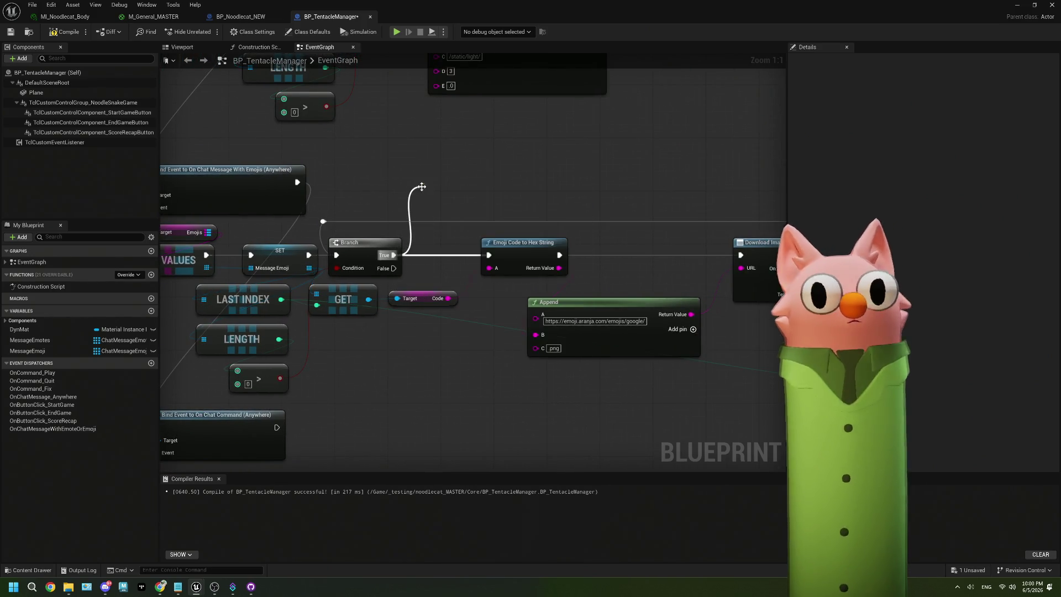
pyautogui.click(448, 299)
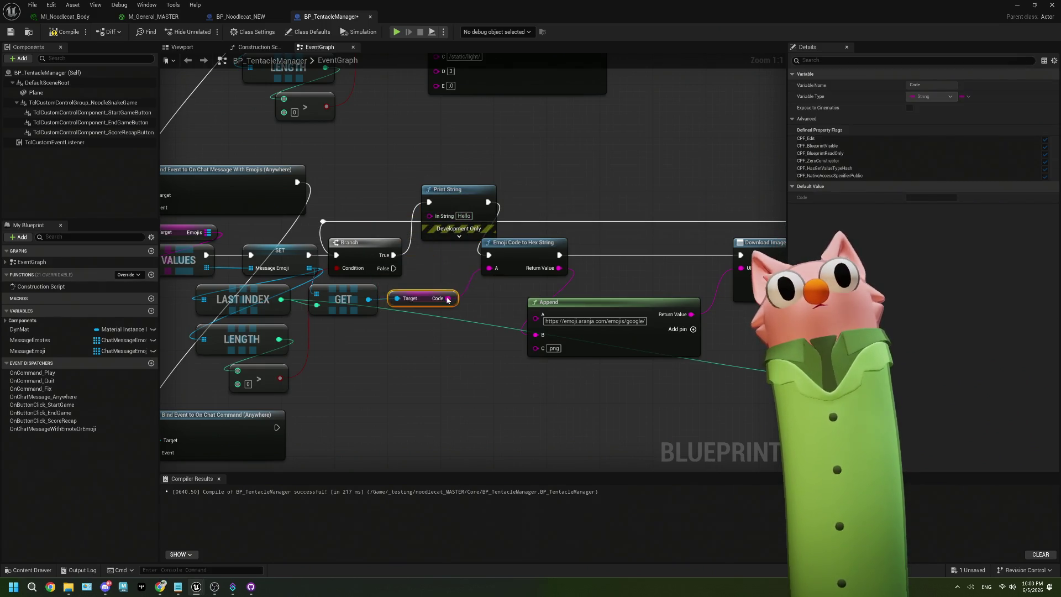
pyautogui.moveTo(443, 299); pyautogui.dragTo(430, 216)
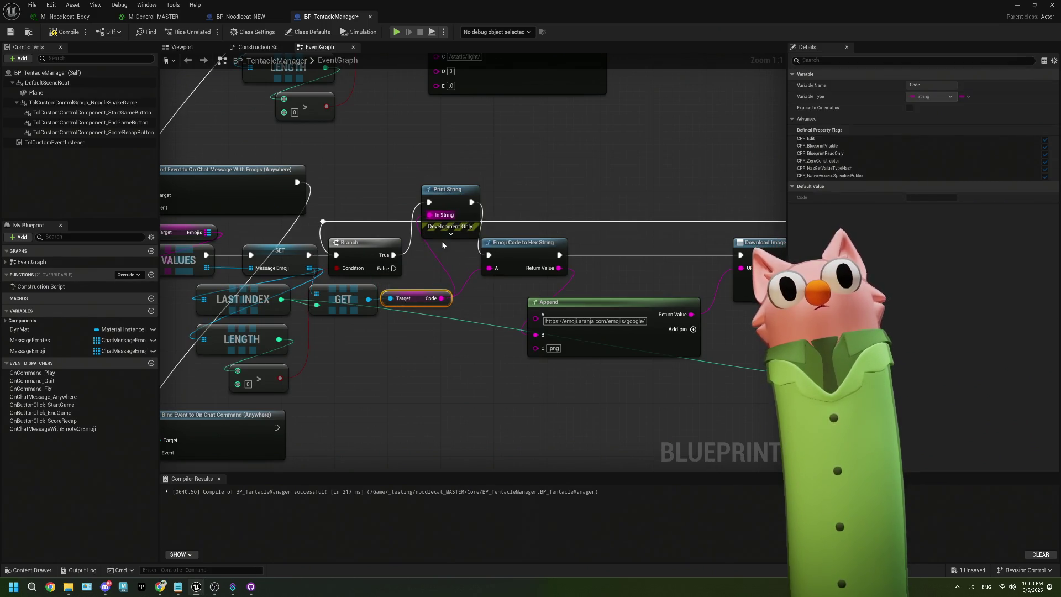
# - Compile and save BP_TentacleManager, then minimize it back to the level
pyautogui.click(65, 31)
pyautogui.hotkey('ctrl', 's')
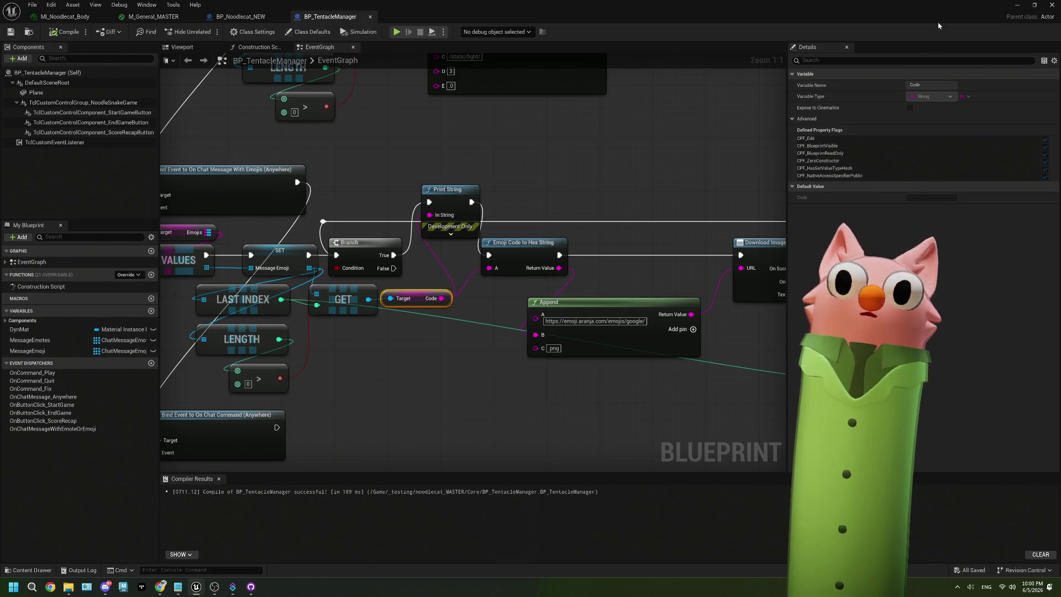
pyautogui.click(1017, 5)
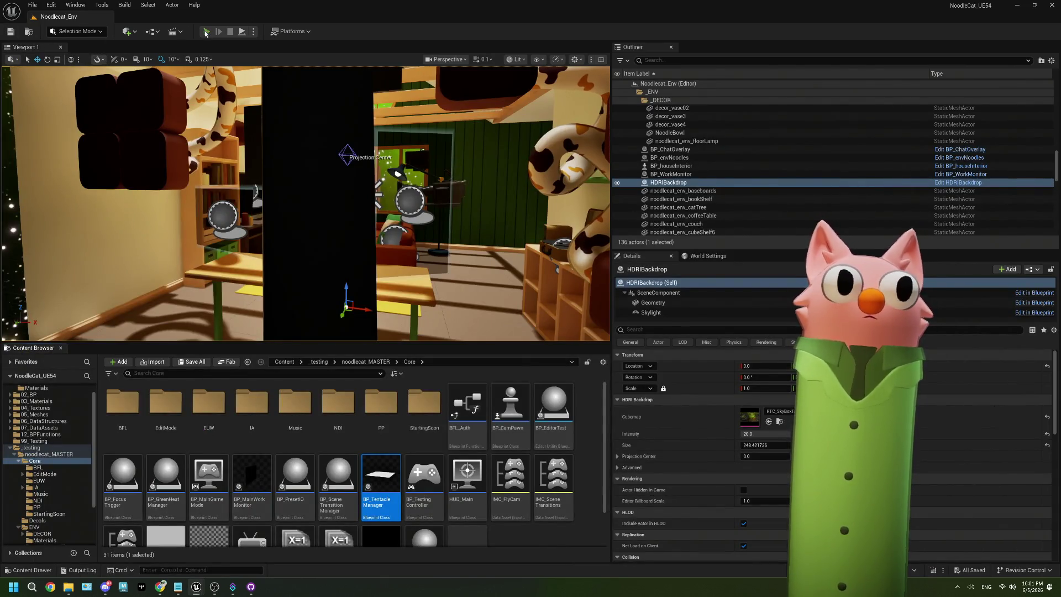
# - Start the game and send a first emoji message in the Twitch chat
pyautogui.click(206, 31)
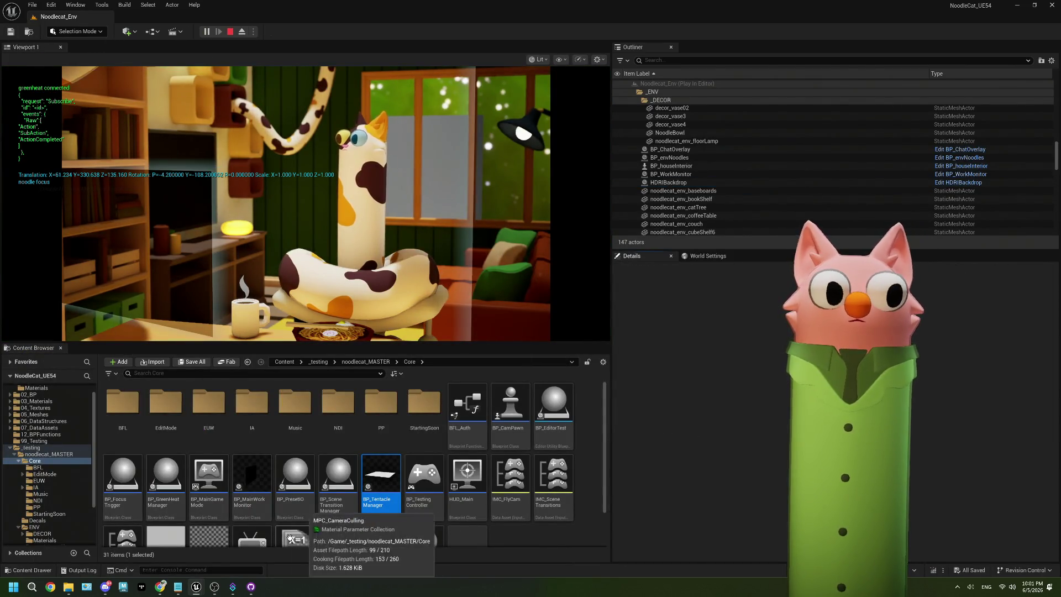
pyautogui.click(160, 586)
pyautogui.click(957, 501)
pyautogui.rightClick(958, 502)
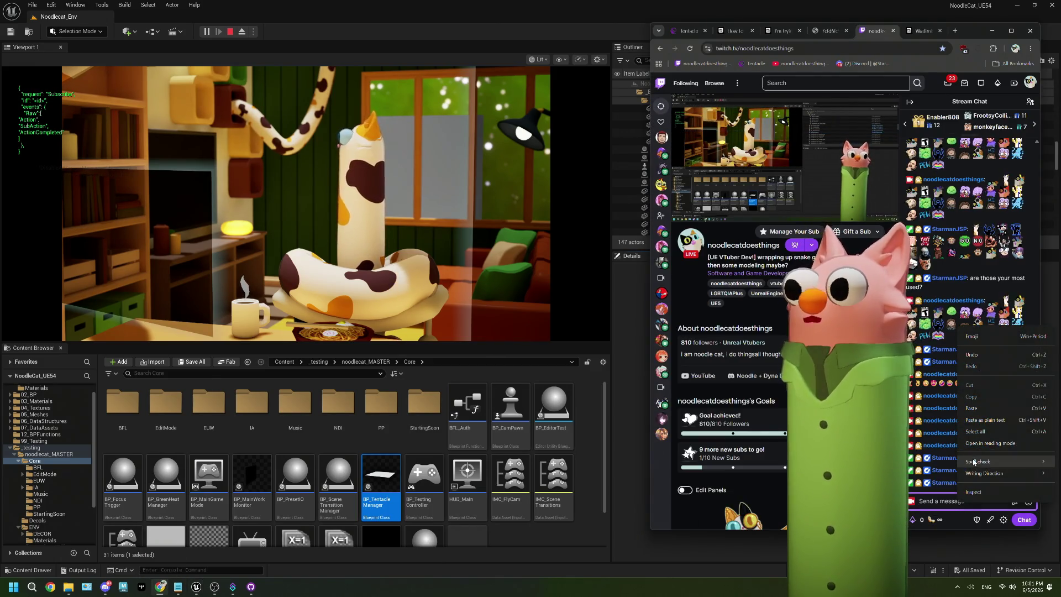
pyautogui.click(980, 336)
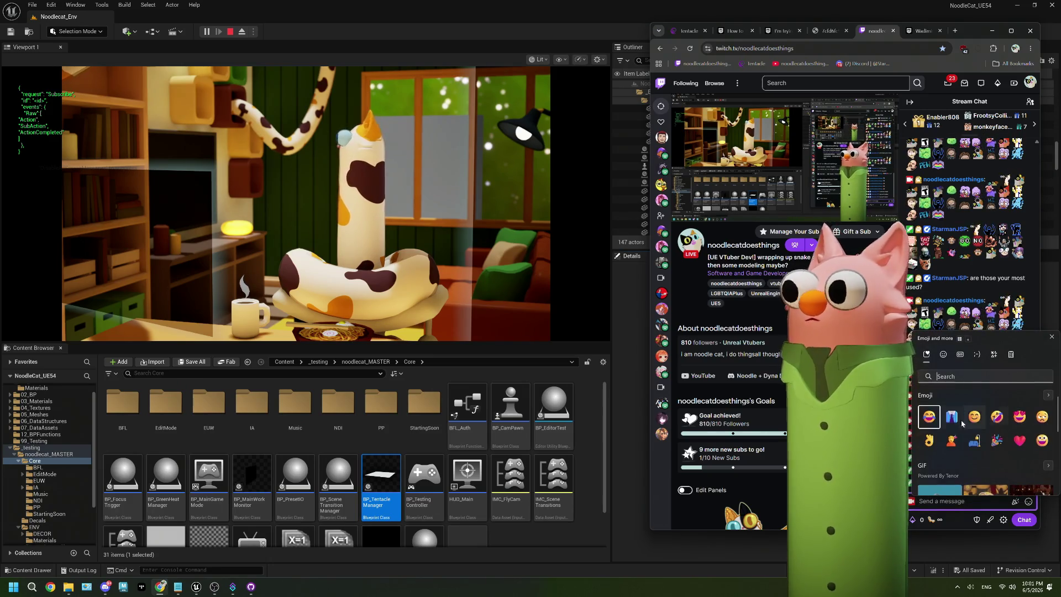
pyautogui.click(999, 507)
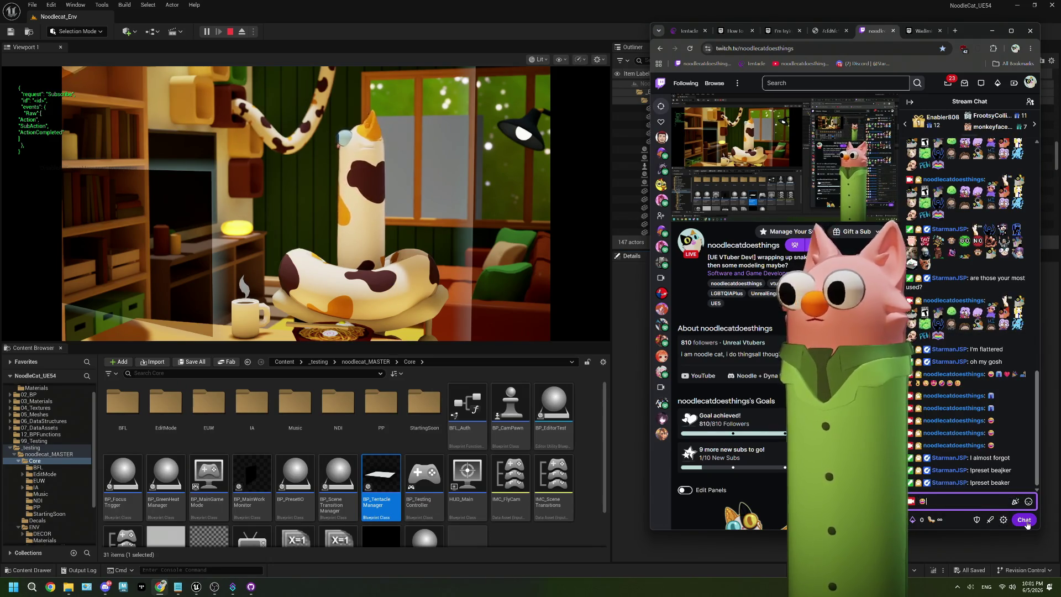
pyautogui.click(1026, 520)
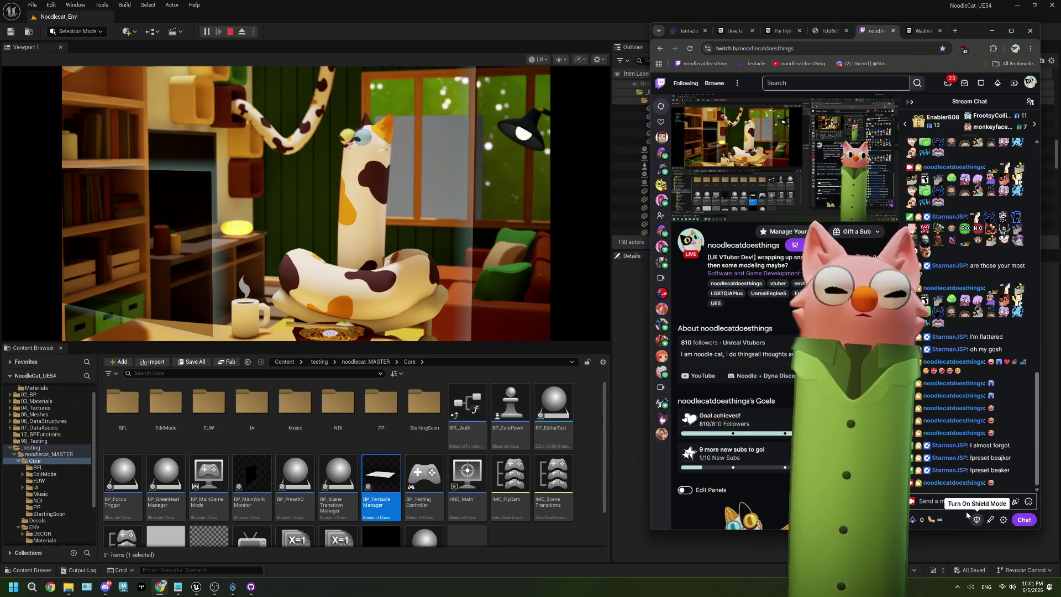
# - Send a second emoji message via the Win+. emoji panel, then stop play and close the Message Log
pyautogui.rightClick(935, 503)
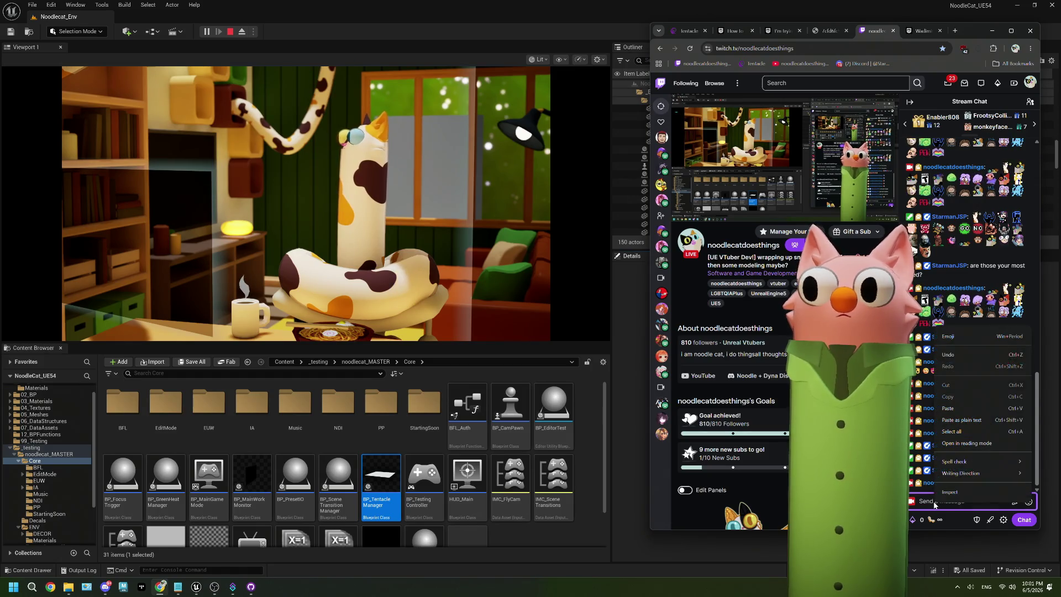
pyautogui.click(924, 504)
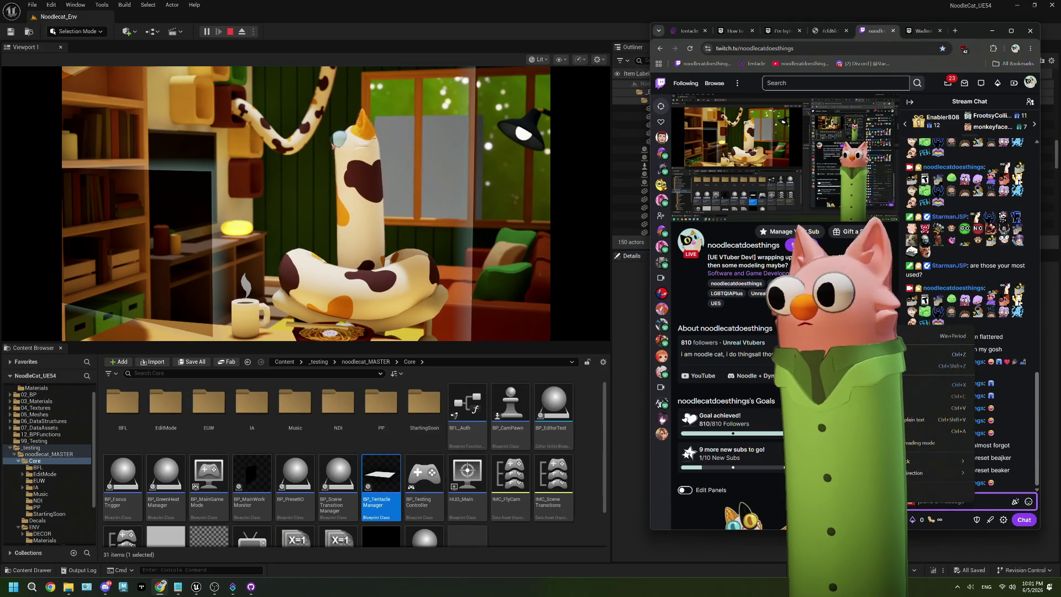
pyautogui.press('super+period')
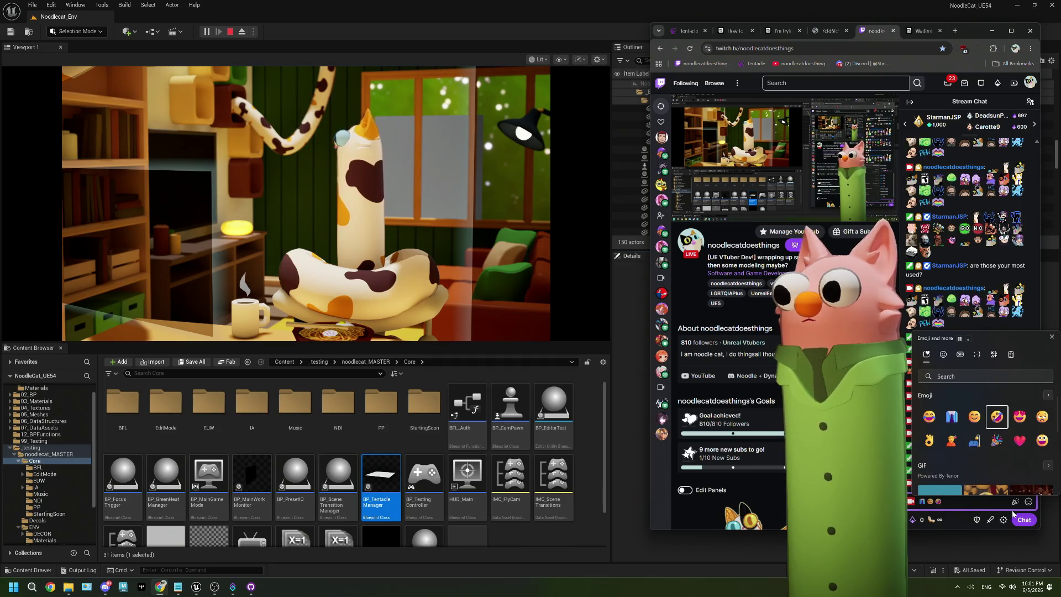
pyautogui.click(984, 504)
pyautogui.click(1023, 520)
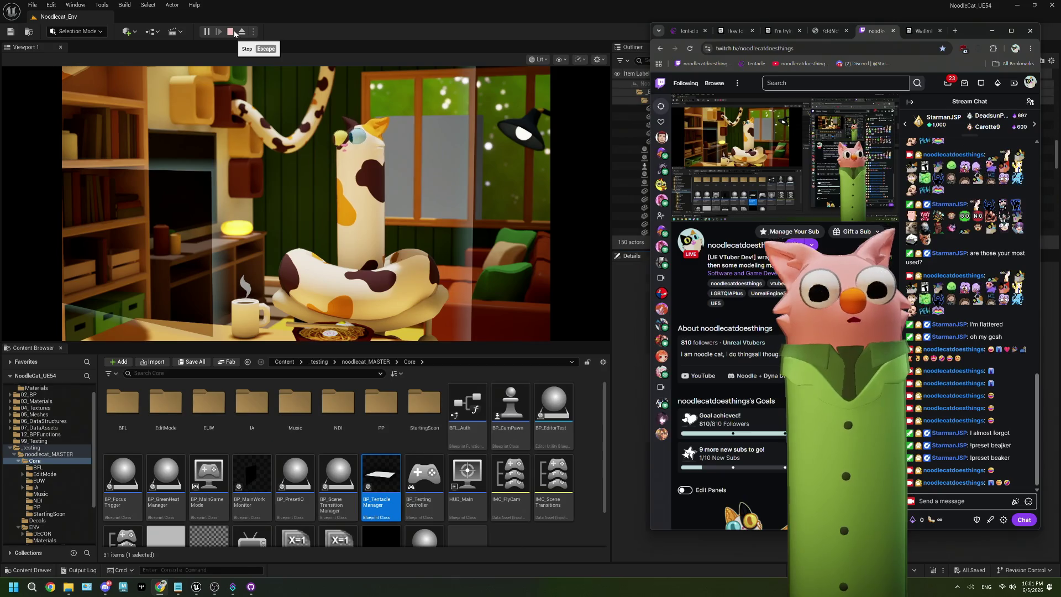
pyautogui.click(232, 32)
pyautogui.click(973, 149)
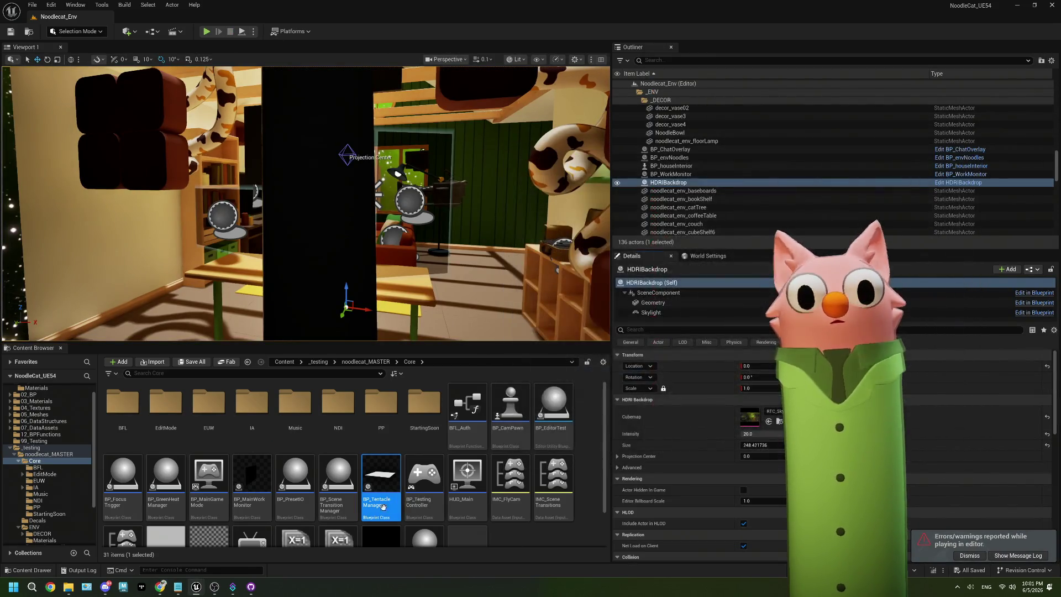
# - Open BP_TentacleManager, connect Branch True to the hex conversion and move the Print String aside
pyautogui.doubleClick(375, 486)
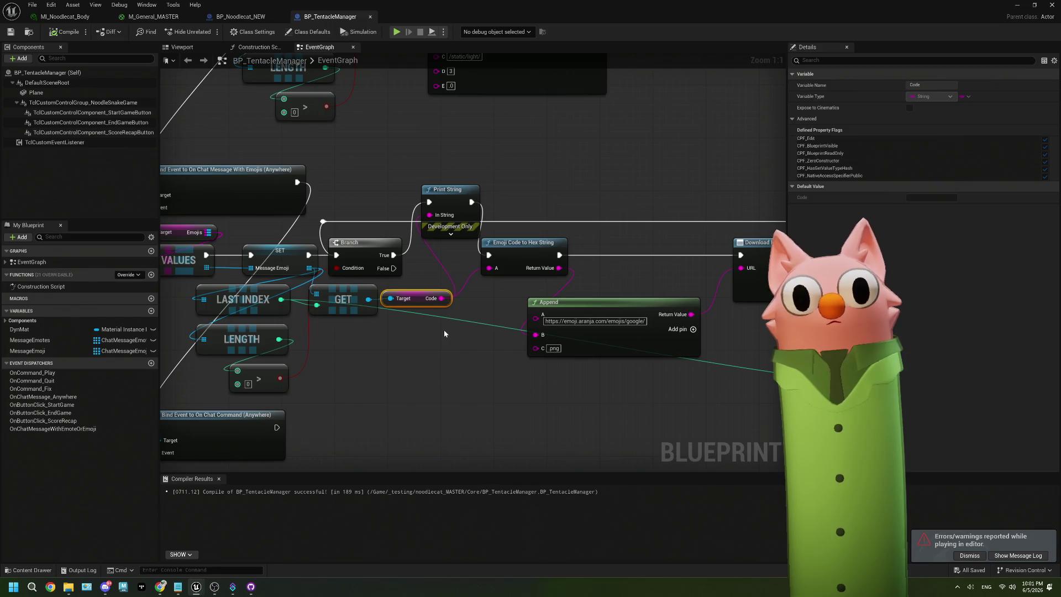
pyautogui.moveTo(433, 320); pyautogui.dragTo(455, 343)
pyautogui.moveTo(415, 282); pyautogui.dragTo(427, 285)
pyautogui.moveTo(510, 284); pyautogui.dragTo(511, 282)
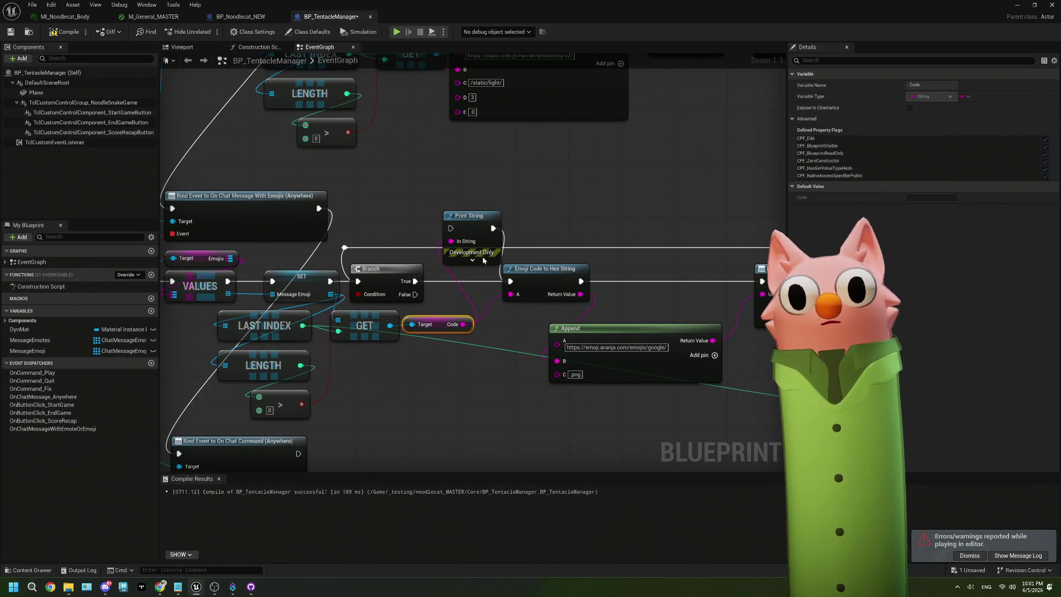
pyautogui.moveTo(465, 231); pyautogui.dragTo(431, 191)
# - Add a For Each Loop over Message Emoji and route the SET node's output into it instead of Branch
pyautogui.moveTo(330, 294)
pyautogui.mouseDown()
pyautogui.moveTo(358, 207)
pyautogui.moveTo(405, 171)
pyautogui.moveTo(550, 168)
pyautogui.moveTo(530, 161)
pyautogui.mouseUp()
pyautogui.press('Escape')
pyautogui.write('for each')
pyautogui.press('Return')
pyautogui.moveTo(301, 285); pyautogui.dragTo(365, 286)
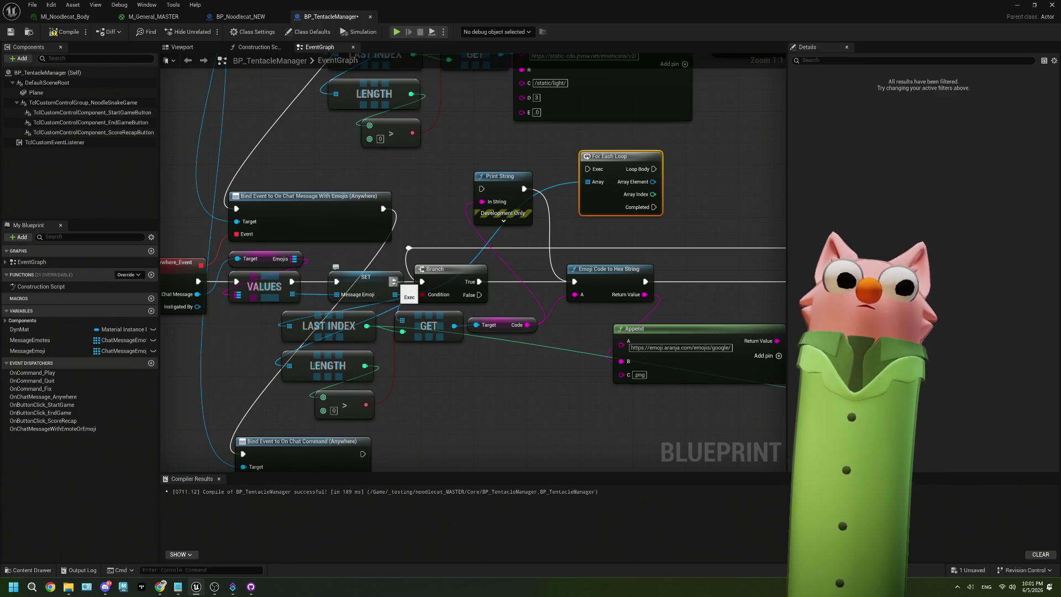
pyautogui.rightClick(393, 282)
pyautogui.click(437, 303)
pyautogui.moveTo(393, 282); pyautogui.dragTo(595, 173)
pyautogui.moveTo(594, 173); pyautogui.dragTo(464, 177)
# - Make the Loop Body print each Array Element's Get Name, then compile and return to the level
pyautogui.moveTo(396, 205)
pyautogui.mouseDown()
pyautogui.moveTo(626, 205)
pyautogui.moveTo(602, 167)
pyautogui.moveTo(635, 171)
pyautogui.mouseUp()
pyautogui.rightClick(626, 193)
pyautogui.click(702, 274)
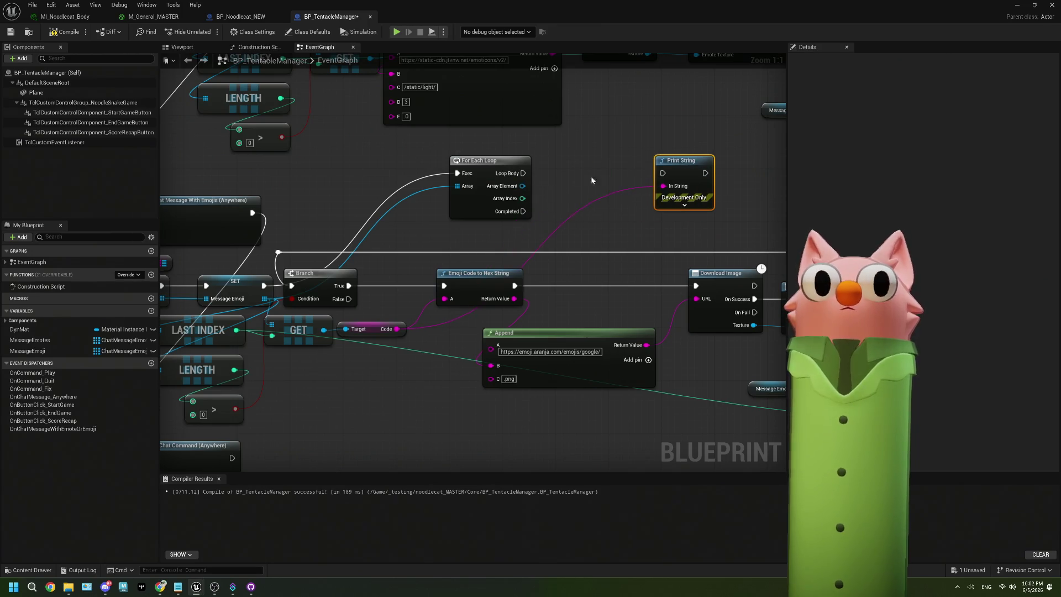
pyautogui.moveTo(523, 187)
pyautogui.mouseDown()
pyautogui.moveTo(607, 220)
pyautogui.moveTo(571, 222)
pyautogui.mouseUp()
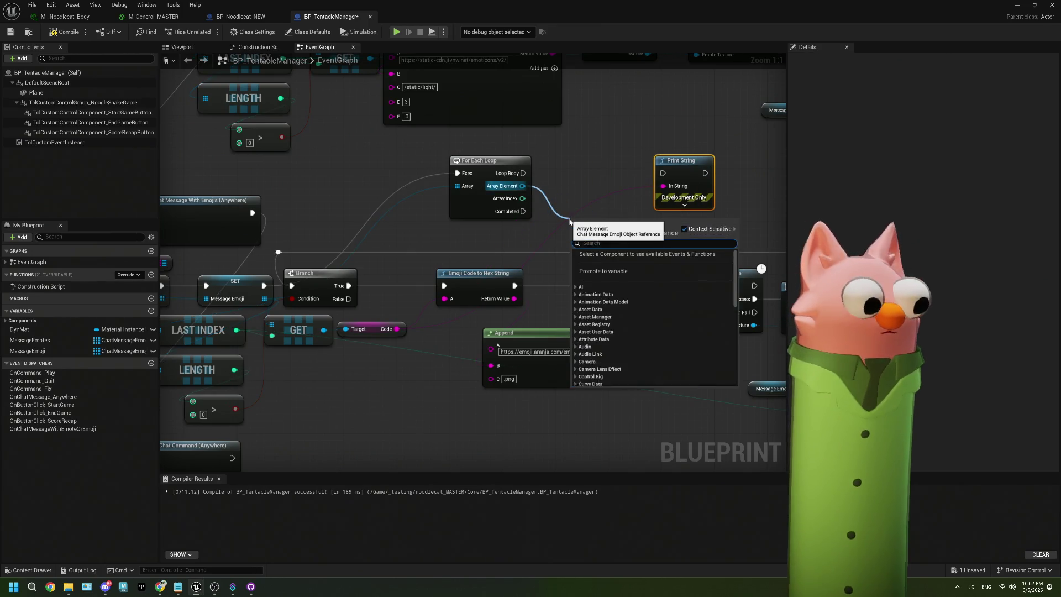
pyautogui.write('nam')
pyautogui.click(611, 382)
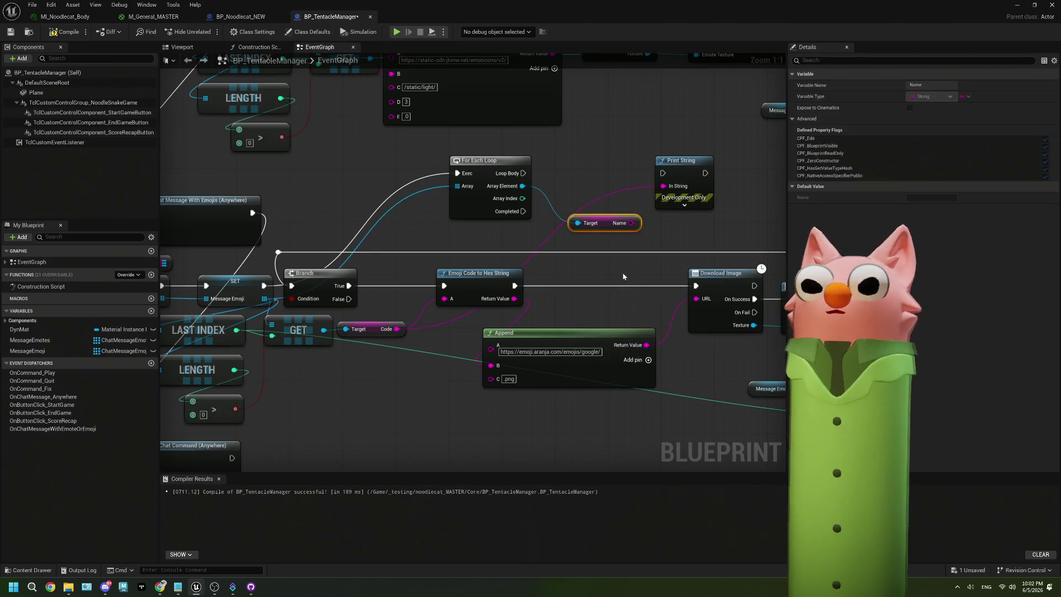
pyautogui.moveTo(633, 223); pyautogui.dragTo(663, 186)
pyautogui.moveTo(523, 173); pyautogui.dragTo(674, 177)
pyautogui.moveTo(674, 177); pyautogui.dragTo(659, 177)
pyautogui.moveTo(522, 173); pyautogui.dragTo(650, 173)
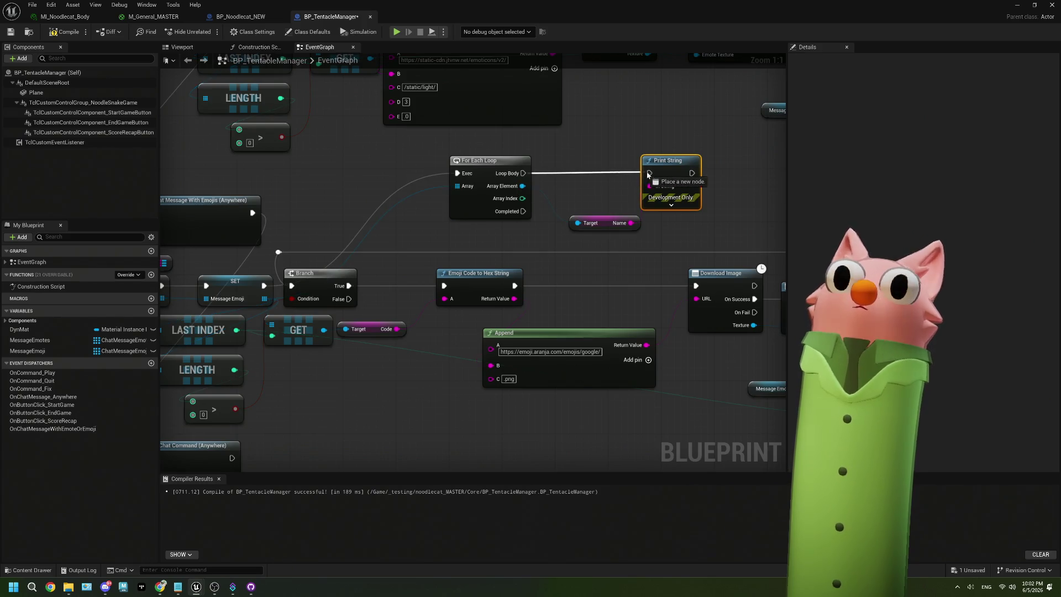
pyautogui.click(9, 33)
pyautogui.click(1020, 4)
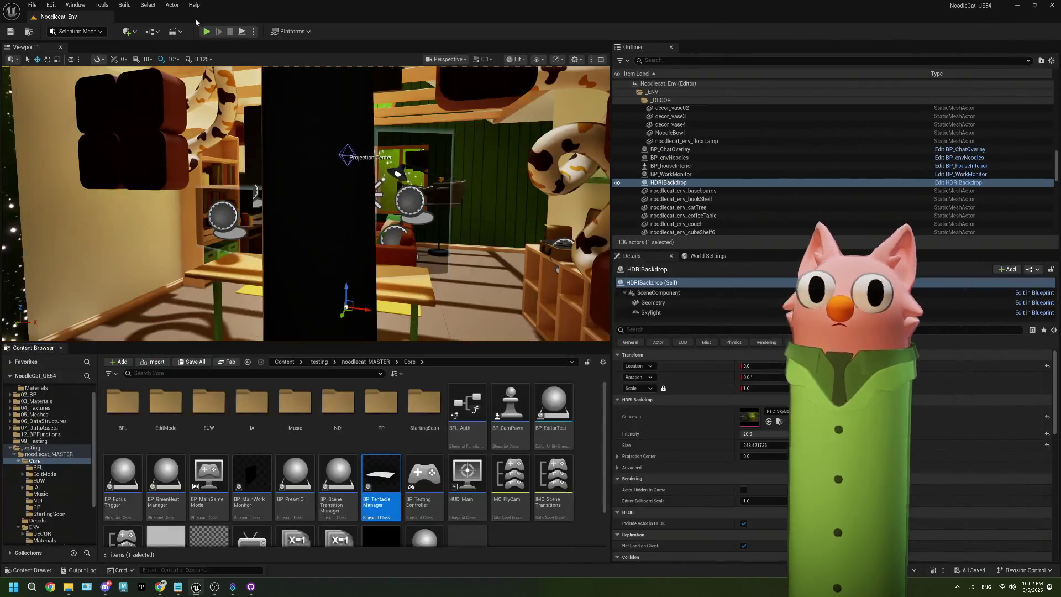
# - Play the game, send three emoji from the Win+. picker in Twitch chat, then stop play
pyautogui.click(206, 32)
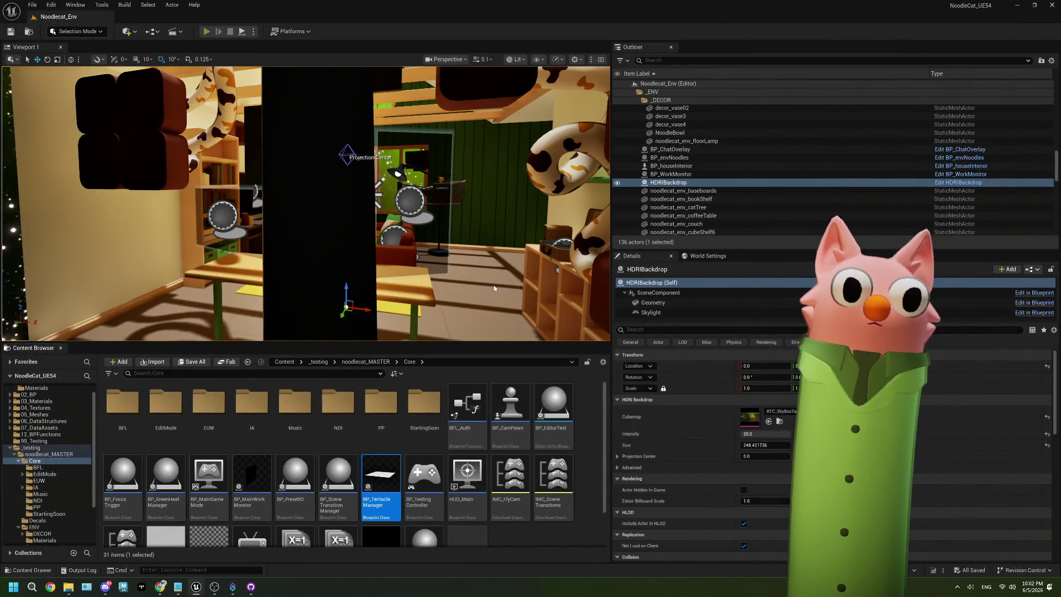
pyautogui.moveTo(160, 587)
pyautogui.click(237, 541)
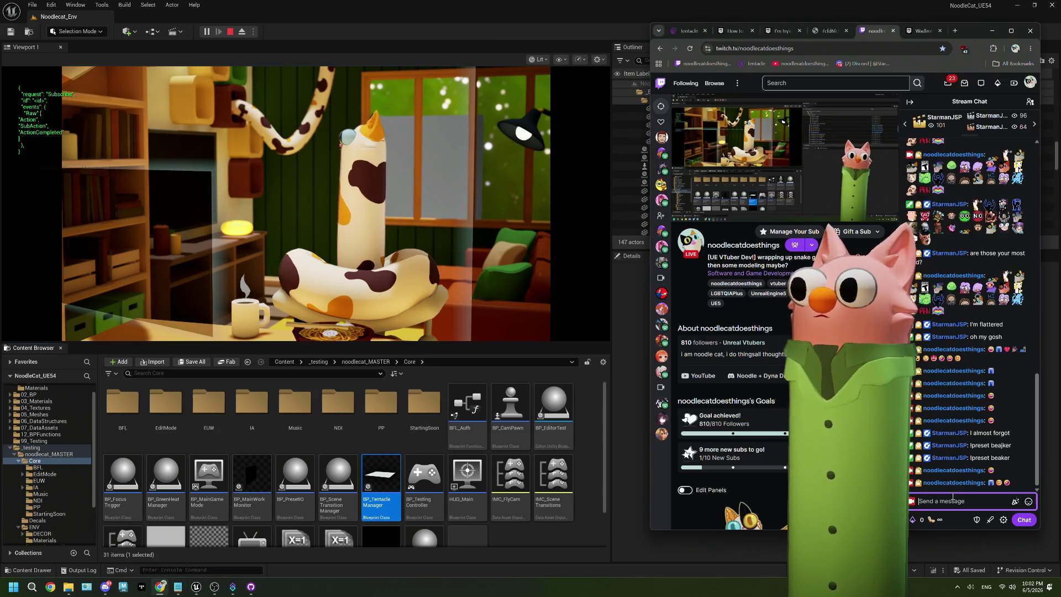
pyautogui.press('super+period')
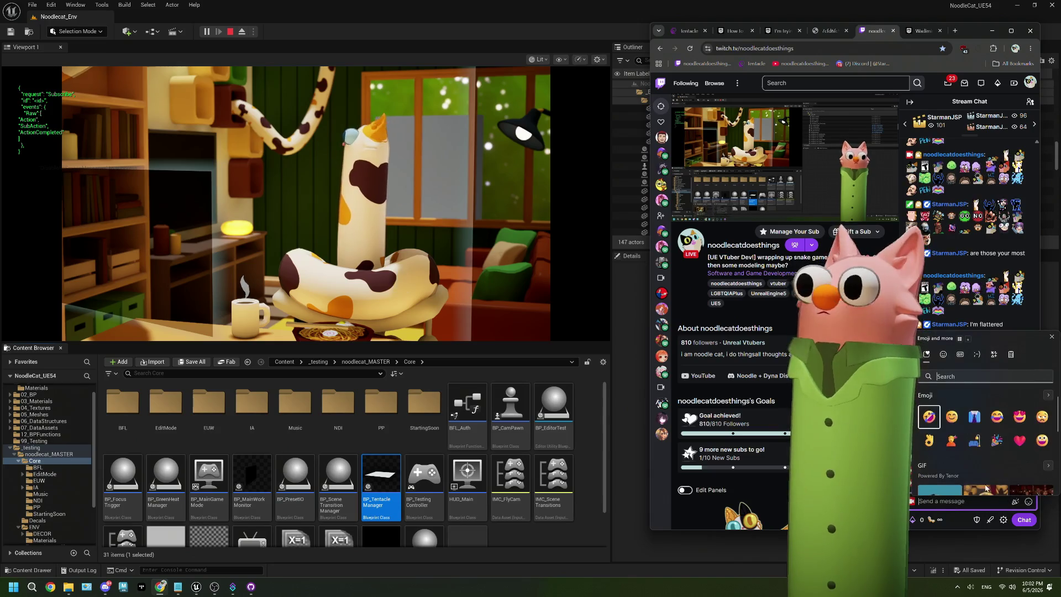
pyautogui.click(929, 417)
pyautogui.doubleClick(949, 418)
pyautogui.click(1020, 446)
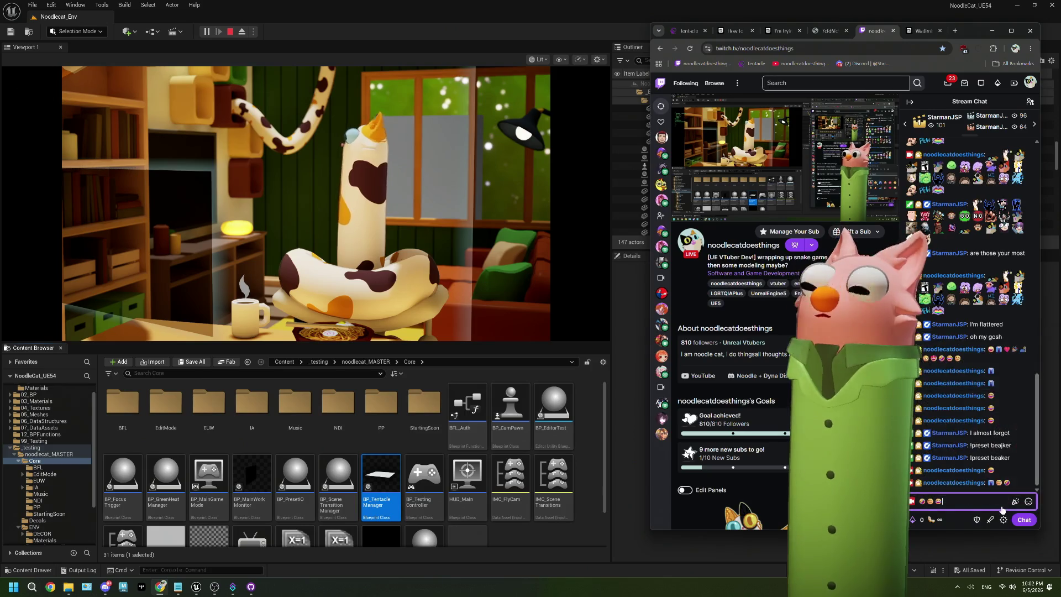
pyautogui.click(1024, 520)
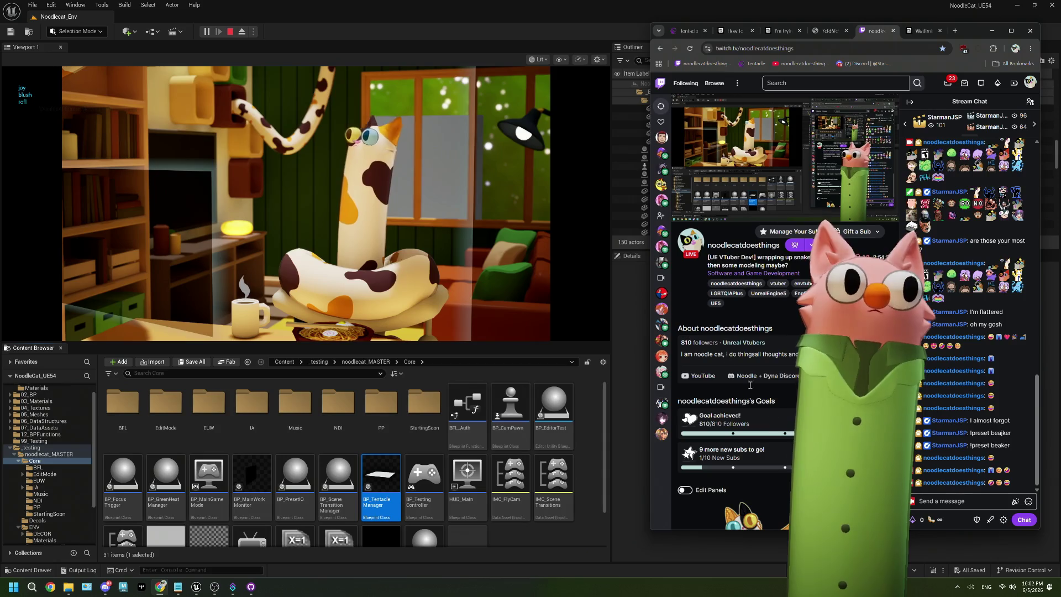
pyautogui.hotkey('alt', 'Tab')
pyautogui.press('Escape')
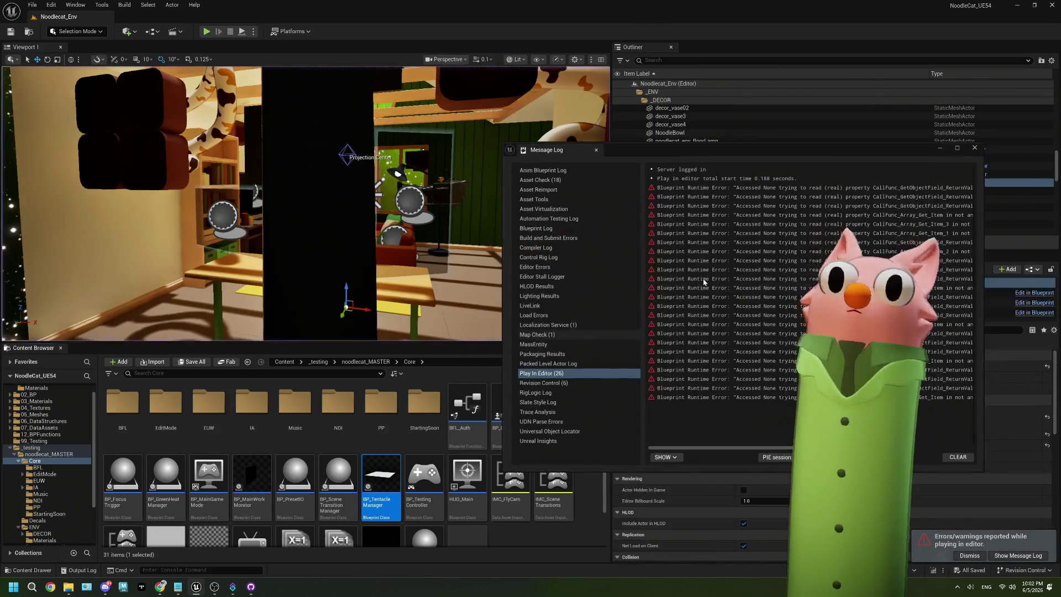
# - Close the Message Log, open BP_TentacleManager and delete the For Each Loop debug nodes
pyautogui.click(958, 148)
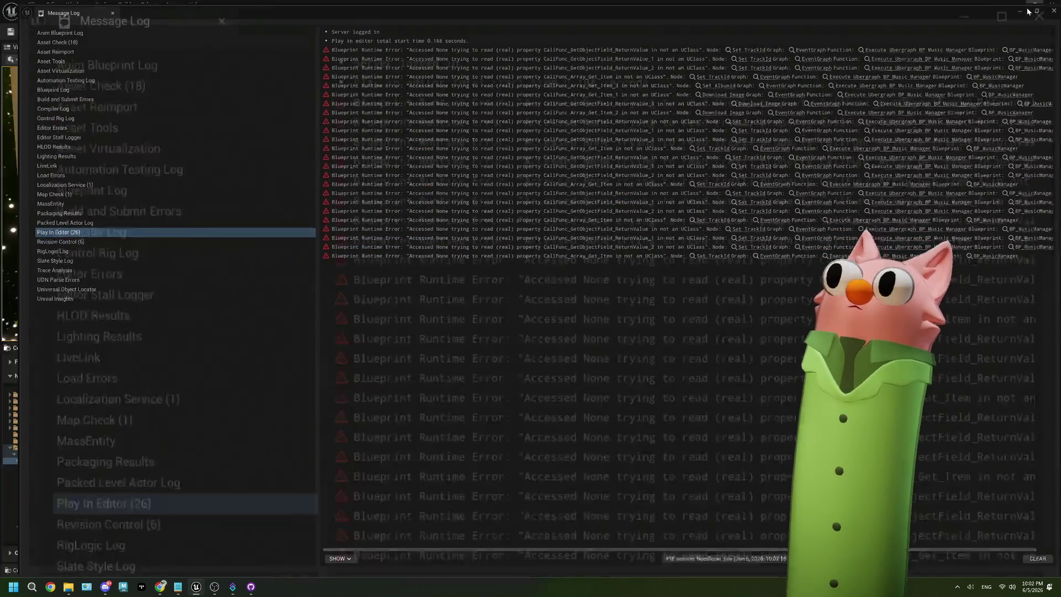
pyautogui.click(1032, 8)
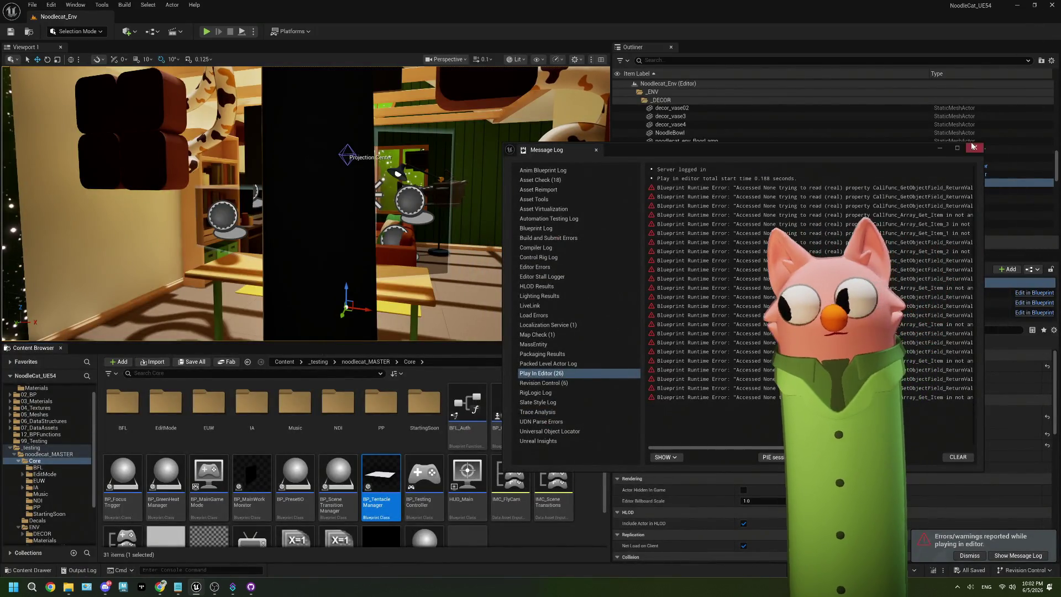
pyautogui.click(974, 147)
pyautogui.doubleClick(381, 481)
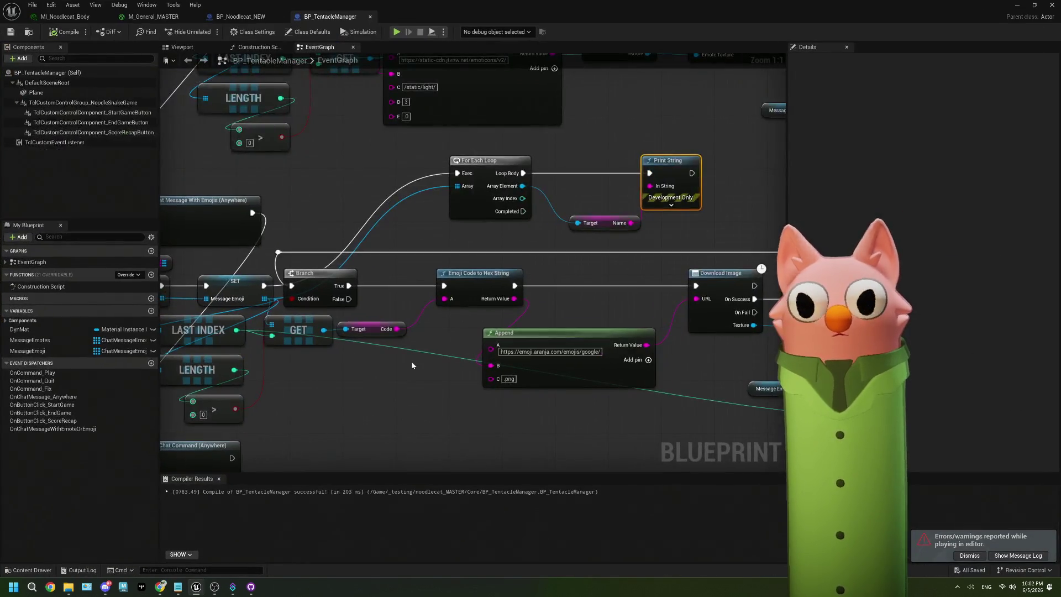
pyautogui.moveTo(368, 239)
pyautogui.mouseDown()
pyautogui.moveTo(418, 381)
pyautogui.moveTo(389, 312)
pyautogui.mouseUp()
pyautogui.moveTo(423, 257); pyautogui.dragTo(694, 323)
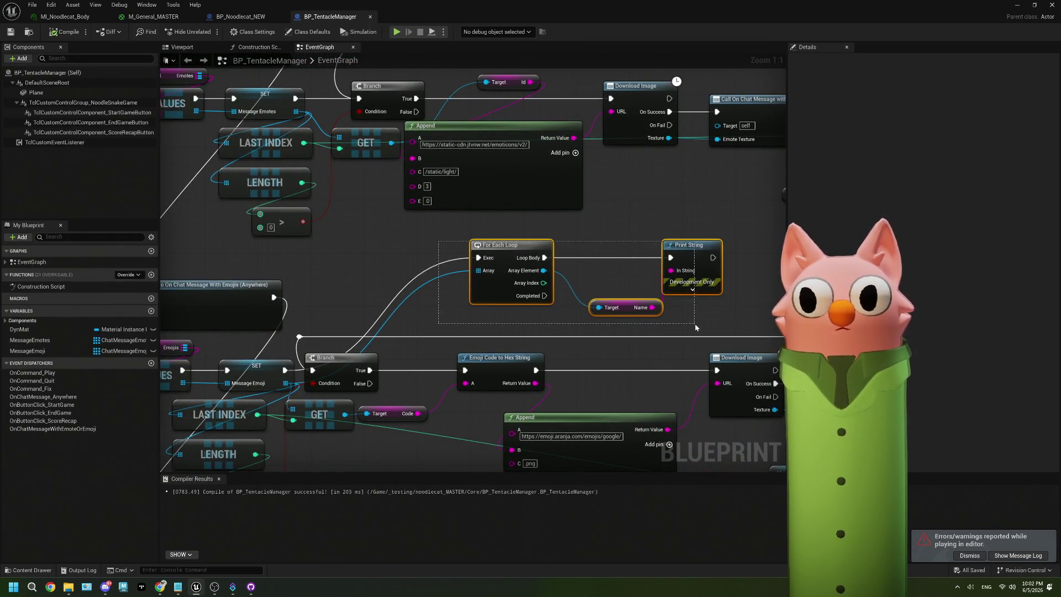
pyautogui.press('Delete')
# - Add a Print String saying 'no emoji for you' on Download Image's On Fail, compile, and return to the level
pyautogui.moveTo(422, 407); pyautogui.dragTo(516, 361)
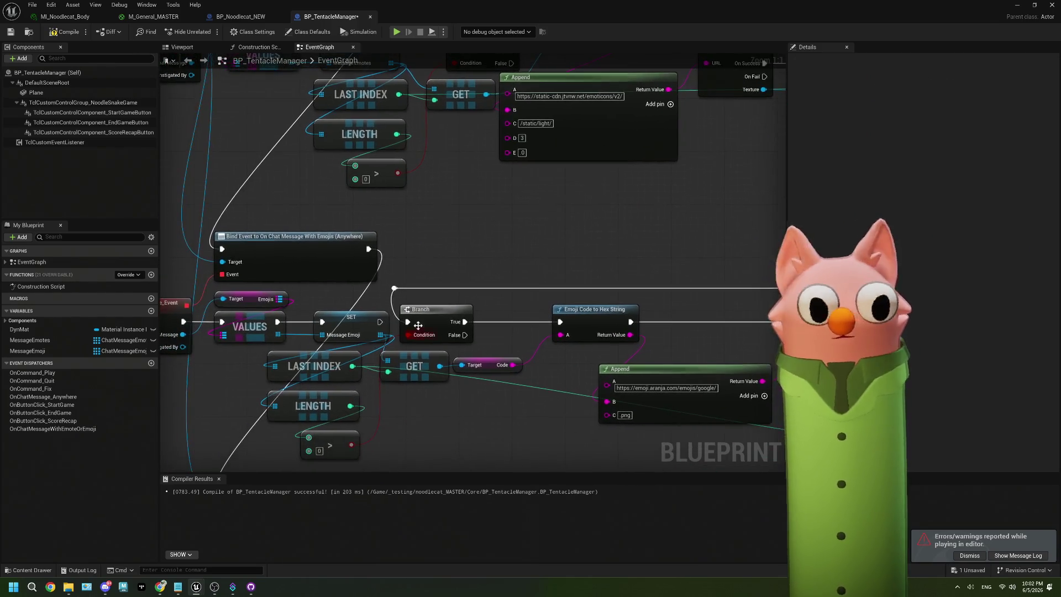
pyautogui.moveTo(465, 247)
pyautogui.mouseDown()
pyautogui.moveTo(474, 310)
pyautogui.moveTo(409, 318)
pyautogui.moveTo(394, 246)
pyautogui.moveTo(398, 324)
pyautogui.moveTo(386, 271)
pyautogui.mouseUp()
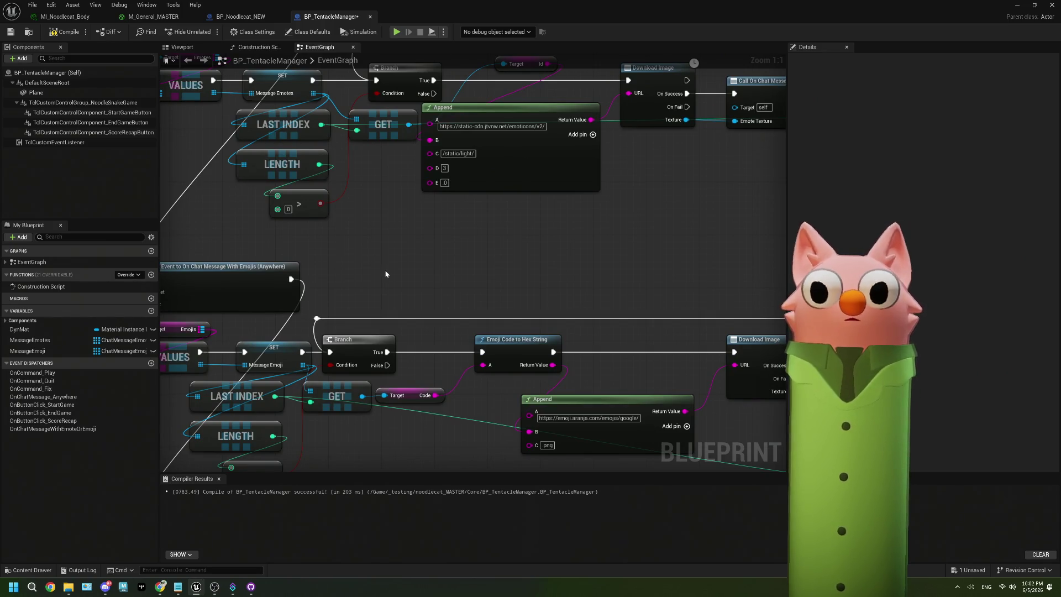
pyautogui.moveTo(385, 274); pyautogui.dragTo(253, 238)
pyautogui.moveTo(651, 363)
pyautogui.mouseDown()
pyautogui.moveTo(486, 285)
pyautogui.moveTo(462, 240)
pyautogui.moveTo(389, 350)
pyautogui.mouseUp()
pyautogui.write('print string')
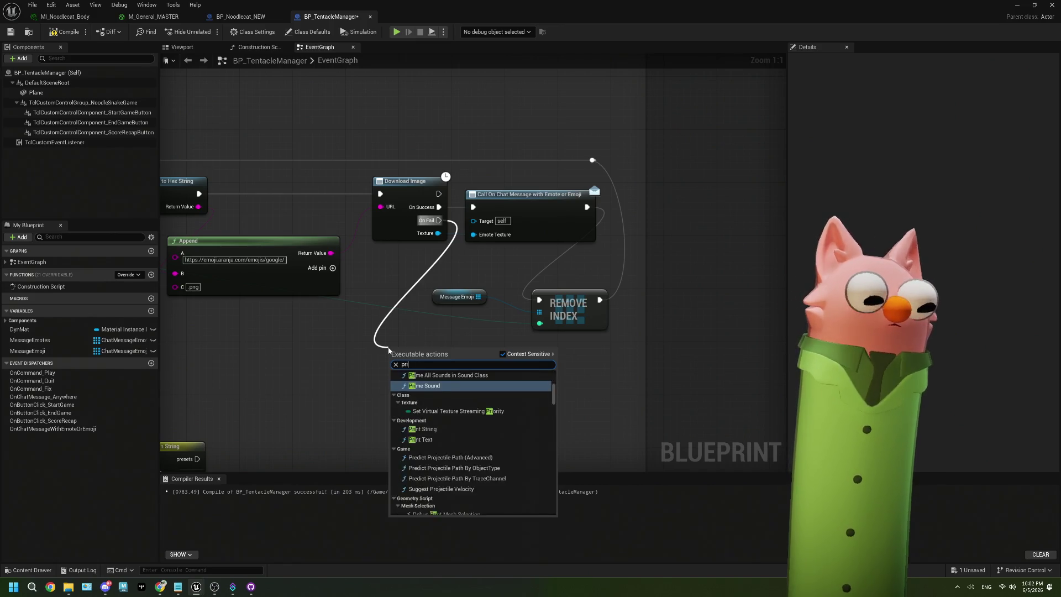
pyautogui.press('Return')
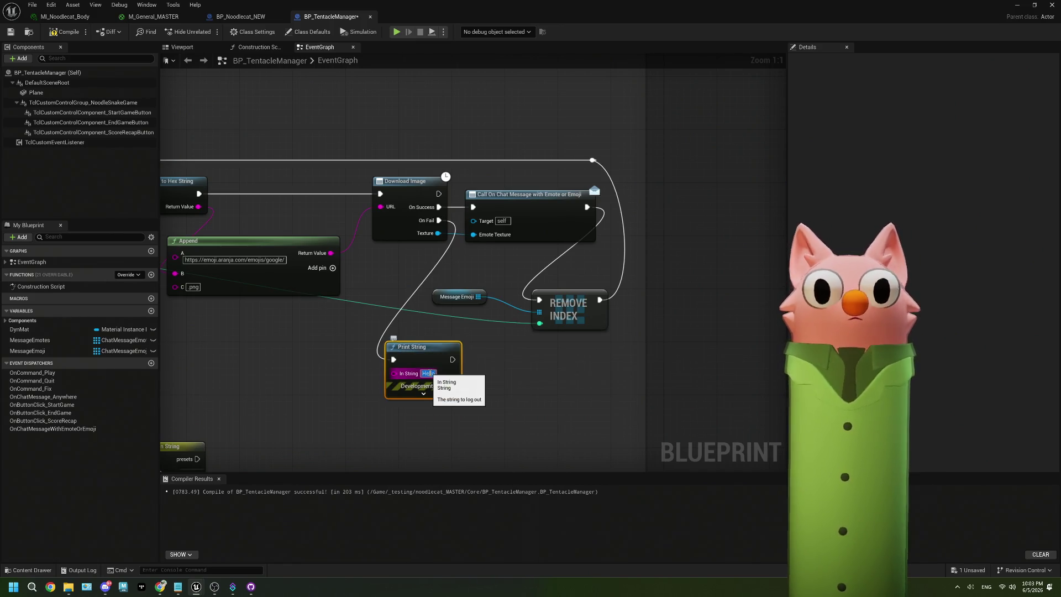
pyautogui.write('no emoji')
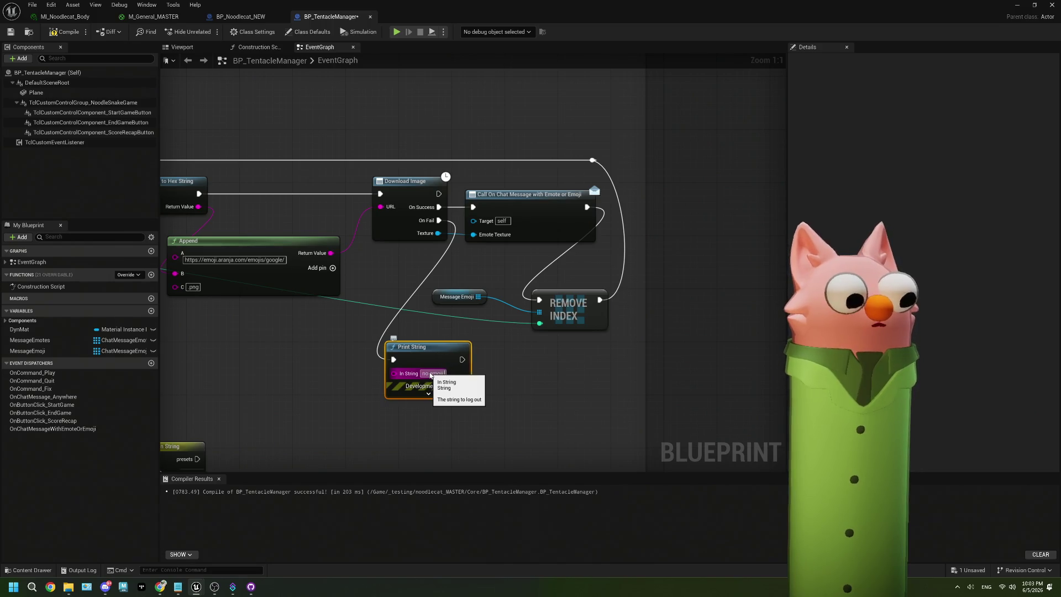
pyautogui.write(' for you')
pyautogui.click(668, 313)
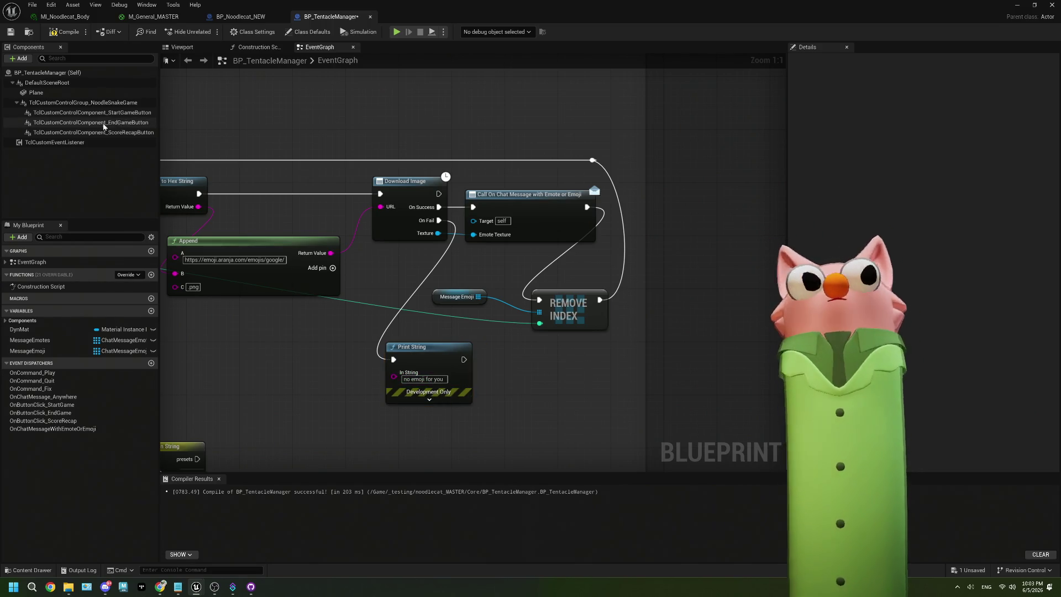
pyautogui.click(66, 31)
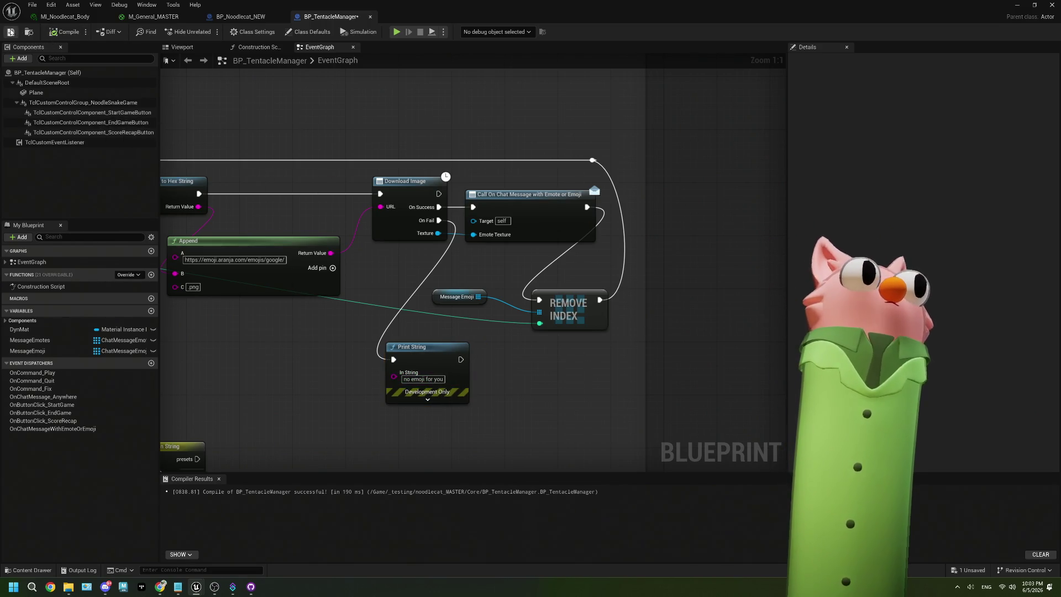
pyautogui.click(1017, 7)
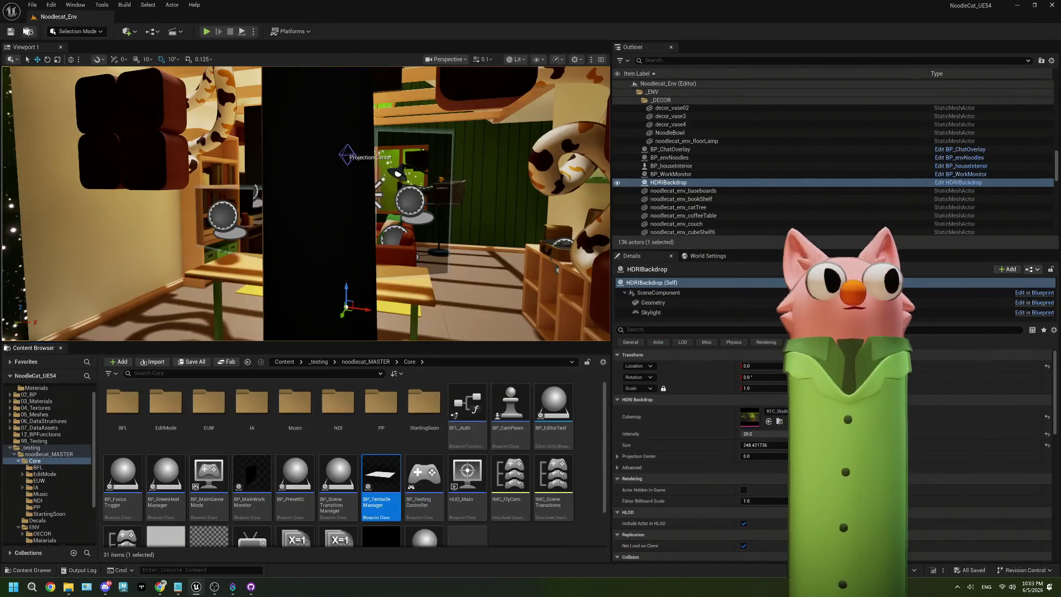
# - Play the game, send a three-emoji Twitch chat message showing 'no emoji for you', then stop play
pyautogui.click(210, 32)
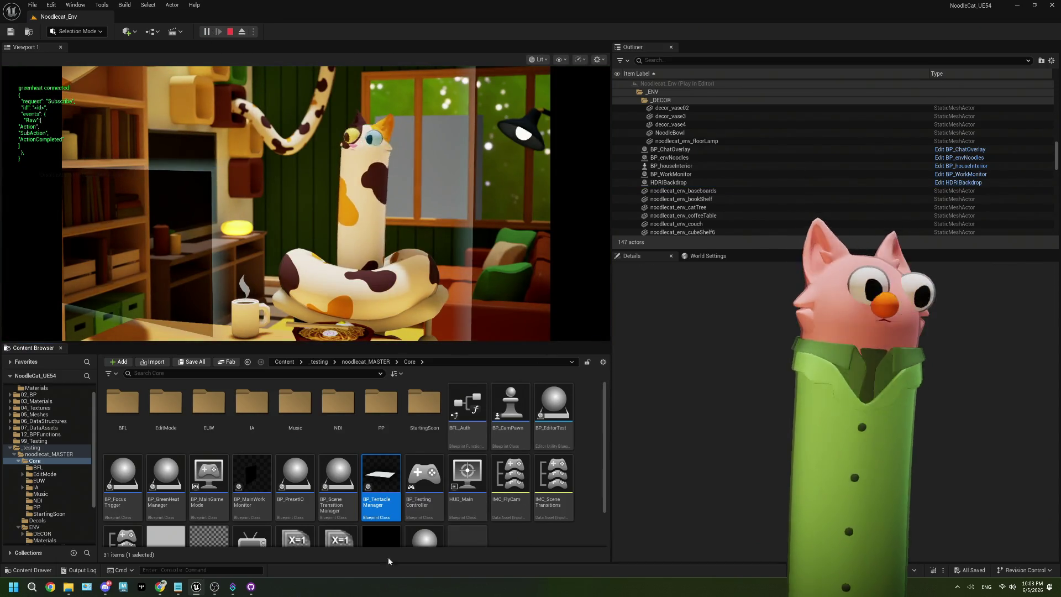
pyautogui.click(163, 588)
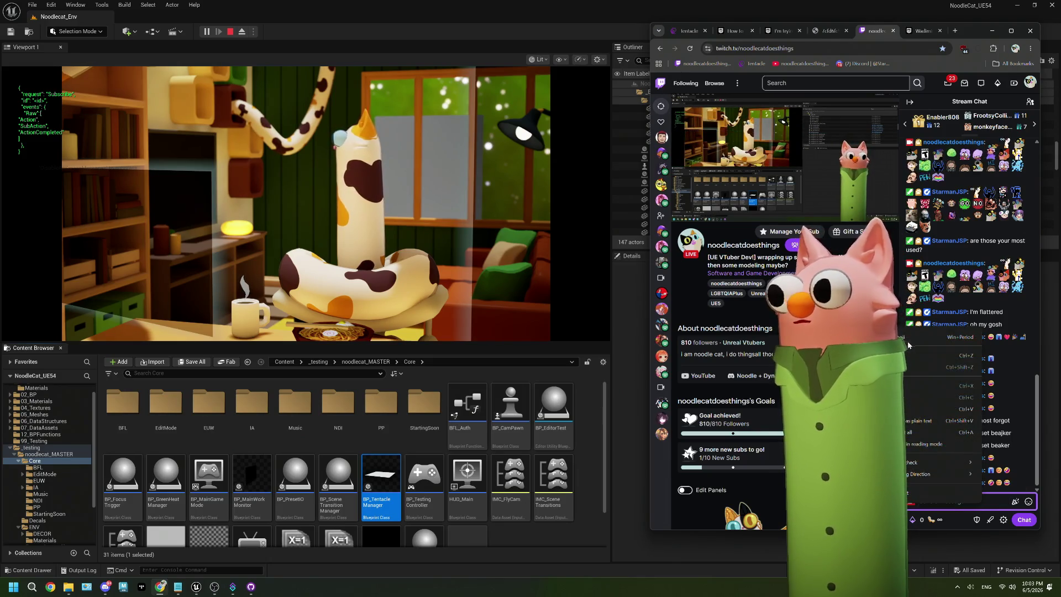
pyautogui.press('super+period')
pyautogui.doubleClick(929, 418)
pyautogui.click(974, 416)
pyautogui.click(1051, 338)
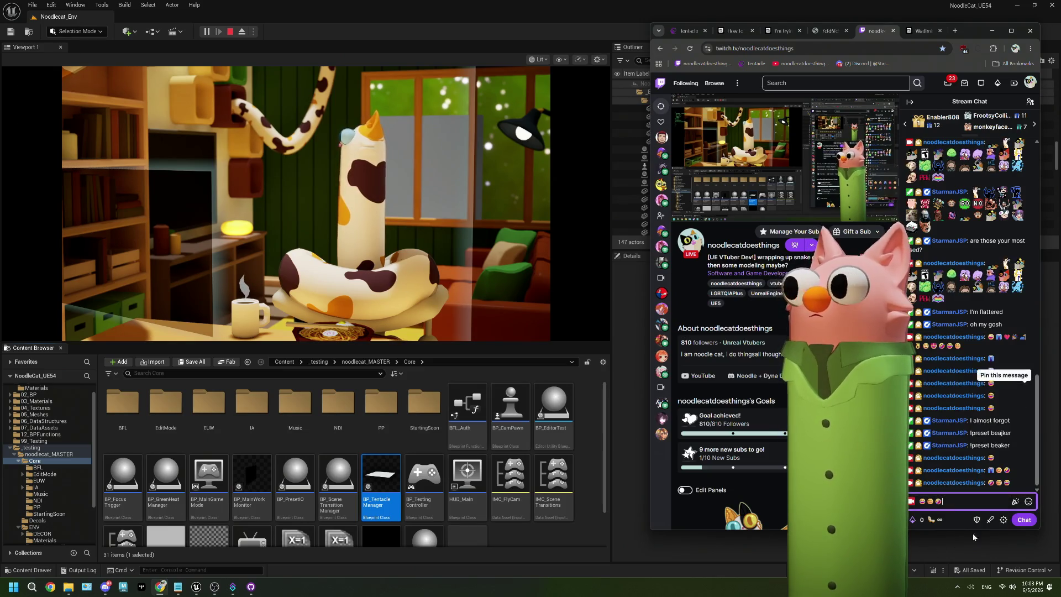
pyautogui.click(1022, 521)
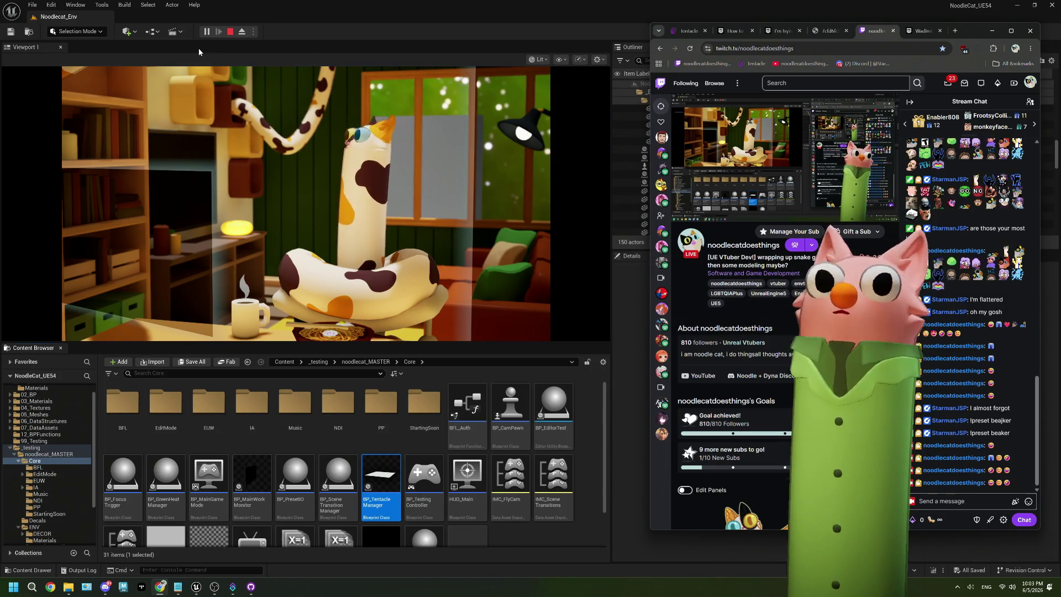
pyautogui.click(230, 33)
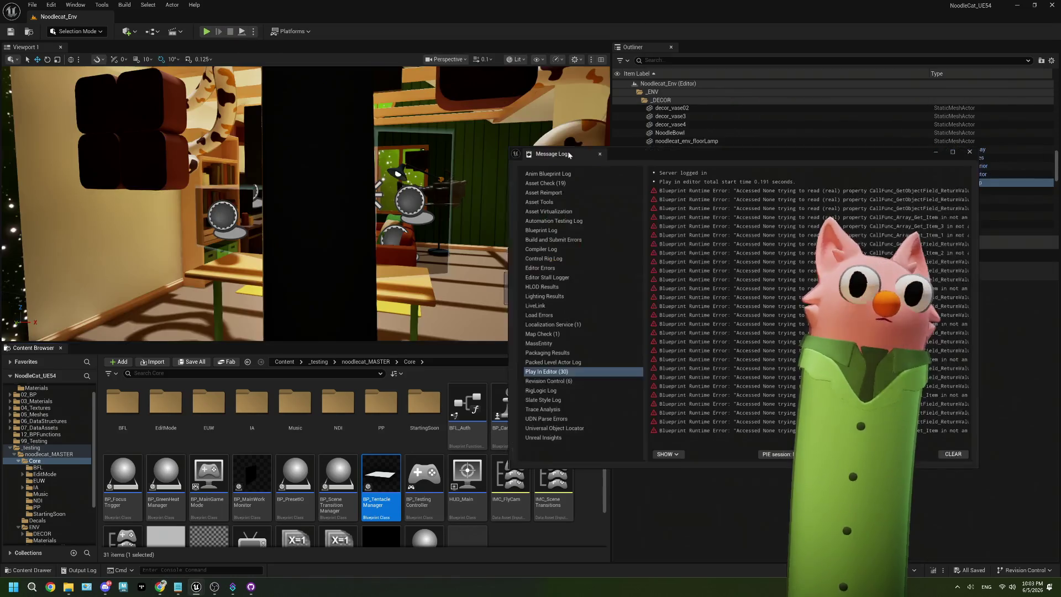
# - In BP_TentacleManager, wire GET into the code node's Target and Append's URL into Print String, then compile
pyautogui.doubleClick(396, 479)
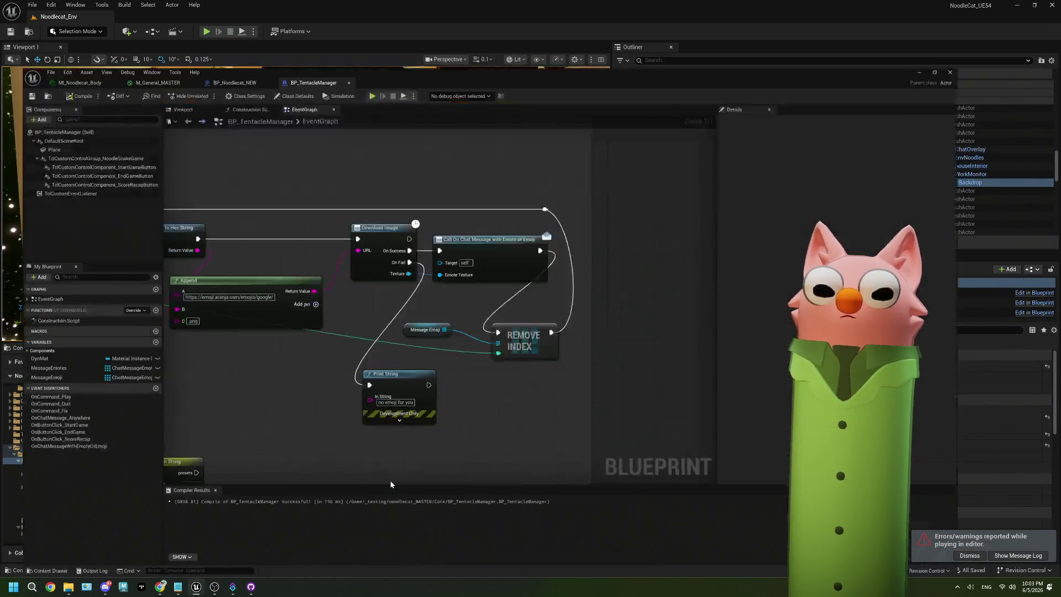
pyautogui.moveTo(385, 336)
pyautogui.mouseDown()
pyautogui.moveTo(455, 345)
pyautogui.moveTo(471, 361)
pyautogui.moveTo(303, 372)
pyautogui.mouseUp()
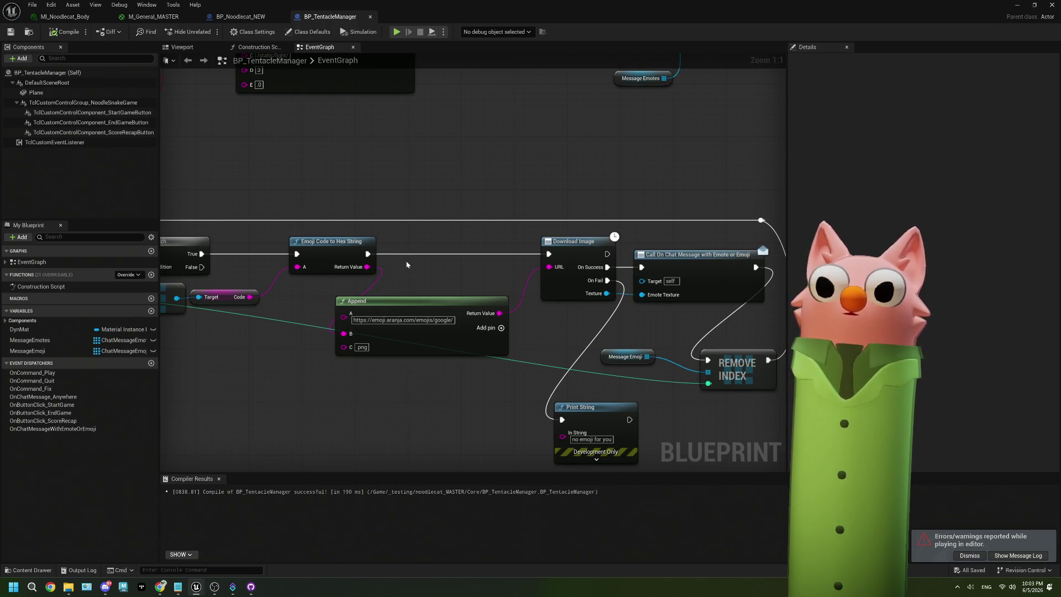
pyautogui.moveTo(407, 264); pyautogui.dragTo(543, 241)
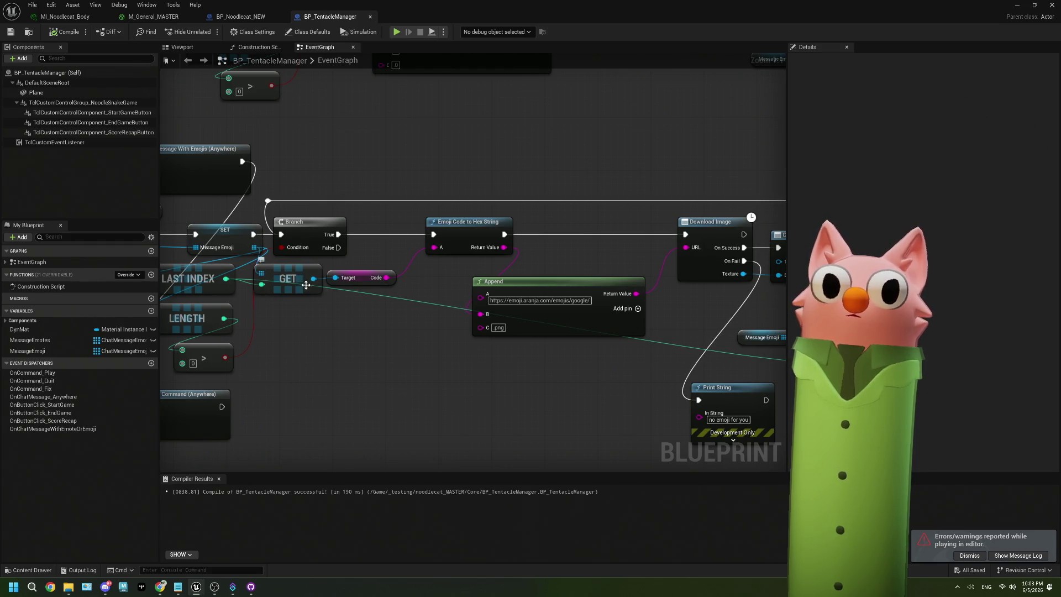
pyautogui.moveTo(313, 279)
pyautogui.mouseDown()
pyautogui.moveTo(396, 280)
pyautogui.moveTo(287, 281)
pyautogui.mouseUp()
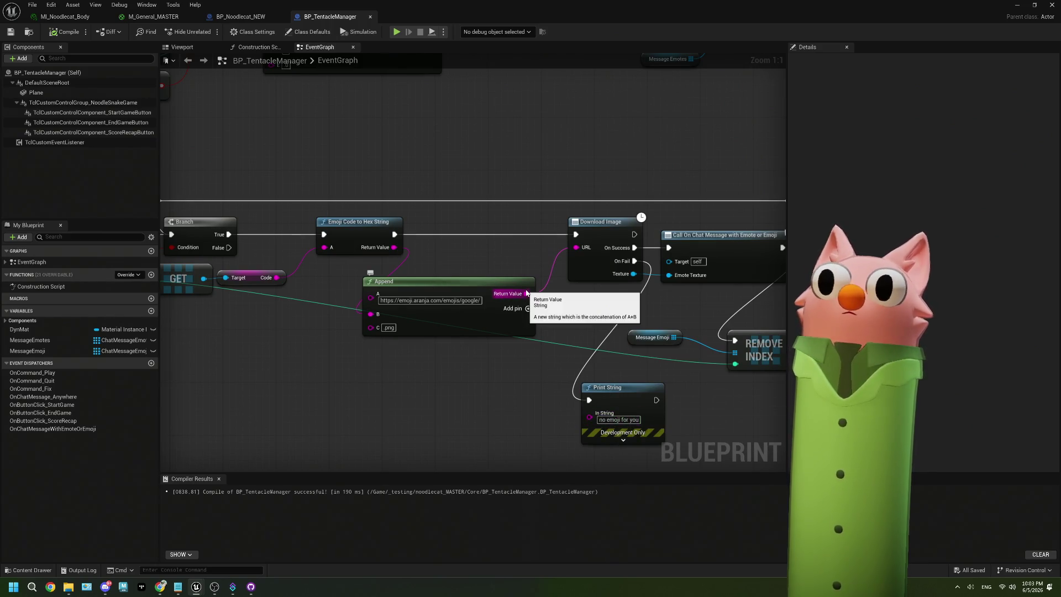
pyautogui.moveTo(521, 297); pyautogui.dragTo(603, 431)
pyautogui.click(59, 33)
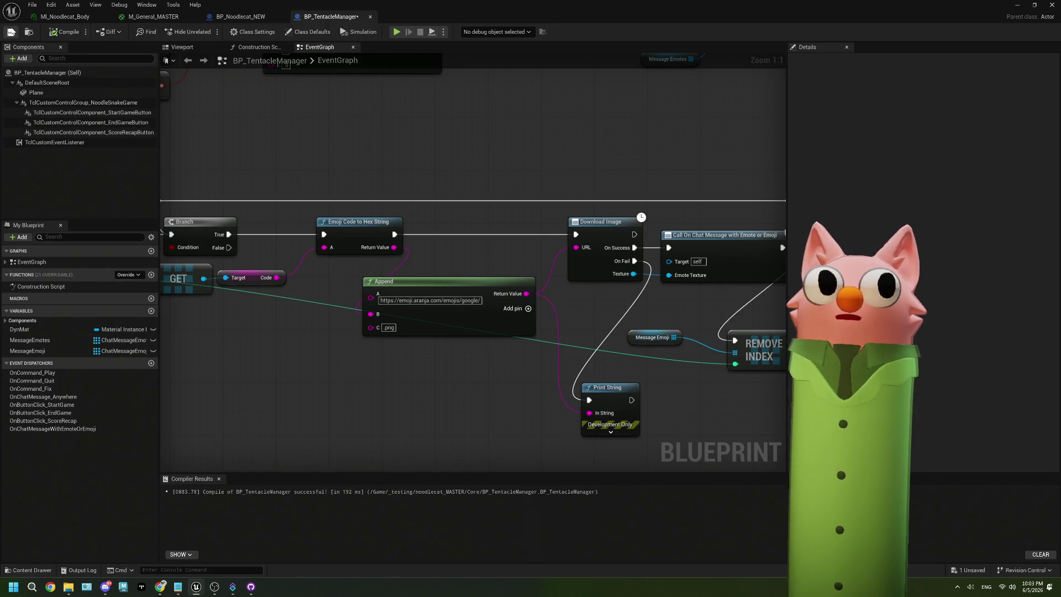
pyautogui.click(1017, 5)
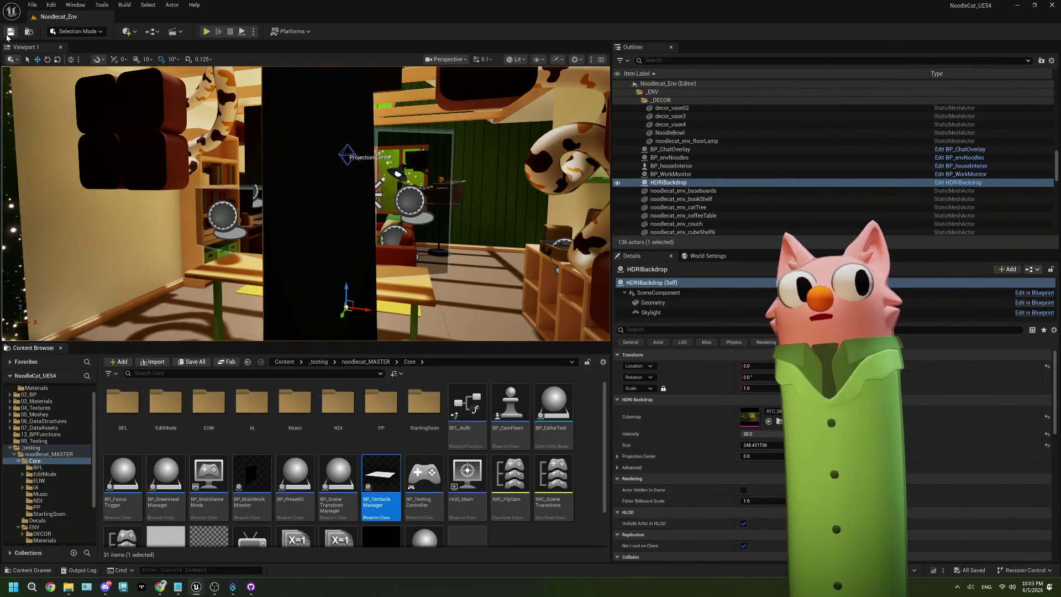
# - Start Play and post a two-emoji message in Twitch chat using the Windows emoji picker
pyautogui.click(206, 32)
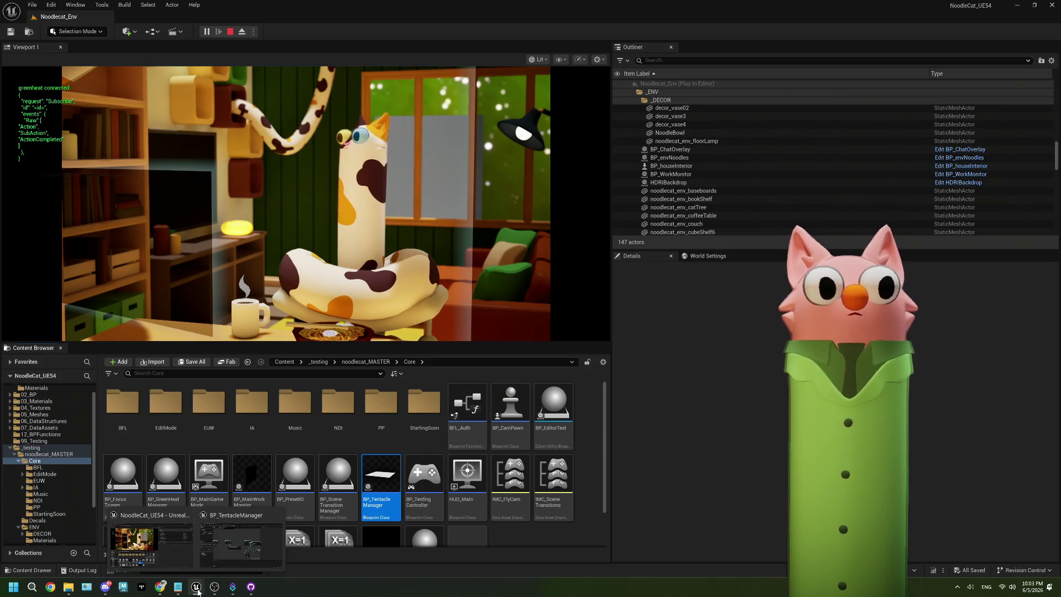
pyautogui.click(160, 587)
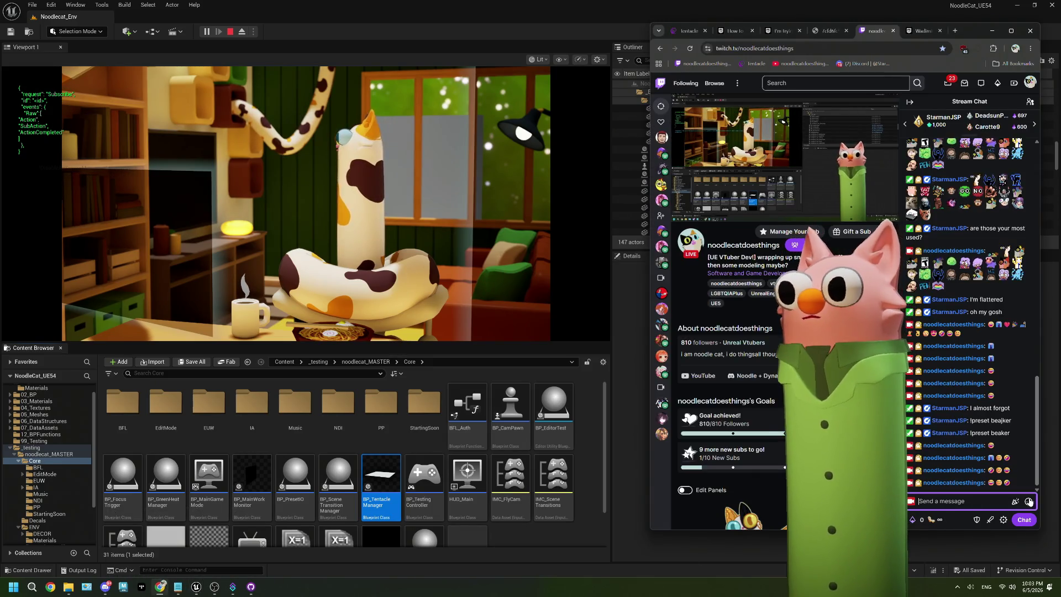
pyautogui.click(1029, 501)
pyautogui.click(952, 503)
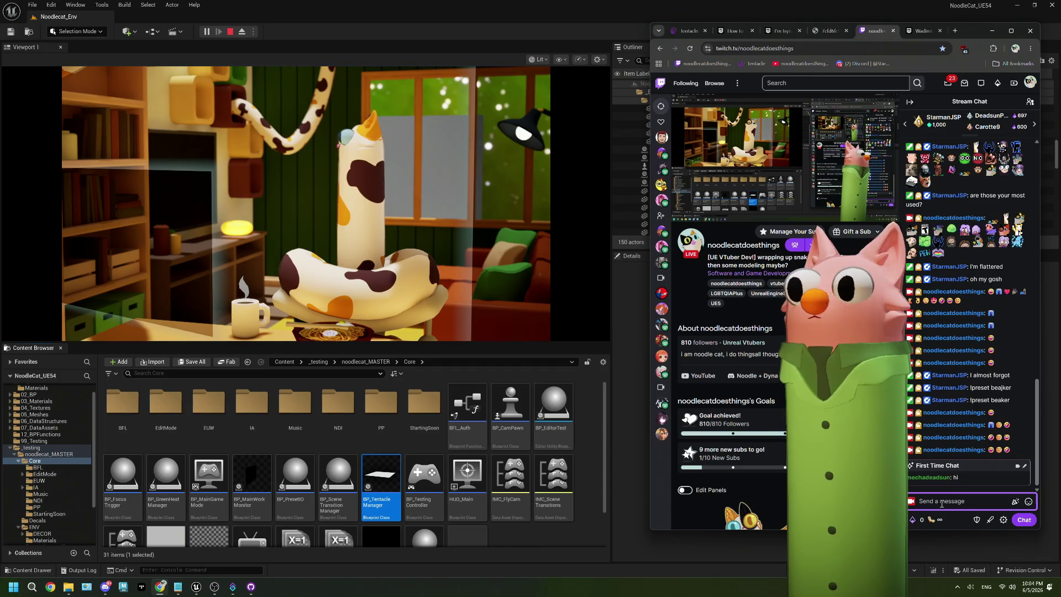
pyautogui.moveTo(933, 476)
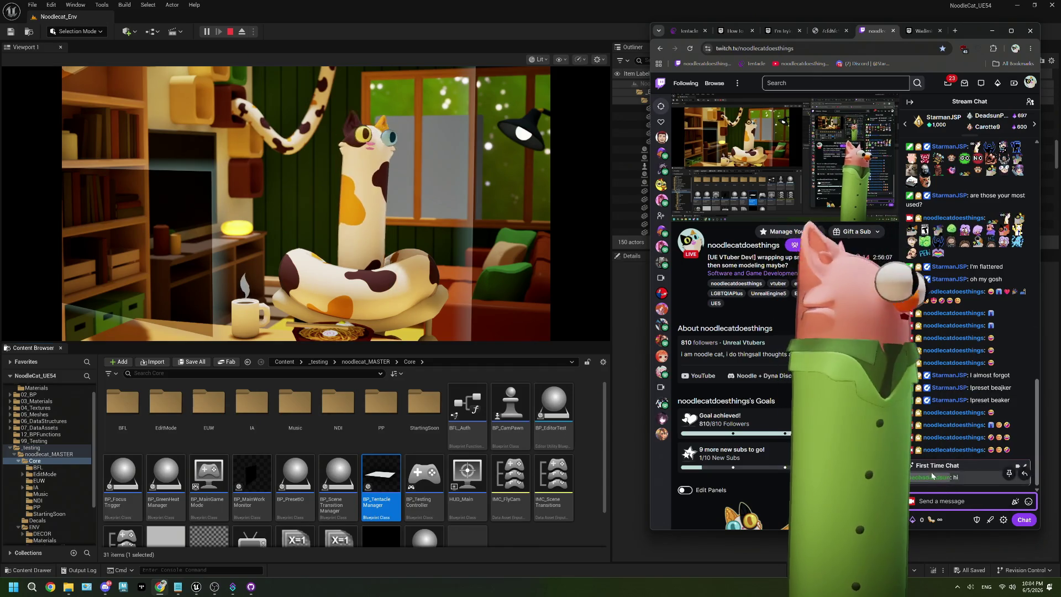
pyautogui.rightClick(955, 500)
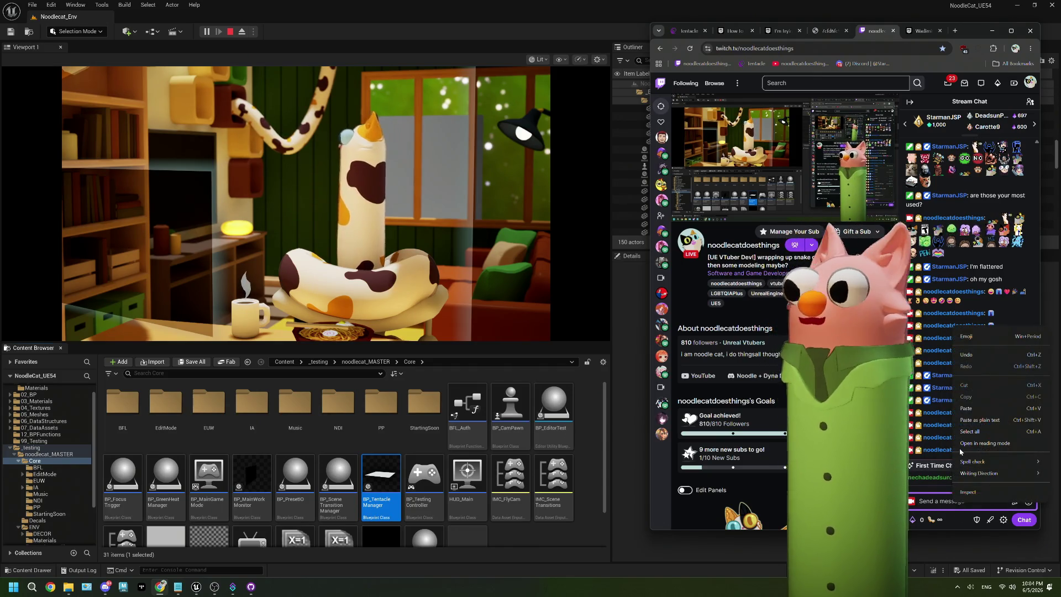
pyautogui.click(967, 336)
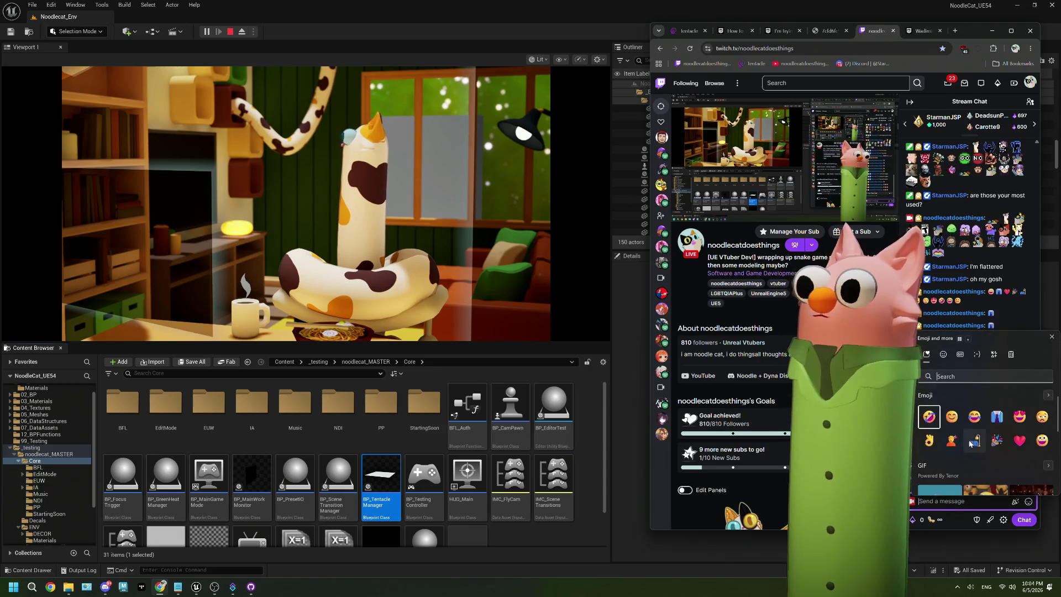
pyautogui.click(970, 442)
pyautogui.click(988, 507)
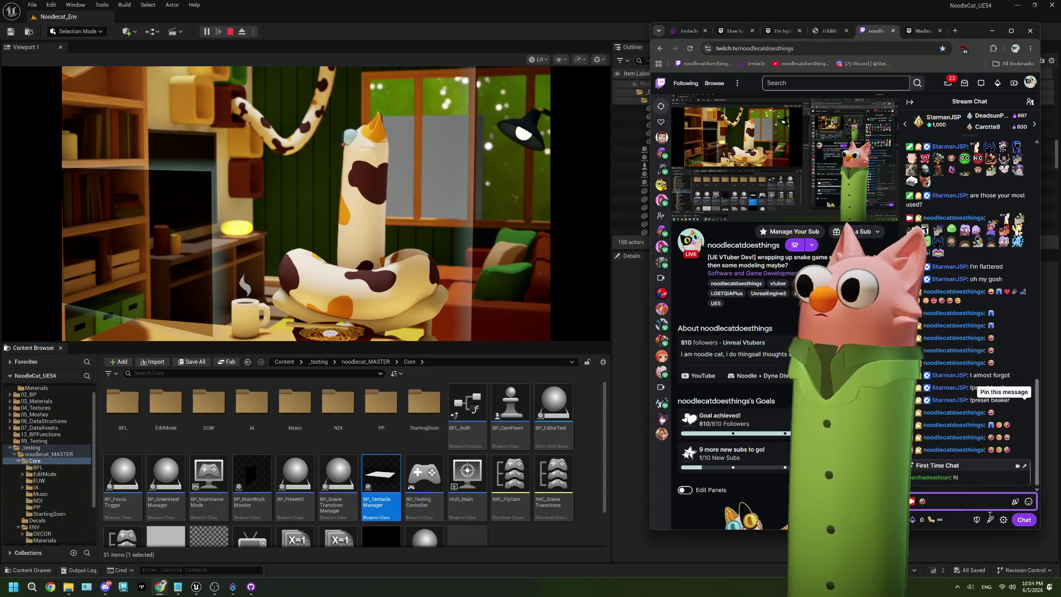
pyautogui.click(1024, 520)
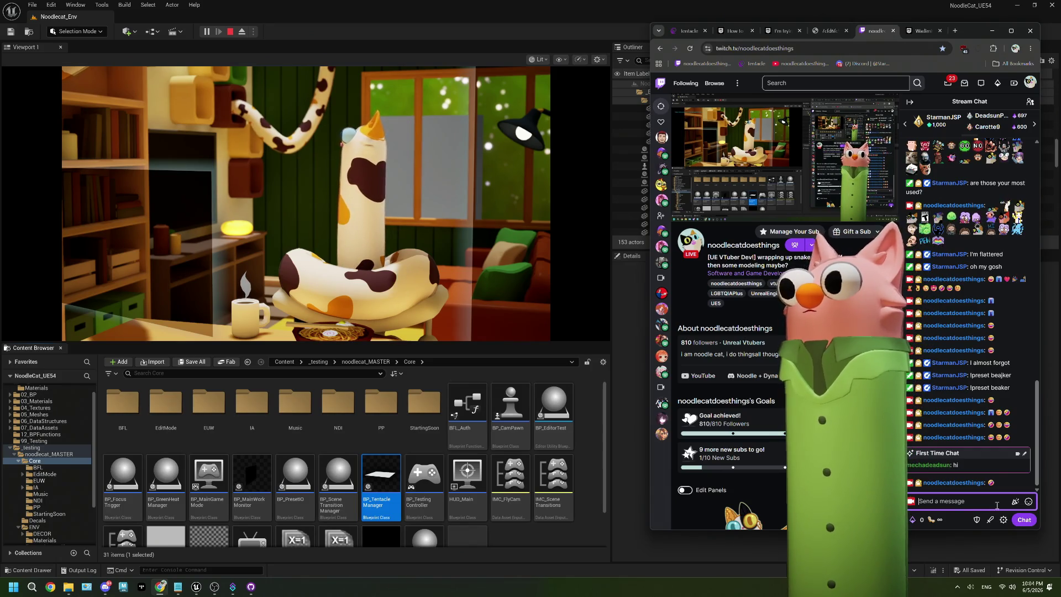
# - Post a second Twitch chat message containing the 😝 emoji
pyautogui.click(1032, 504)
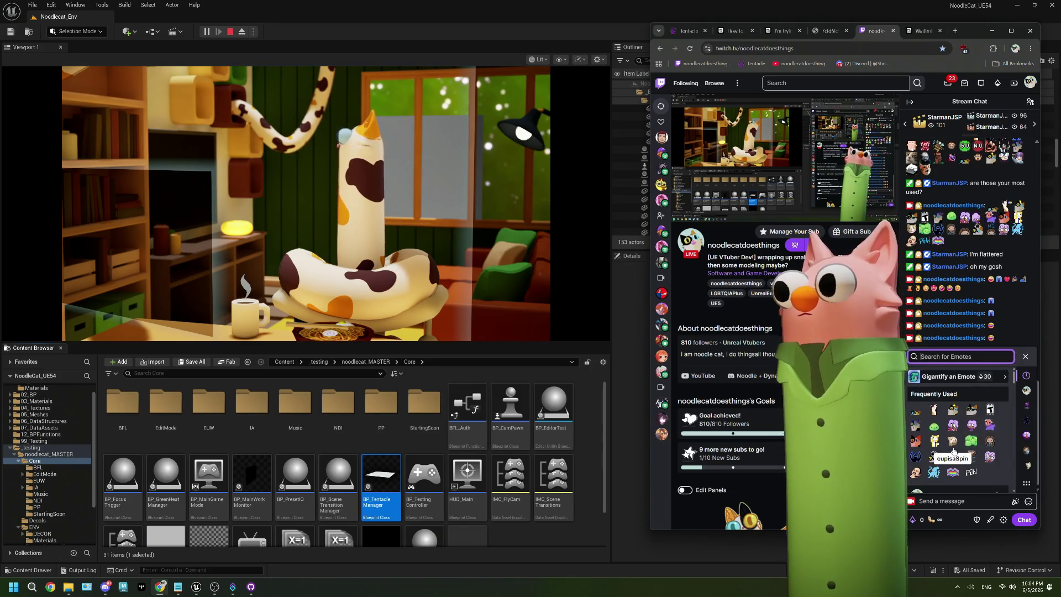
pyautogui.click(943, 502)
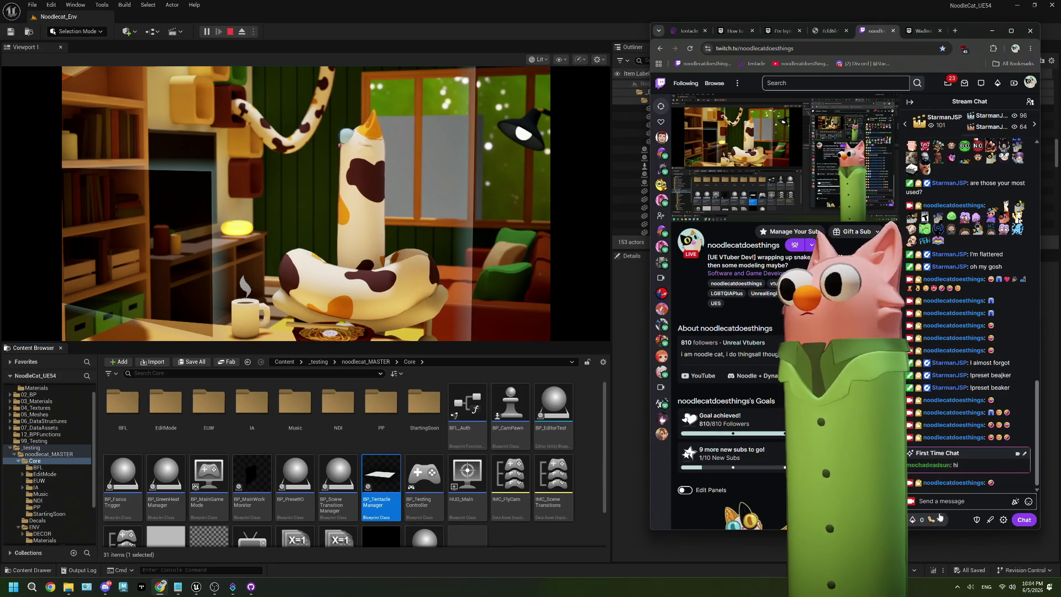
pyautogui.press('super+period')
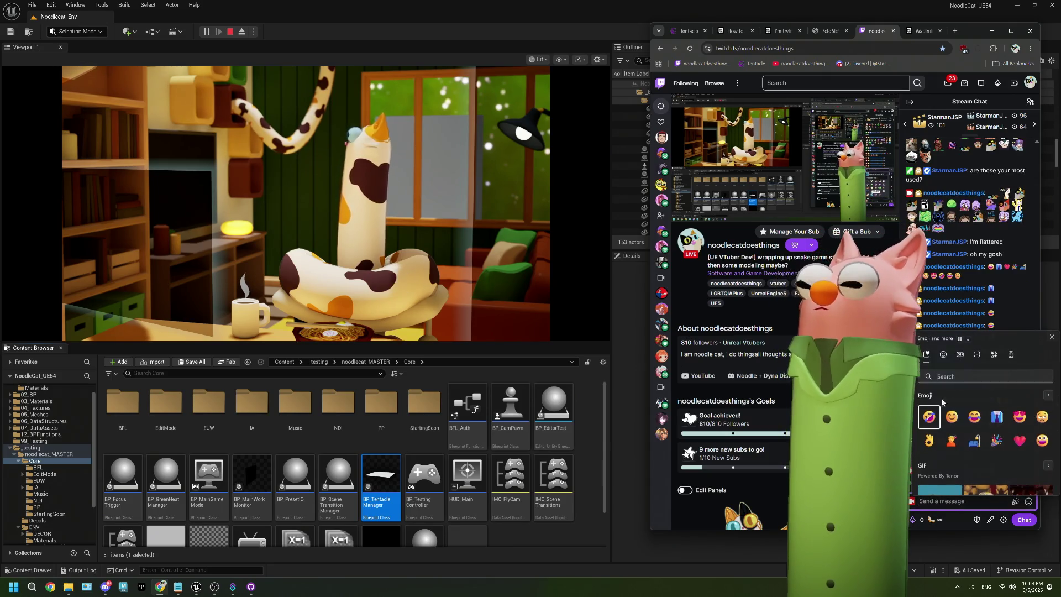
pyautogui.click(955, 406)
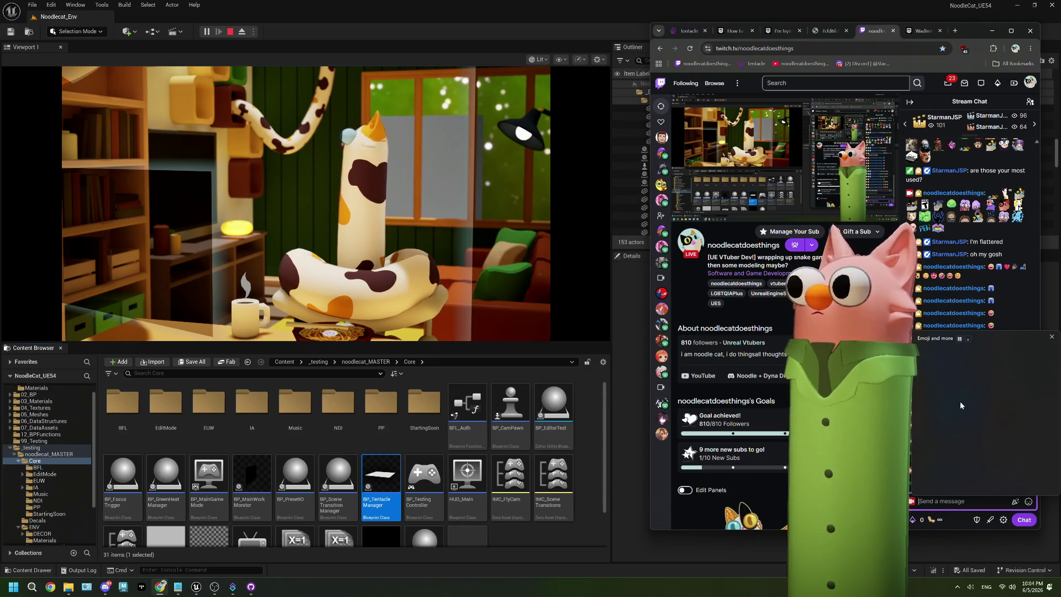
pyautogui.scroll(-3, 943, 442)
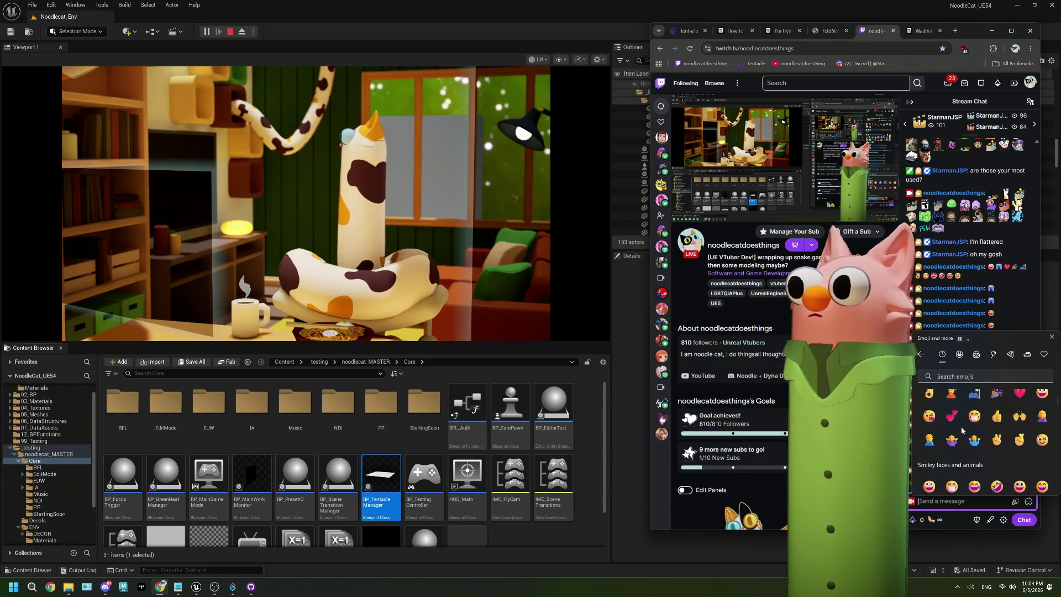
pyautogui.click(955, 494)
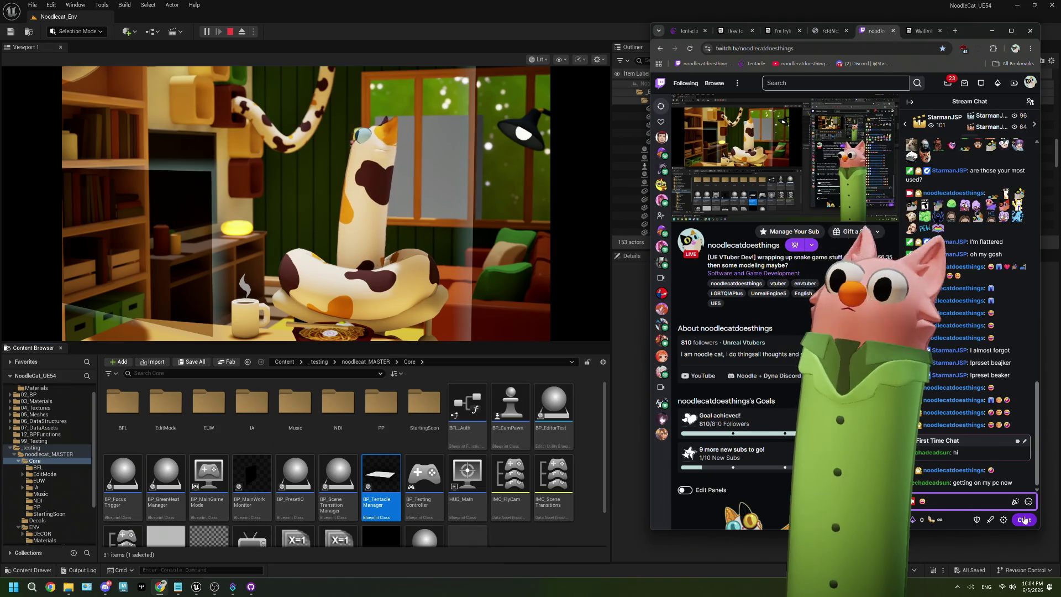
pyautogui.click(1024, 520)
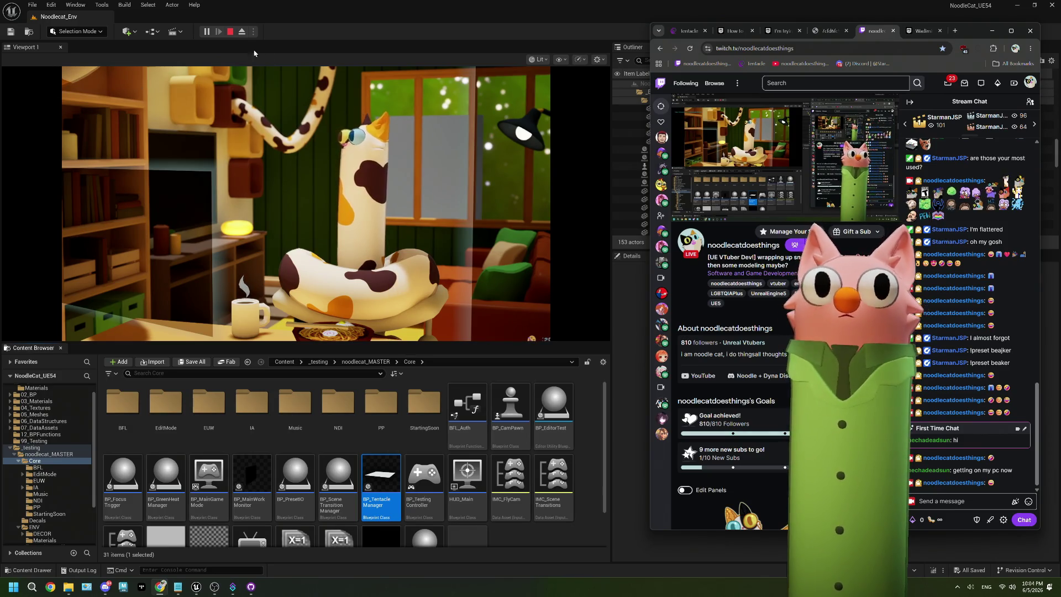
# - Stop the play session and close the Message Log
pyautogui.hotkey('alt', 'Tab')
pyautogui.press('Escape')
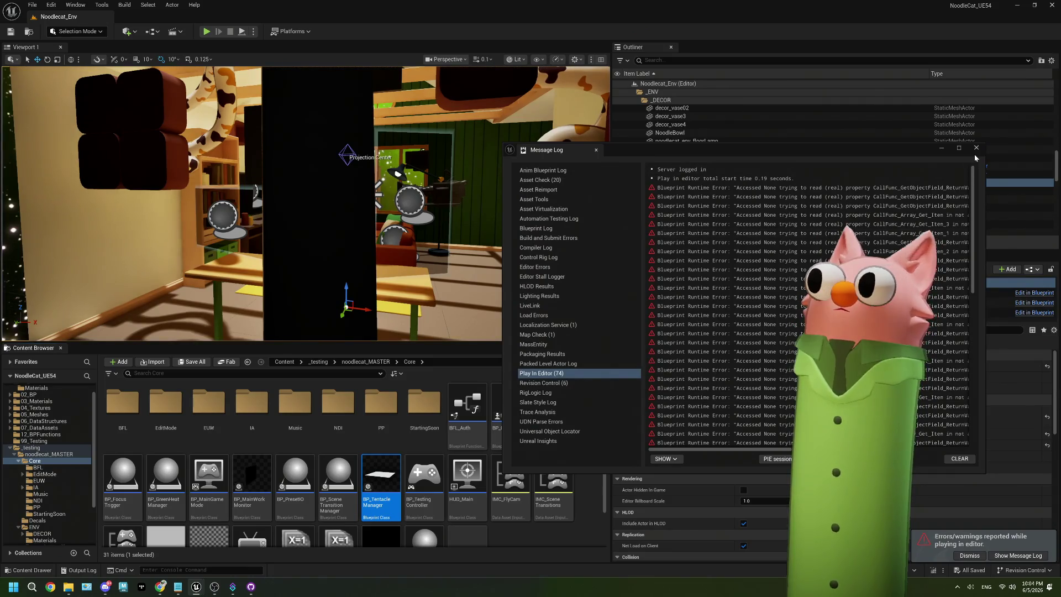
pyautogui.click(976, 148)
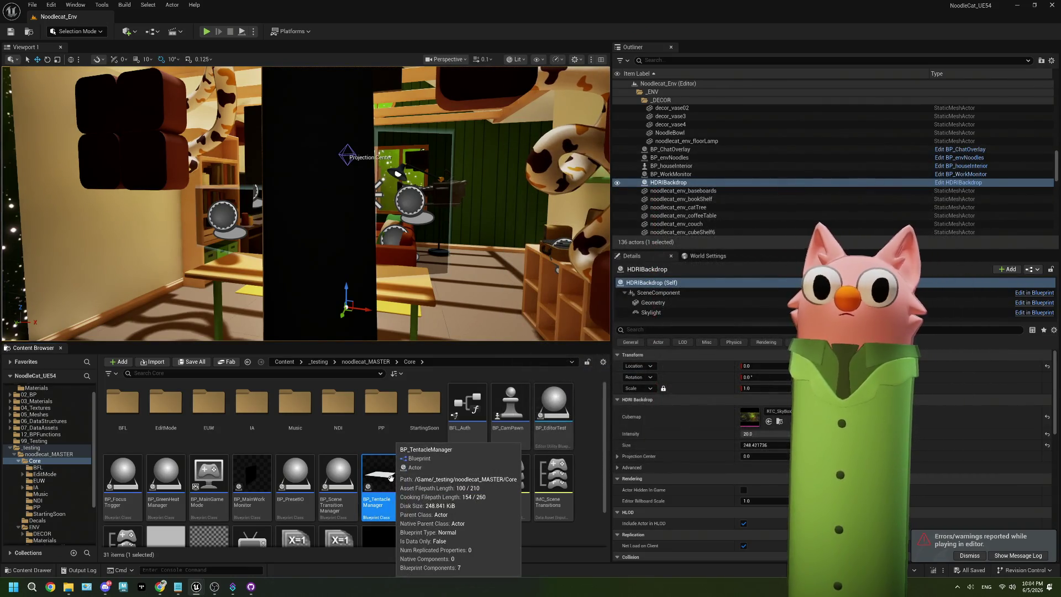
# - In BP_TentacleManager, break the On Fail link to Print String and delete that debug node
pyautogui.doubleClick(385, 484)
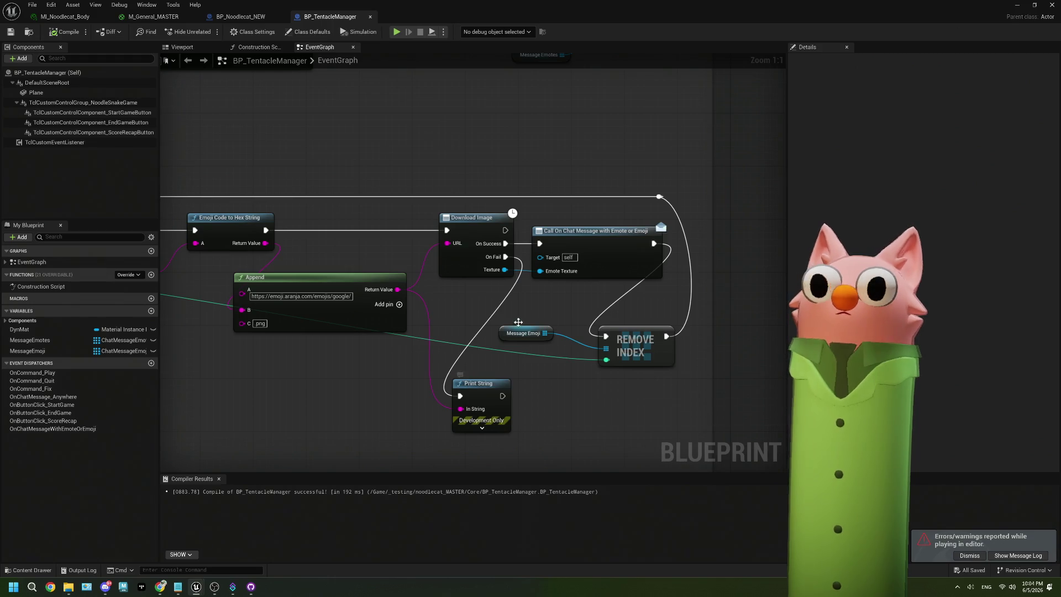
pyautogui.rightClick(505, 257)
pyautogui.click(549, 282)
pyautogui.moveTo(456, 333); pyautogui.dragTo(566, 328)
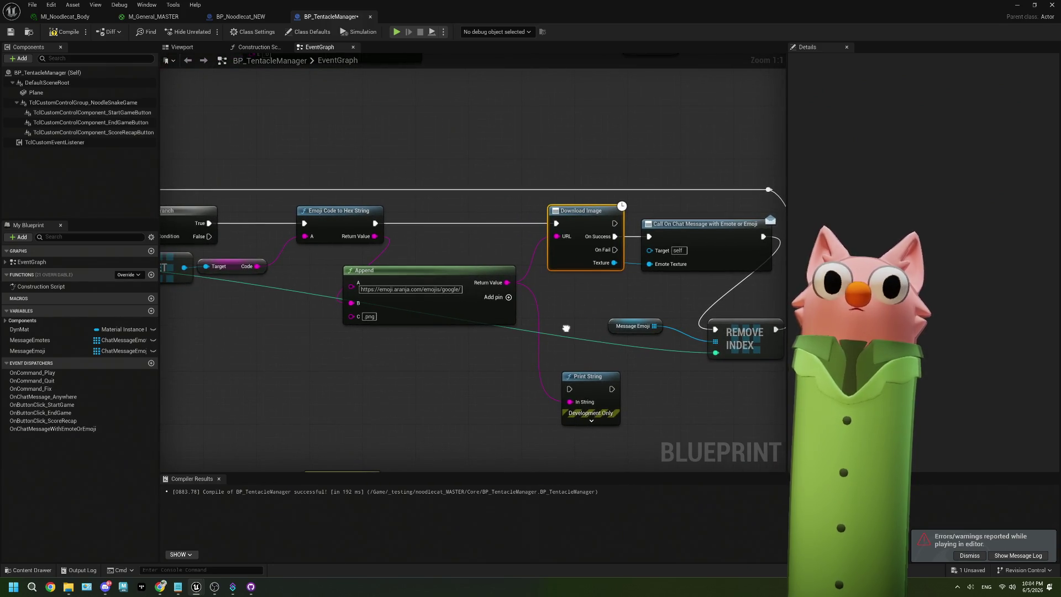
pyautogui.click(586, 385)
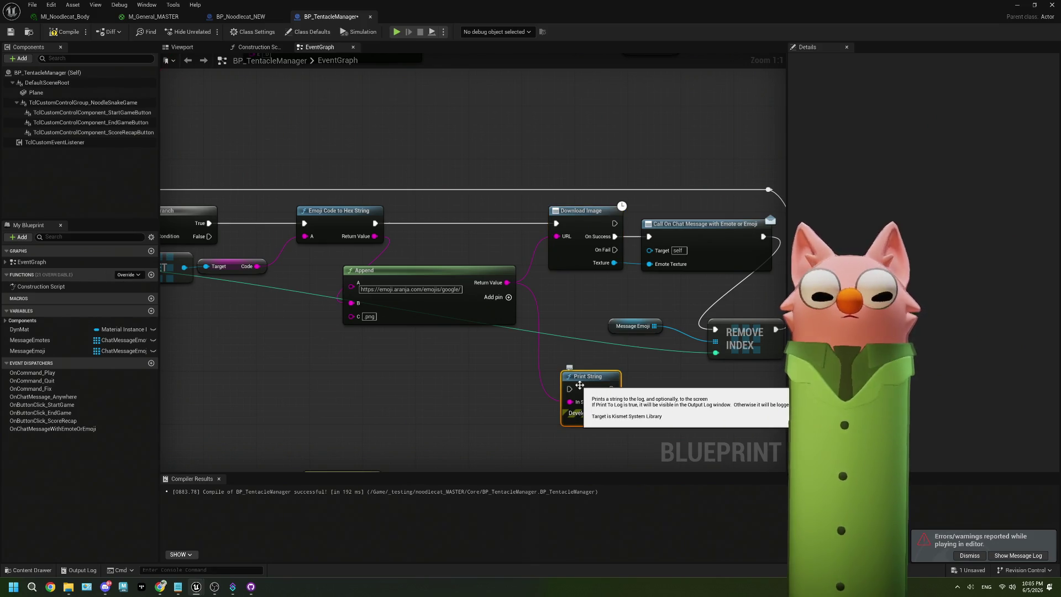
pyautogui.press('Delete')
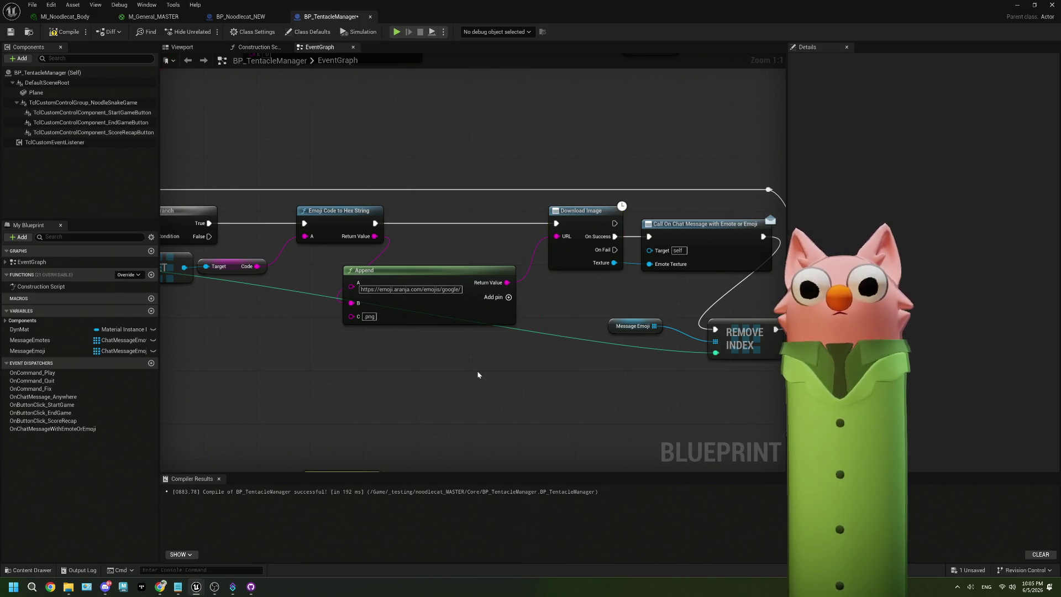
pyautogui.moveTo(498, 172)
pyautogui.mouseDown()
pyautogui.moveTo(422, 338)
pyautogui.moveTo(413, 218)
pyautogui.mouseUp()
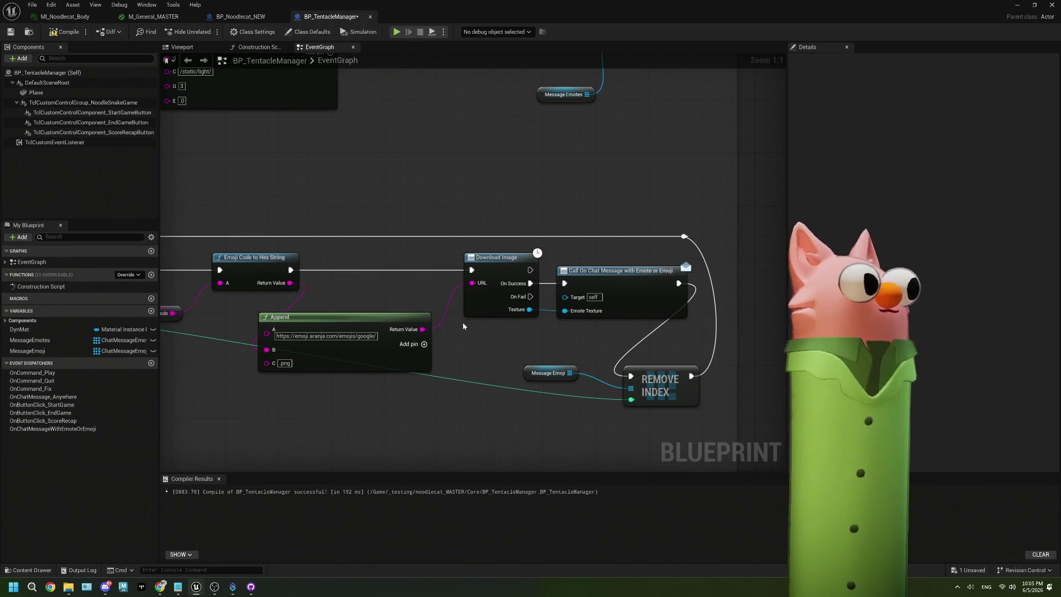
# - Move the Append node slightly up and to the left beside the Branch and GET nodes
pyautogui.moveTo(464, 326); pyautogui.dragTo(494, 286)
pyautogui.moveTo(590, 326); pyautogui.dragTo(573, 309)
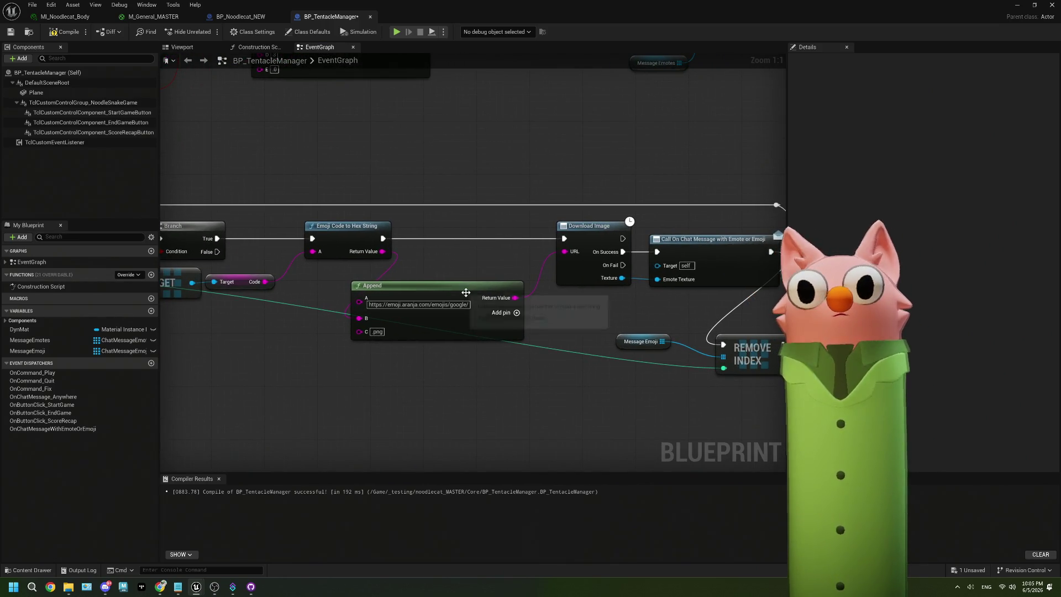
pyautogui.moveTo(468, 294); pyautogui.dragTo(440, 288)
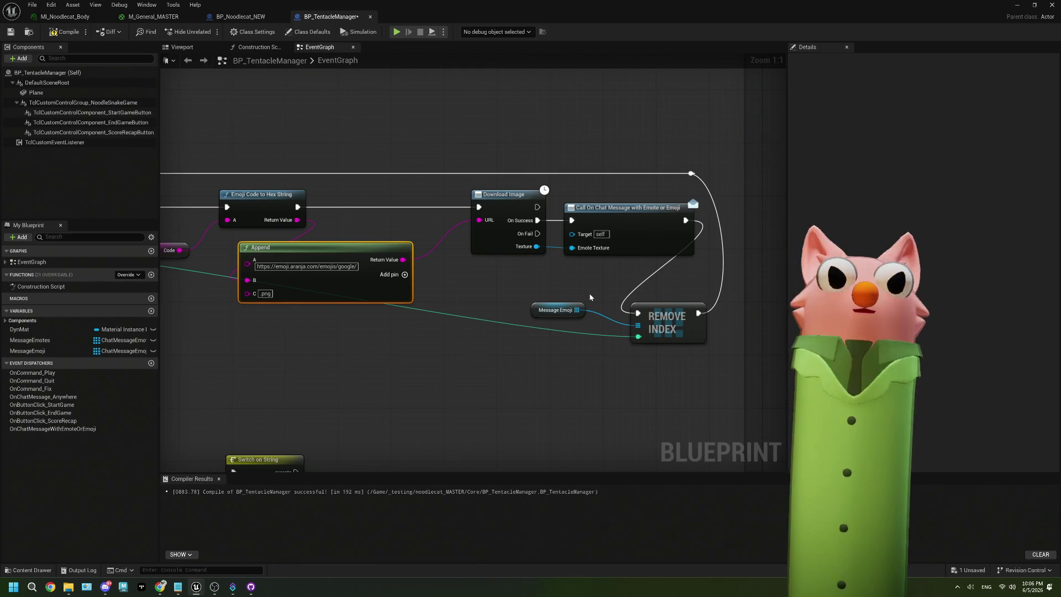
# - Connect the emoji Download Image's On Fail output to the reroute knot leading to Remove Index
pyautogui.moveTo(505, 306); pyautogui.dragTo(508, 303)
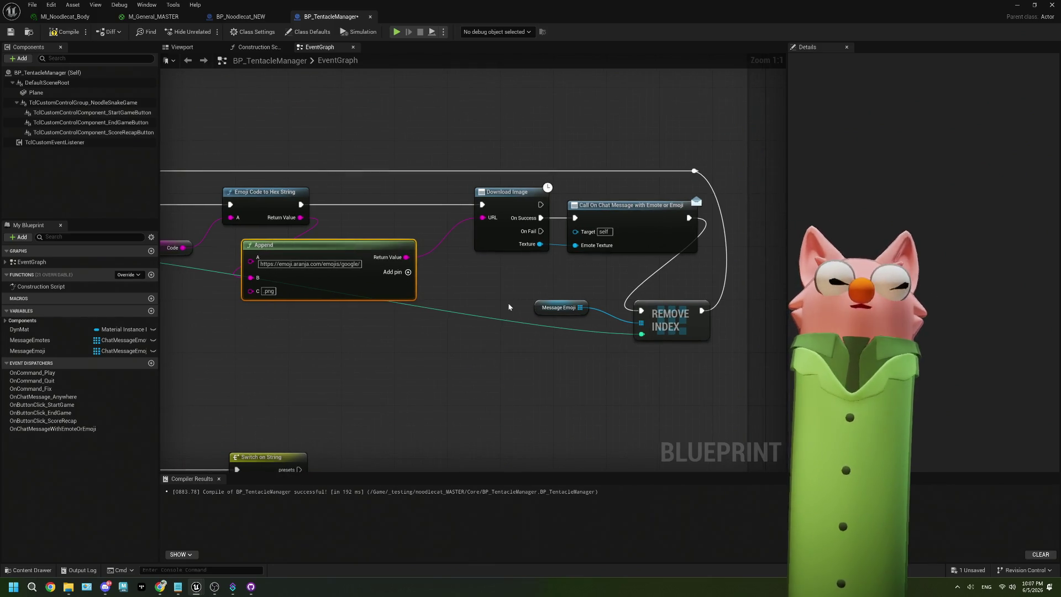
pyautogui.moveTo(542, 229); pyautogui.dragTo(698, 169)
pyautogui.moveTo(504, 267); pyautogui.dragTo(619, 265)
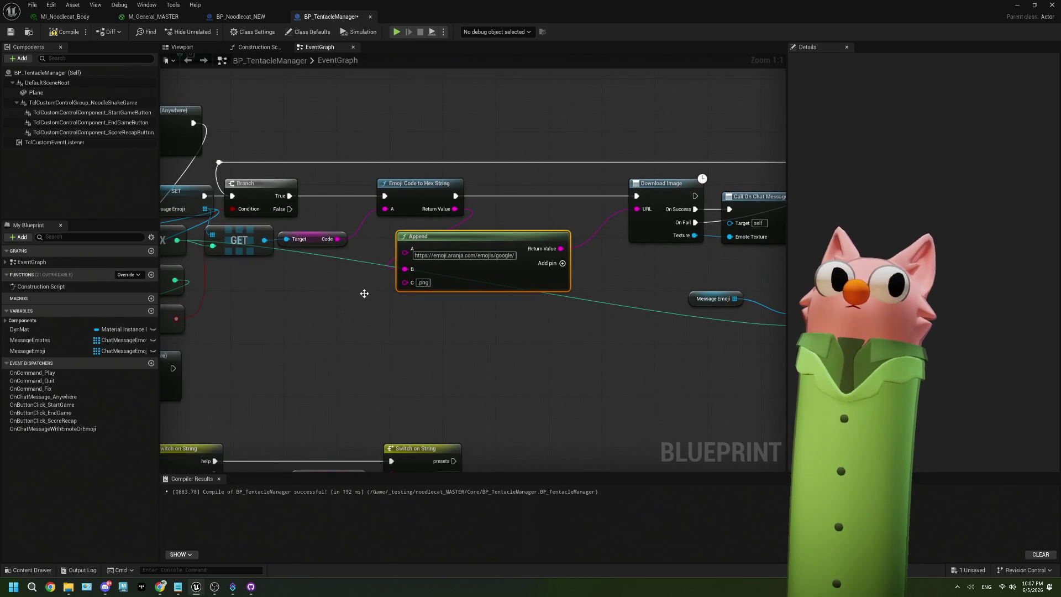
# - Review the GET and emote download chains, then bring up the On Fail connection's options
pyautogui.moveTo(463, 281); pyautogui.dragTo(498, 288)
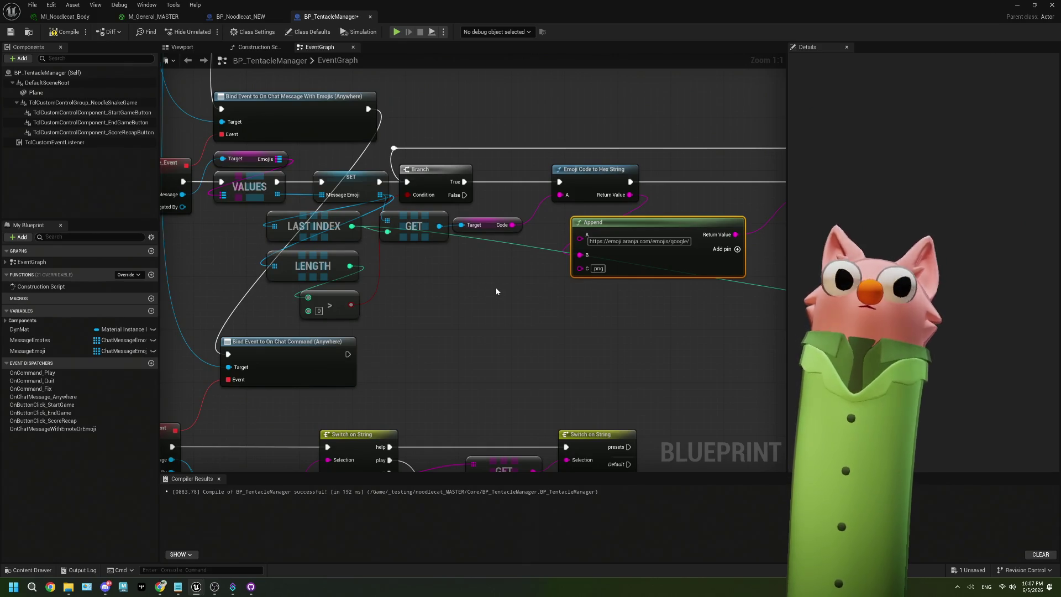
pyautogui.moveTo(442, 227); pyautogui.dragTo(440, 225)
pyautogui.moveTo(611, 316); pyautogui.dragTo(472, 303)
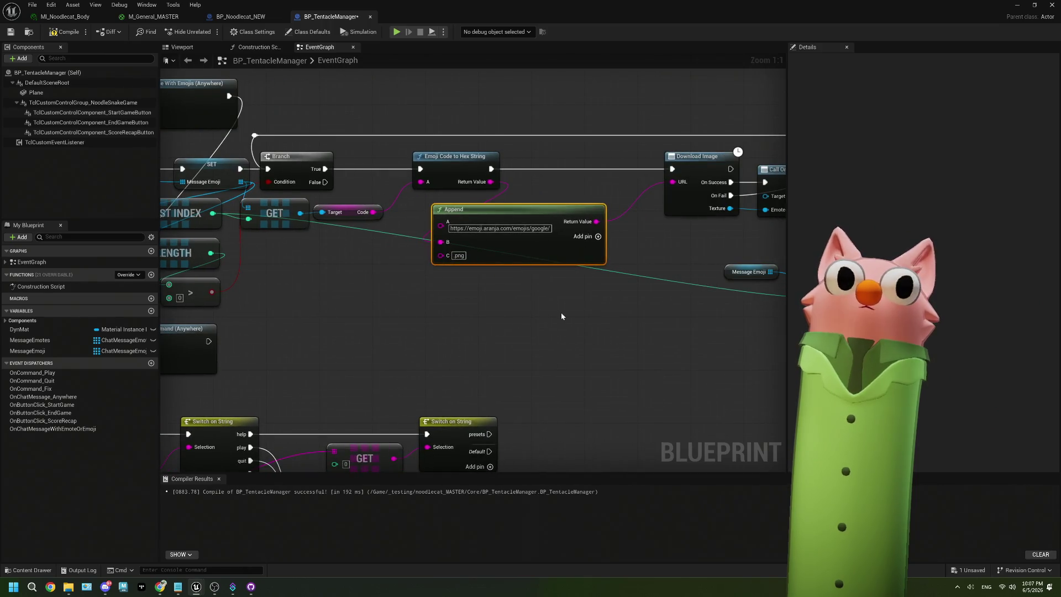
pyautogui.moveTo(568, 318)
pyautogui.mouseDown()
pyautogui.moveTo(490, 310)
pyautogui.moveTo(559, 344)
pyautogui.moveTo(393, 287)
pyautogui.moveTo(432, 270)
pyautogui.moveTo(434, 295)
pyautogui.moveTo(301, 250)
pyautogui.moveTo(247, 179)
pyautogui.mouseUp()
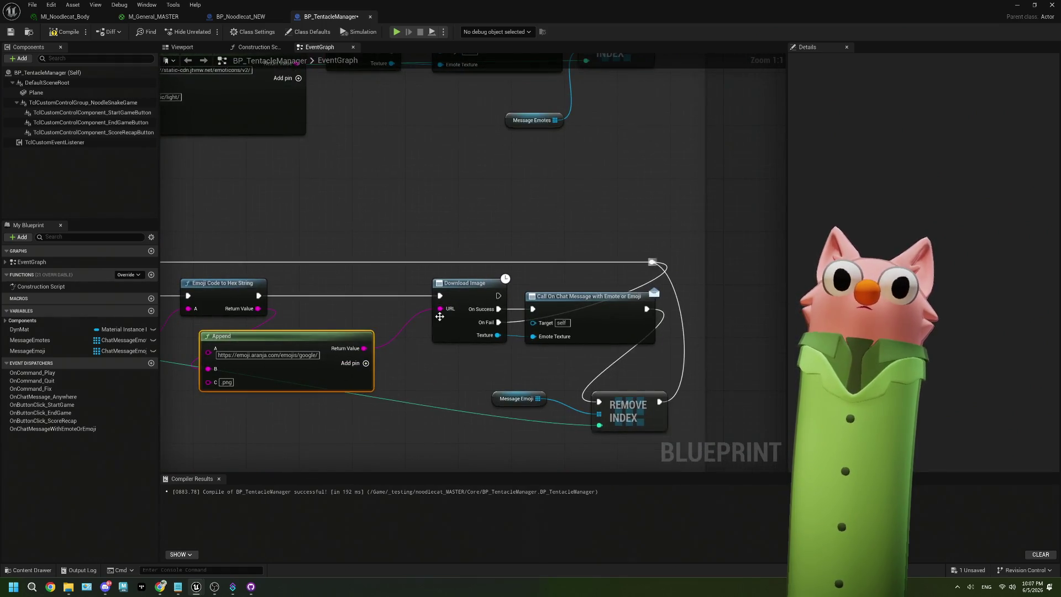
pyautogui.moveTo(580, 393); pyautogui.dragTo(573, 374)
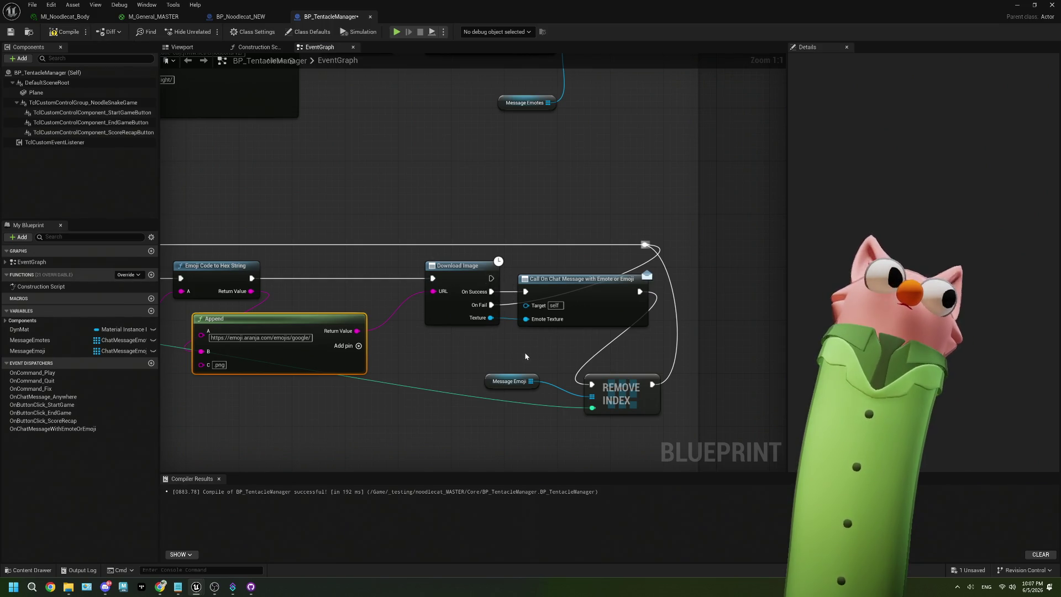
pyautogui.rightClick(492, 305)
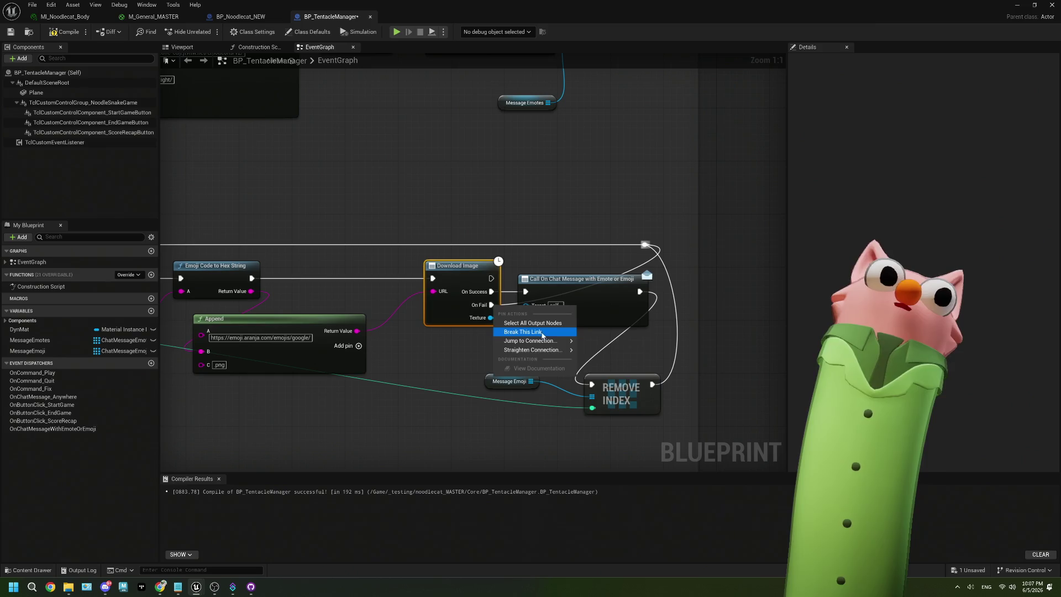
# - Break the emoji Download Image's On Fail link and compare the chain with the emote download chain
pyautogui.click(545, 339)
pyautogui.moveTo(545, 339); pyautogui.dragTo(584, 297)
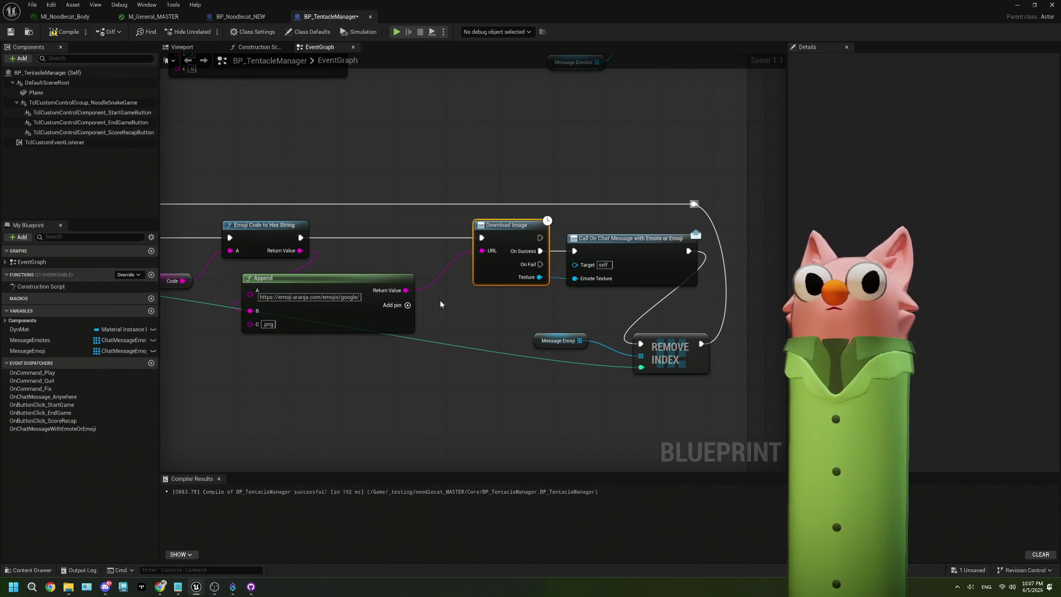
pyautogui.scroll(3, 424, 253)
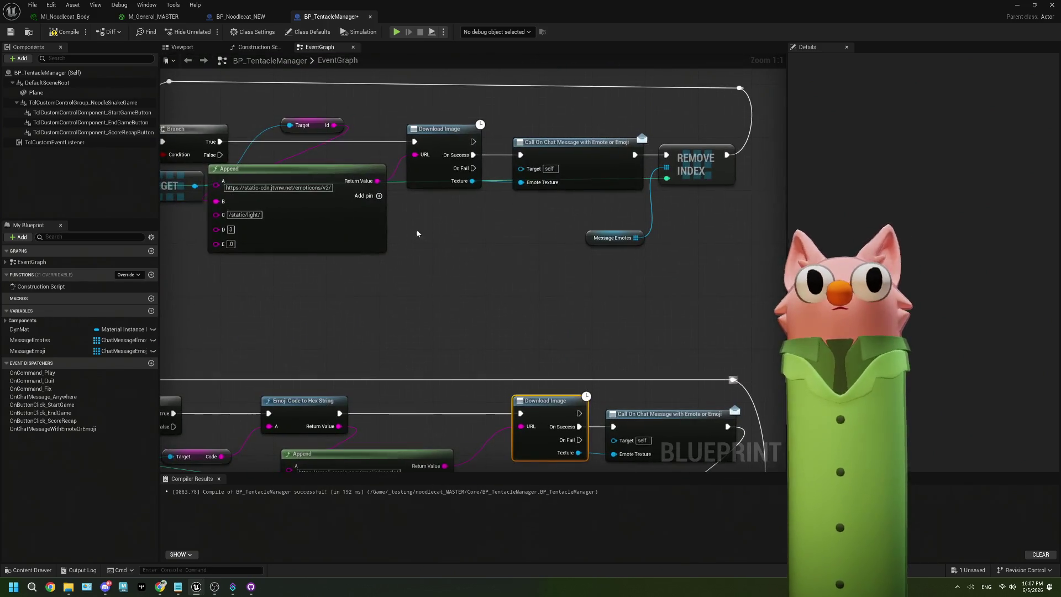
pyautogui.moveTo(402, 252); pyautogui.dragTo(475, 223)
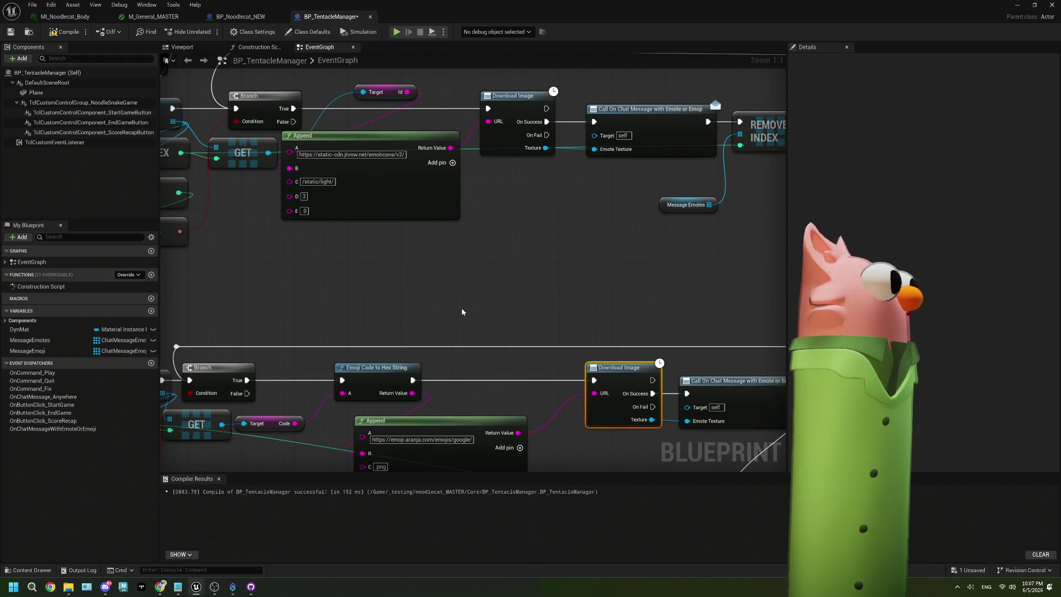
pyautogui.moveTo(462, 312)
pyautogui.mouseDown()
pyautogui.moveTo(430, 319)
pyautogui.moveTo(776, 254)
pyautogui.moveTo(443, 229)
pyautogui.moveTo(457, 256)
pyautogui.moveTo(507, 244)
pyautogui.moveTo(618, 251)
pyautogui.mouseUp()
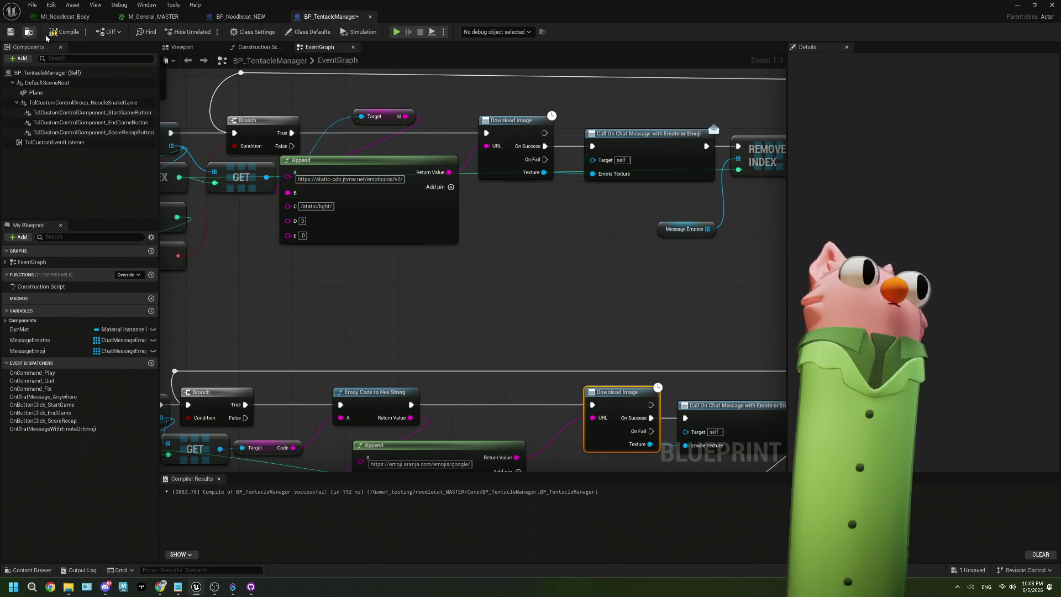
pyautogui.click(28, 33)
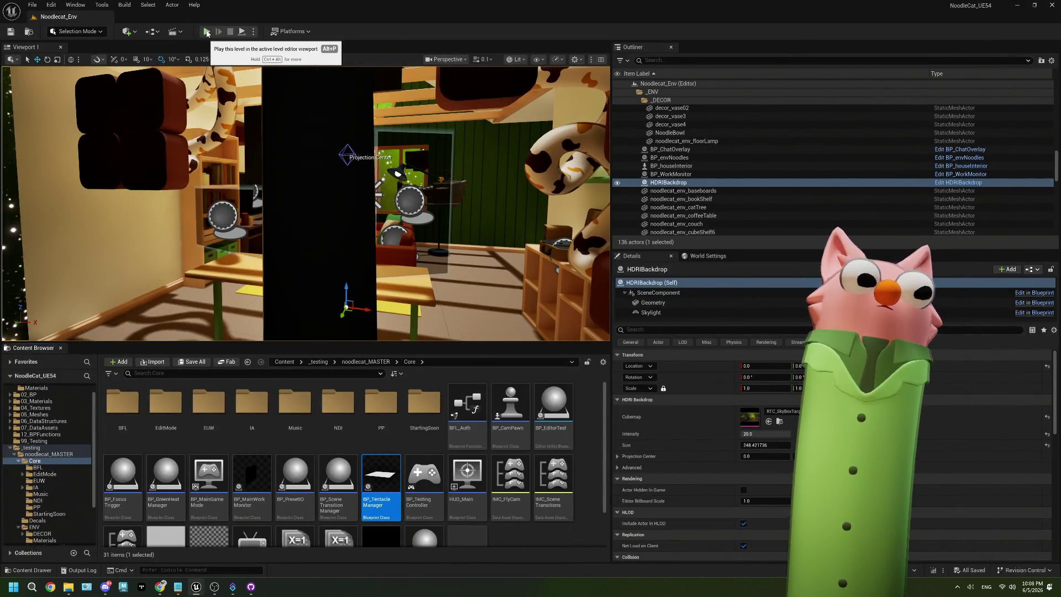
# - Play the level and click Start Game on the tentacle.live dashboard, then focus its chat field
pyautogui.click(207, 32)
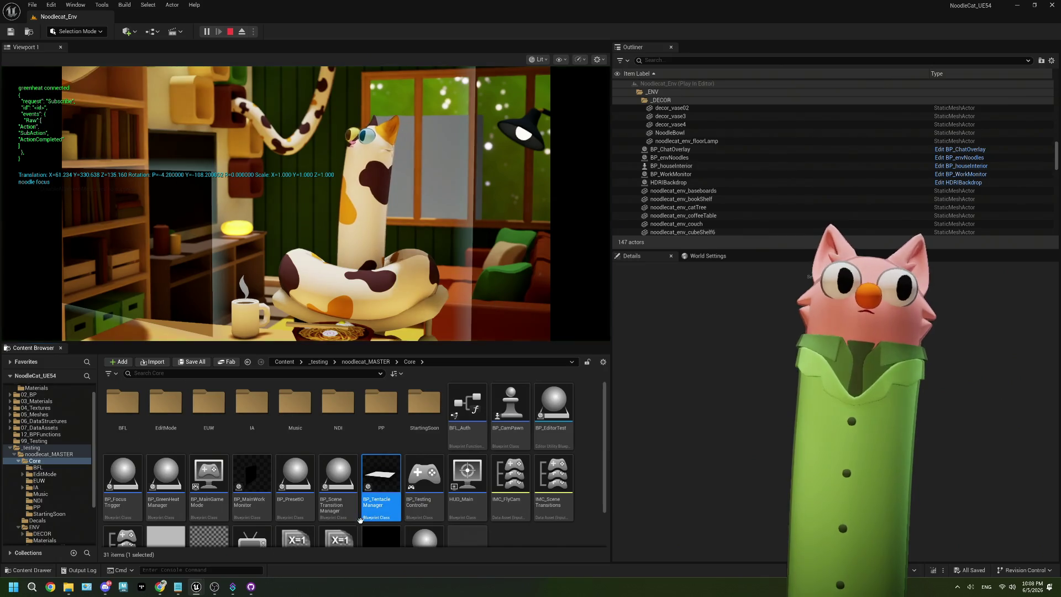
pyautogui.click(160, 587)
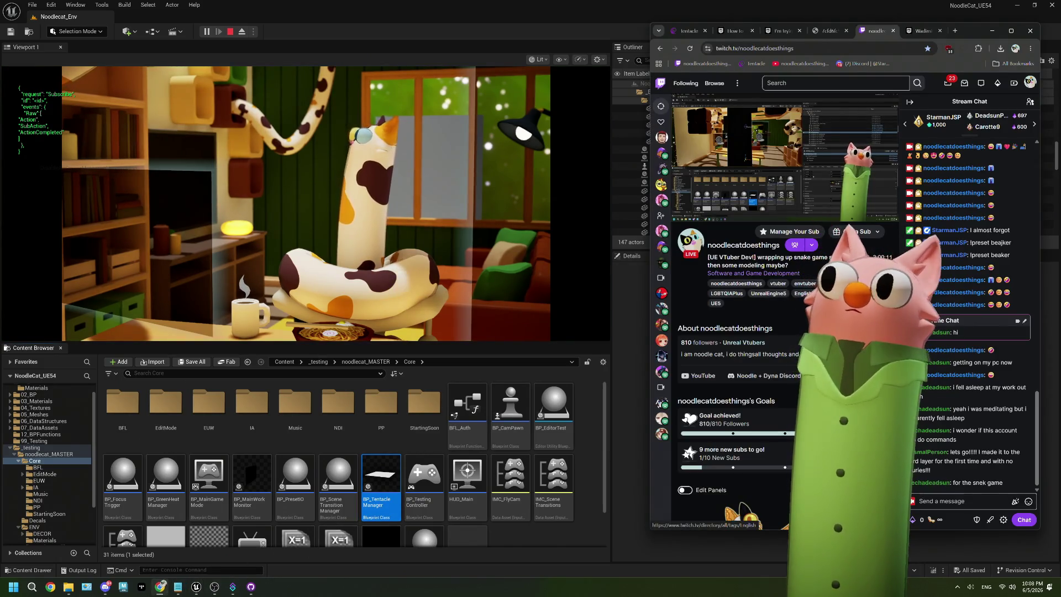
pyautogui.click(690, 31)
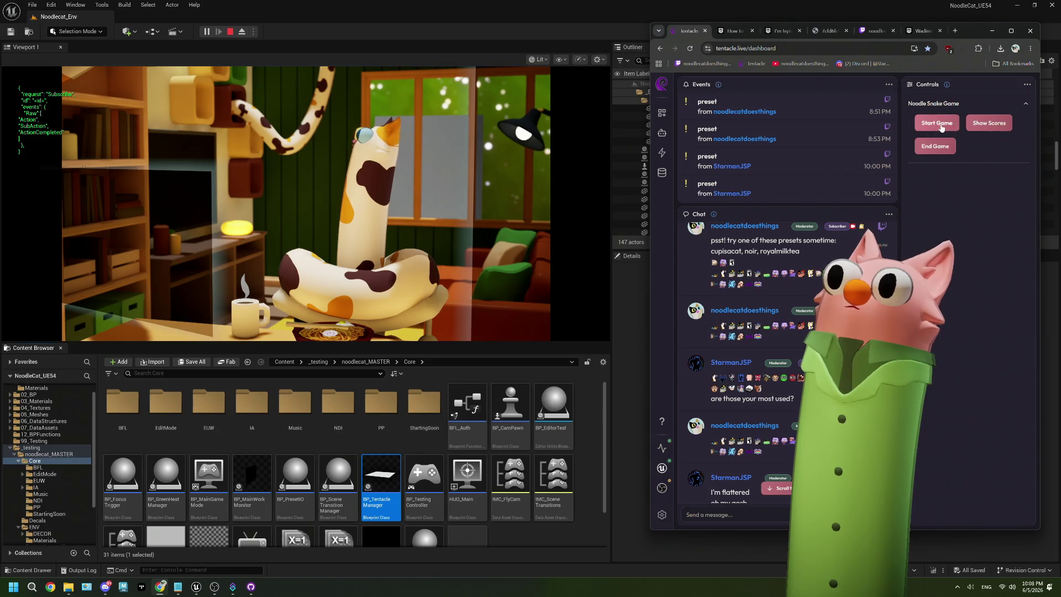
pyautogui.click(939, 126)
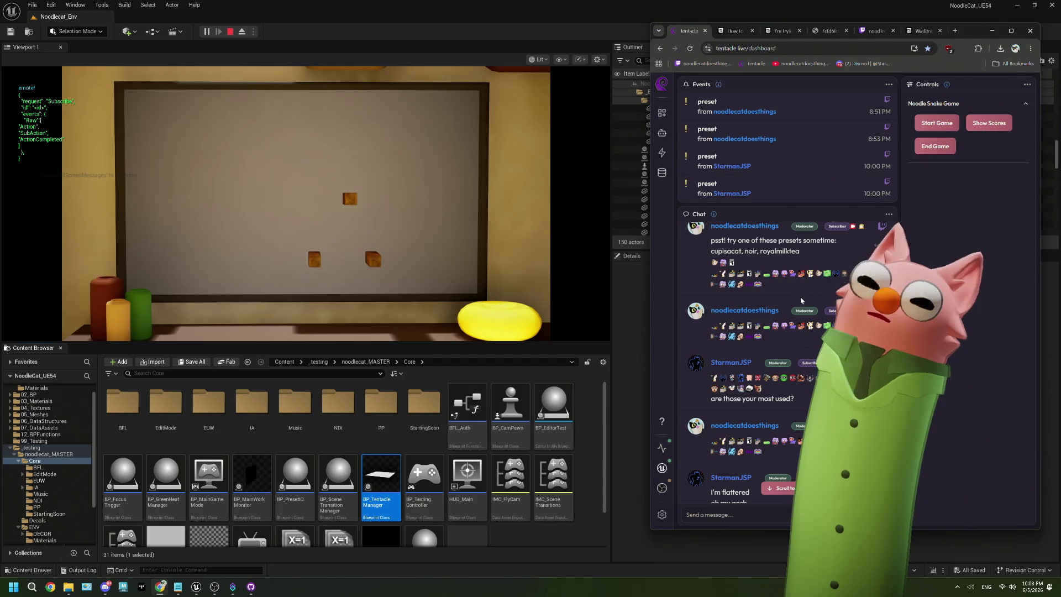
pyautogui.moveTo(611, 340); pyautogui.dragTo(593, 407)
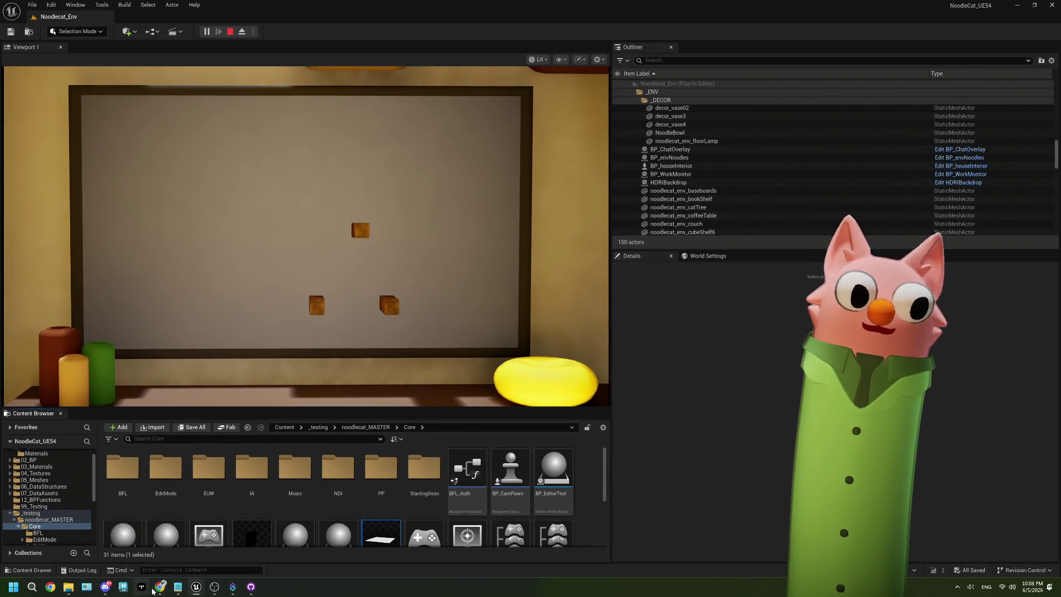
pyautogui.click(159, 588)
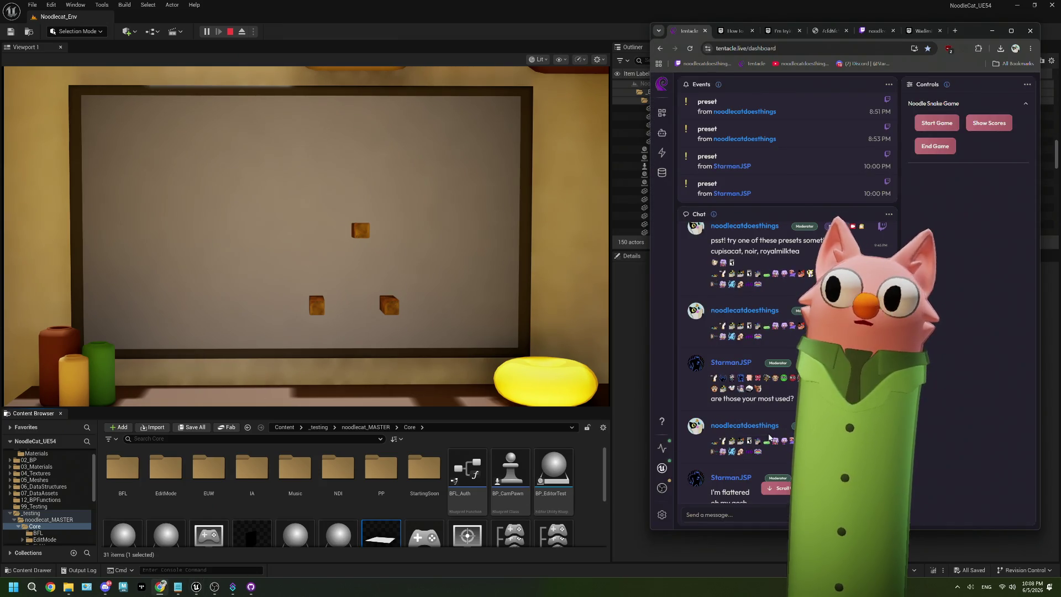
pyautogui.scroll(-10, 735, 359)
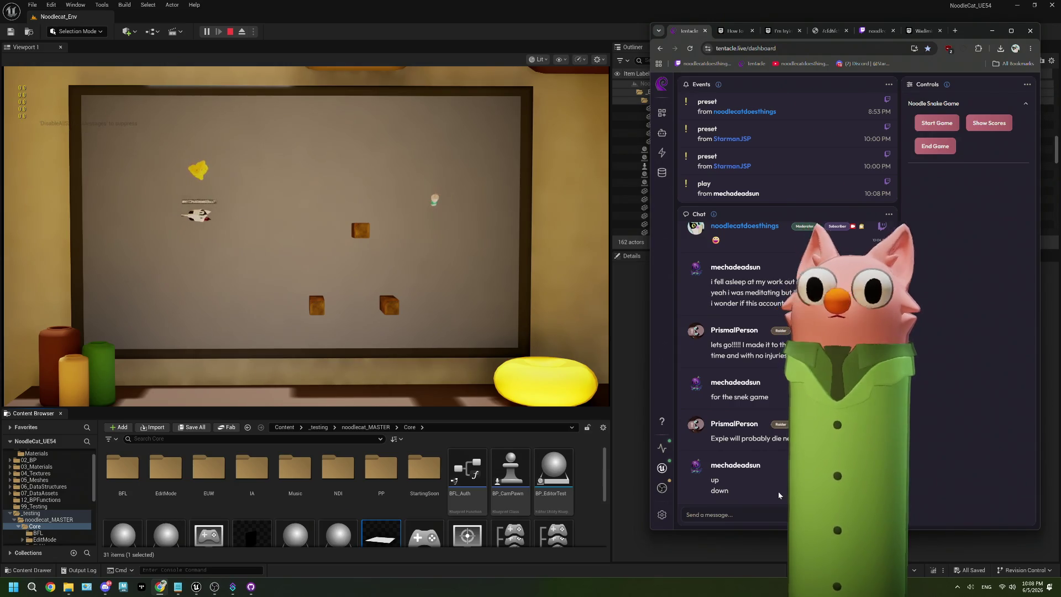
pyautogui.click(772, 511)
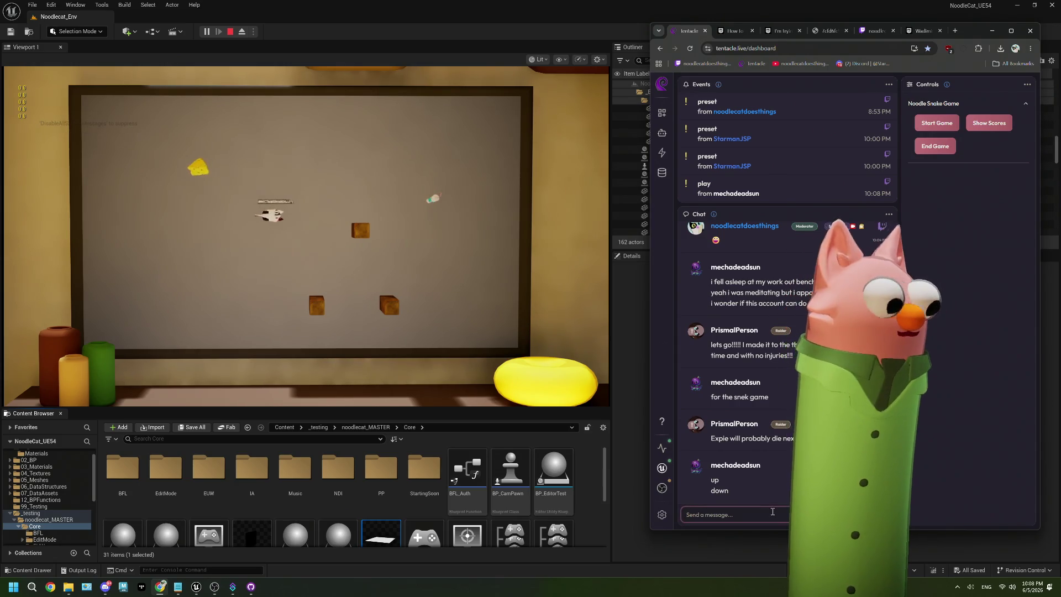
pyautogui.write('!play')
# - Send !play in chat, then return to the Unreal viewport and release the mouse with Shift+F1
pyautogui.press('Return')
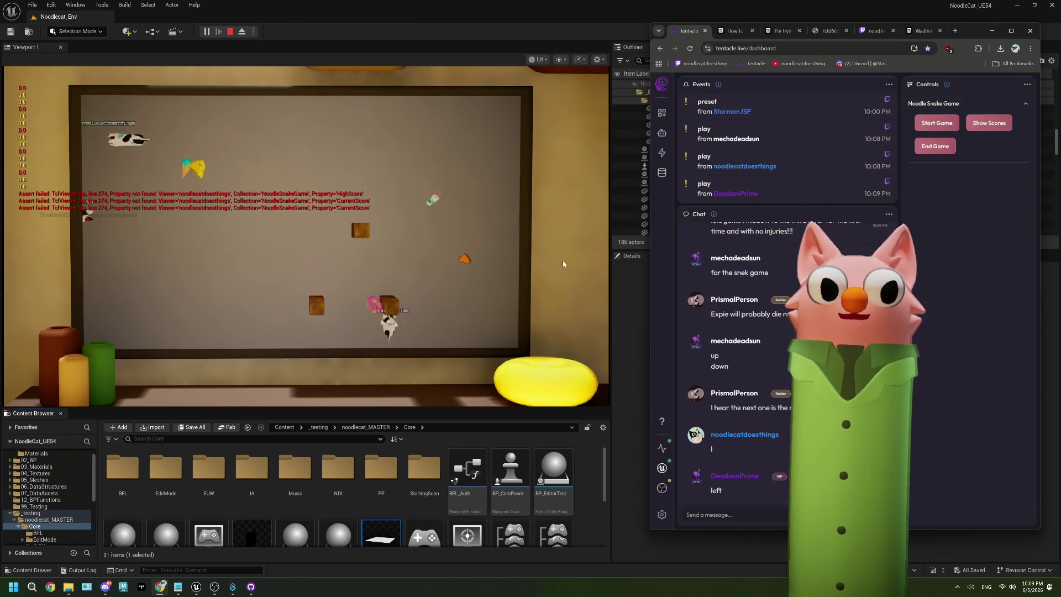
pyautogui.hotkey('alt', 'Tab')
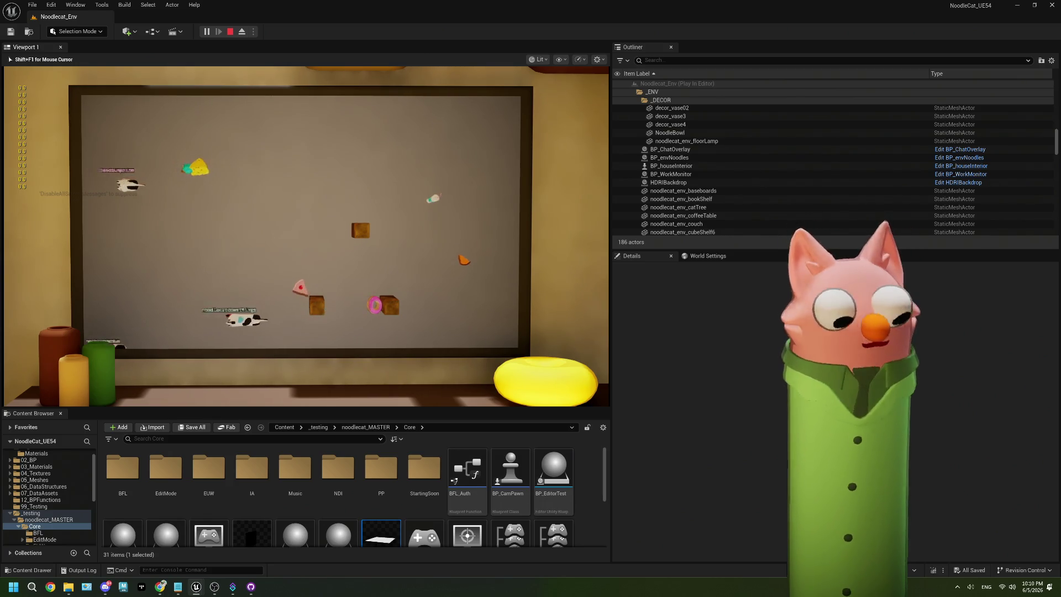
pyautogui.hotkey('shift', 'F1')
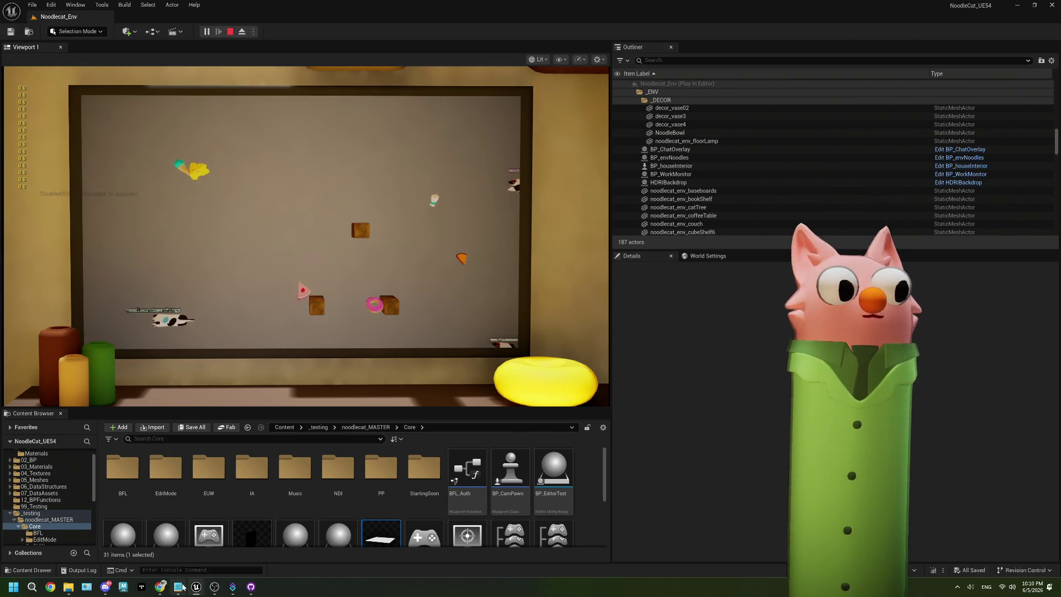
# - Highlight the unban to-do line in ThePlan.txt, then stop the Play-in-Editor session
pyautogui.click(178, 587)
pyautogui.moveTo(171, 334); pyautogui.dragTo(0, 344)
pyautogui.moveTo(183, 339); pyautogui.dragTo(70, 336)
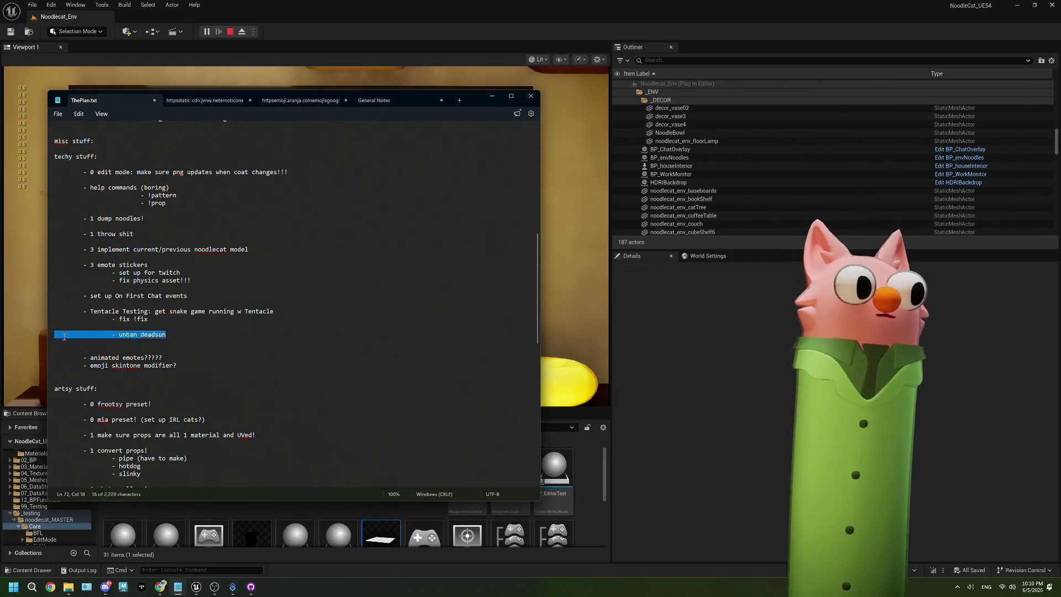
pyautogui.click(797, 331)
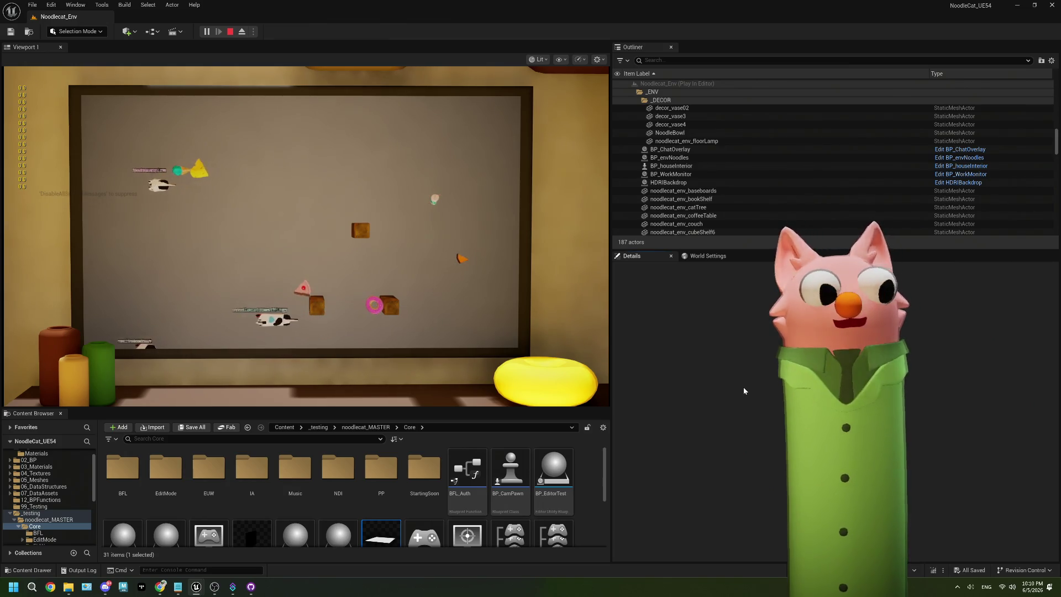
pyautogui.click(231, 32)
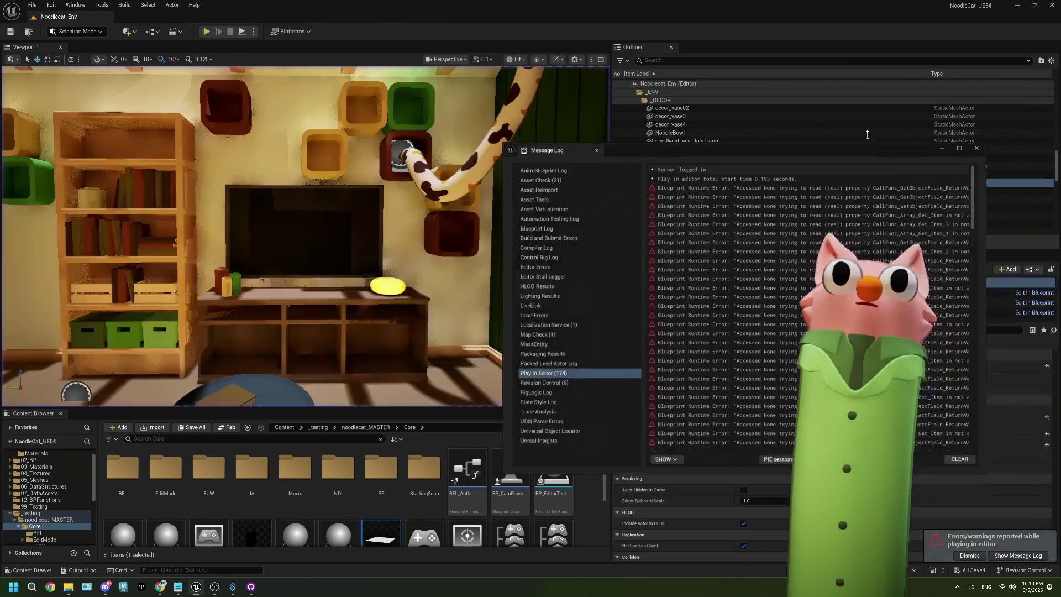
pyautogui.moveTo(446, 408); pyautogui.dragTo(431, 330)
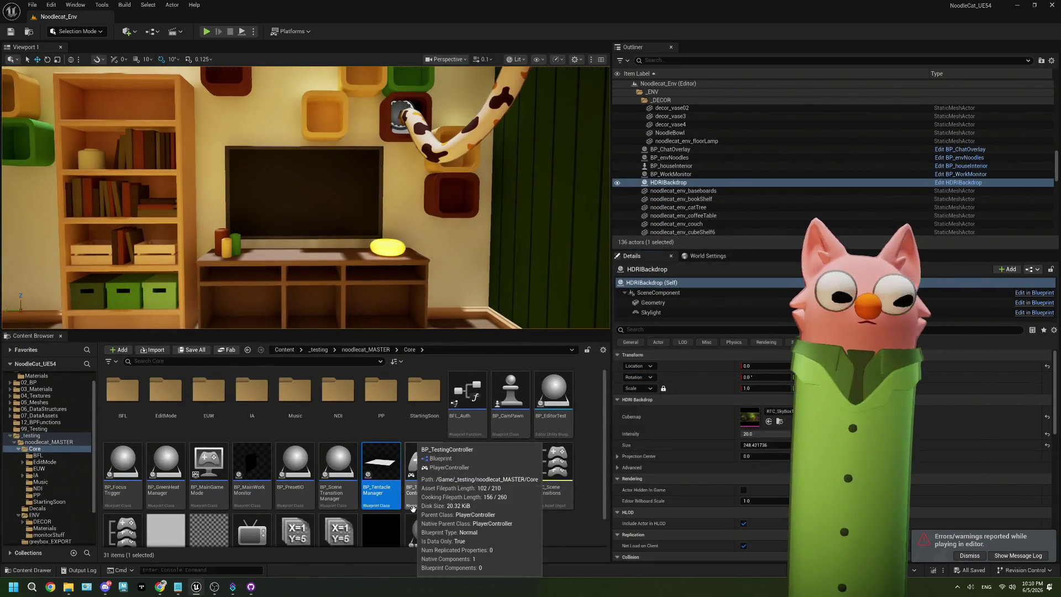
pyautogui.doubleClick(370, 460)
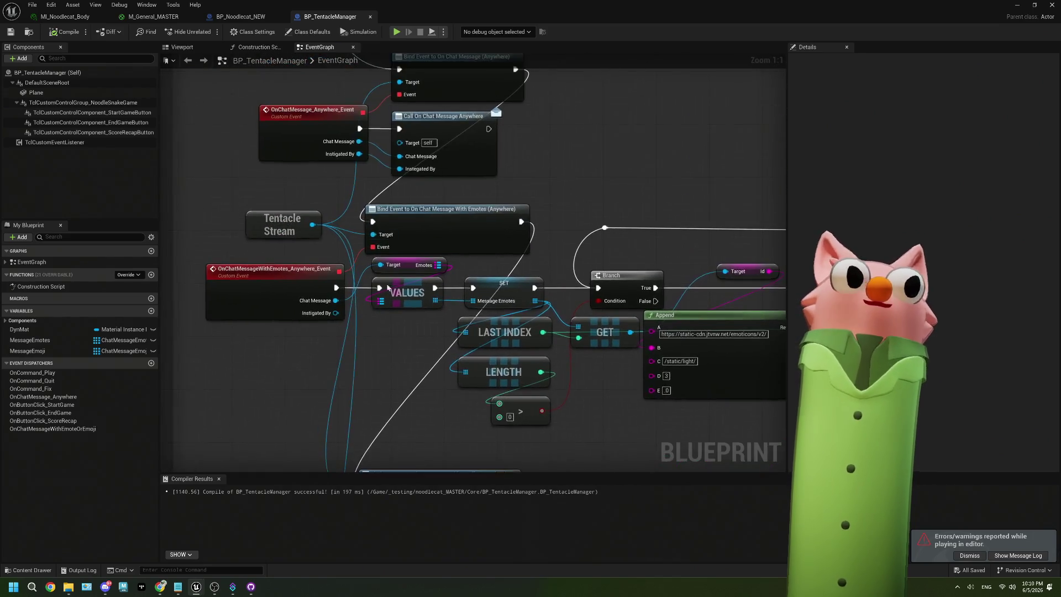
pyautogui.click(414, 237)
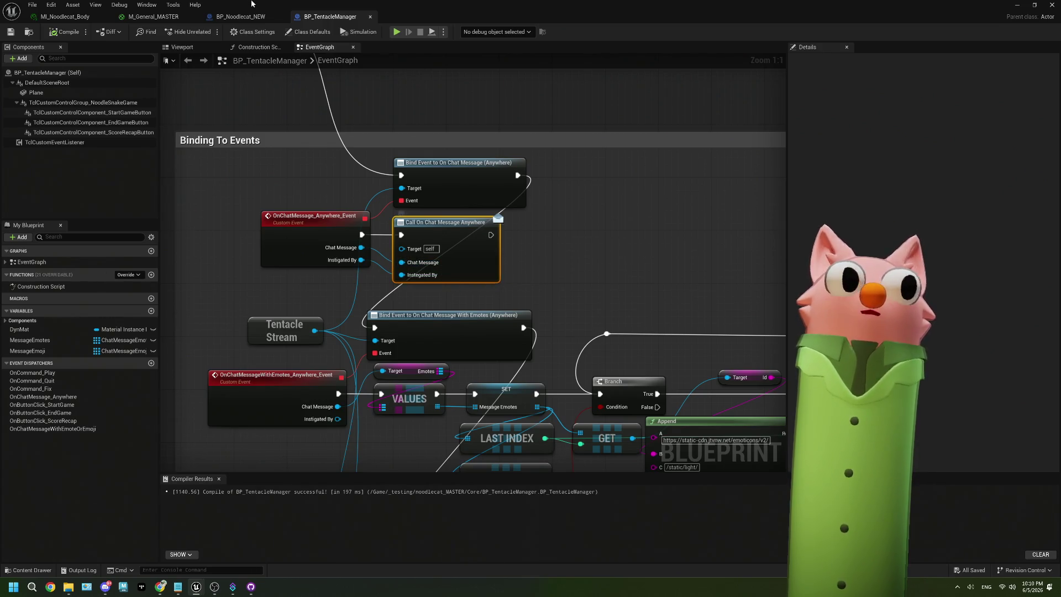
pyautogui.click(1035, 5)
pyautogui.click(987, 26)
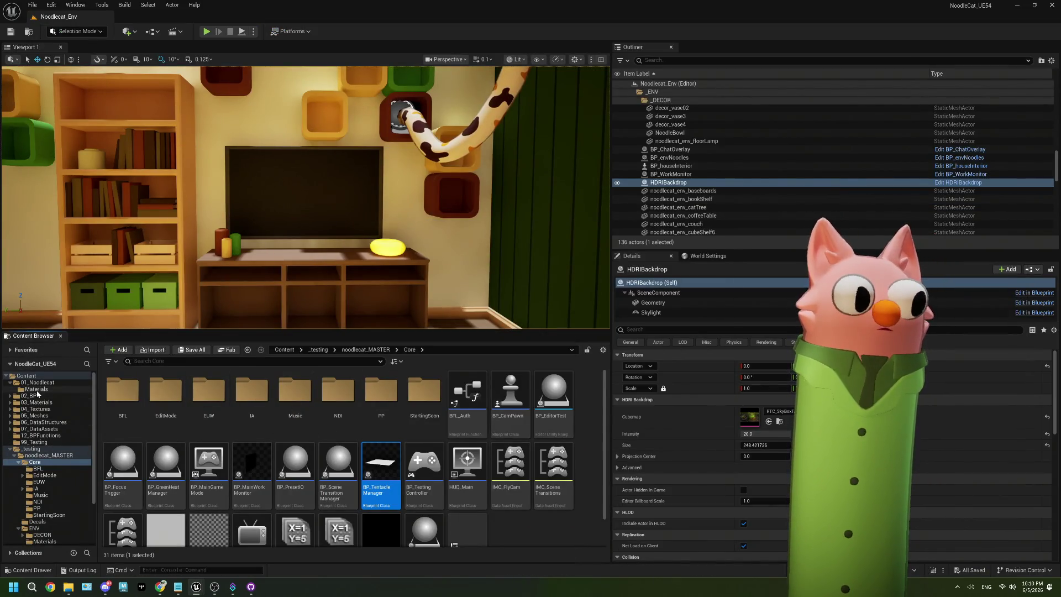
# - Open BP_SnakeGame from the 02_BP/Snake folder and look over its event logic
pyautogui.click(33, 395)
pyautogui.doubleClick(125, 410)
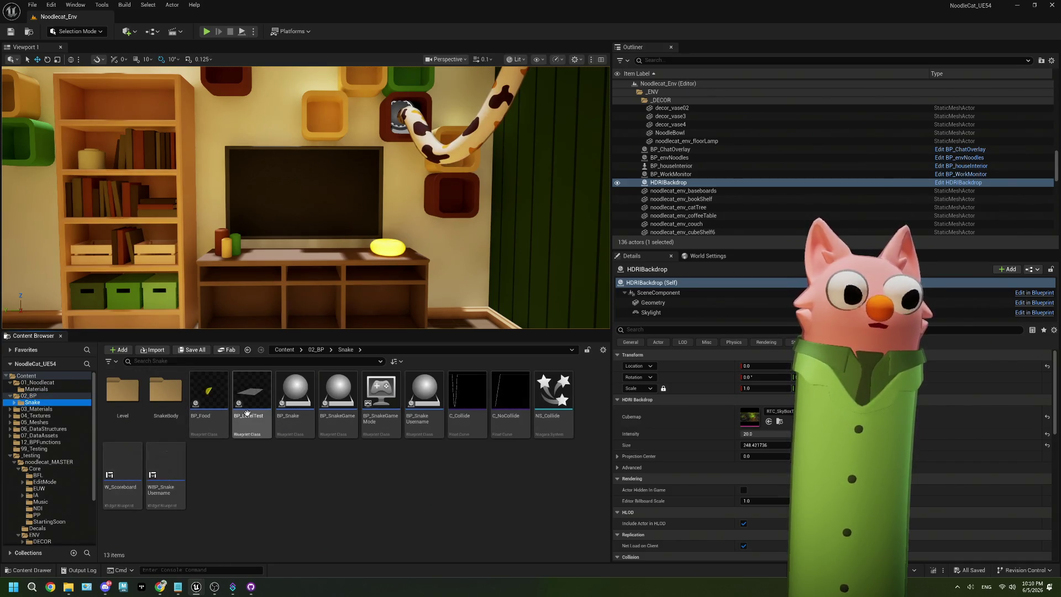
pyautogui.doubleClick(338, 398)
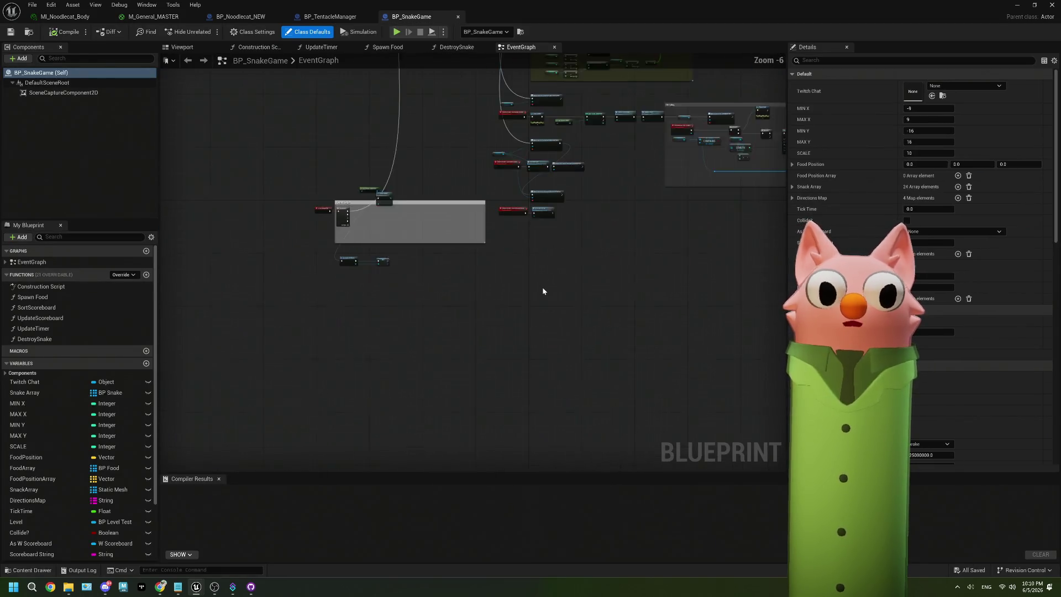
pyautogui.moveTo(512, 247)
pyautogui.mouseDown()
pyautogui.moveTo(523, 367)
pyautogui.moveTo(348, 438)
pyautogui.mouseUp()
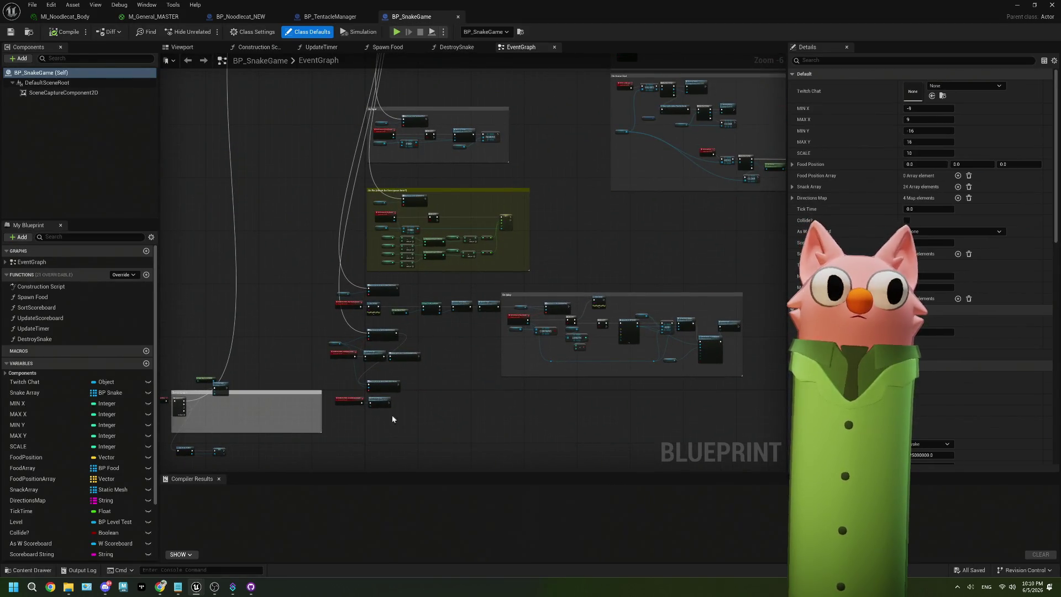
# - Open BP_Snake and inspect its EventGraph, including the Random and Set nodes
pyautogui.click(1016, 6)
pyautogui.doubleClick(295, 406)
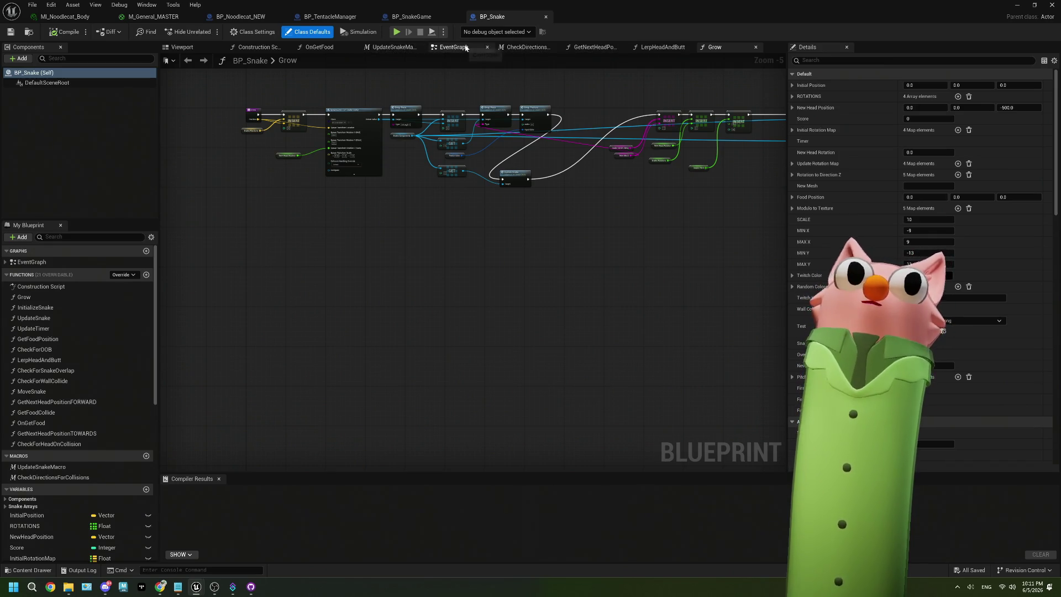
pyautogui.click(465, 47)
pyautogui.scroll(-6, 526, 276)
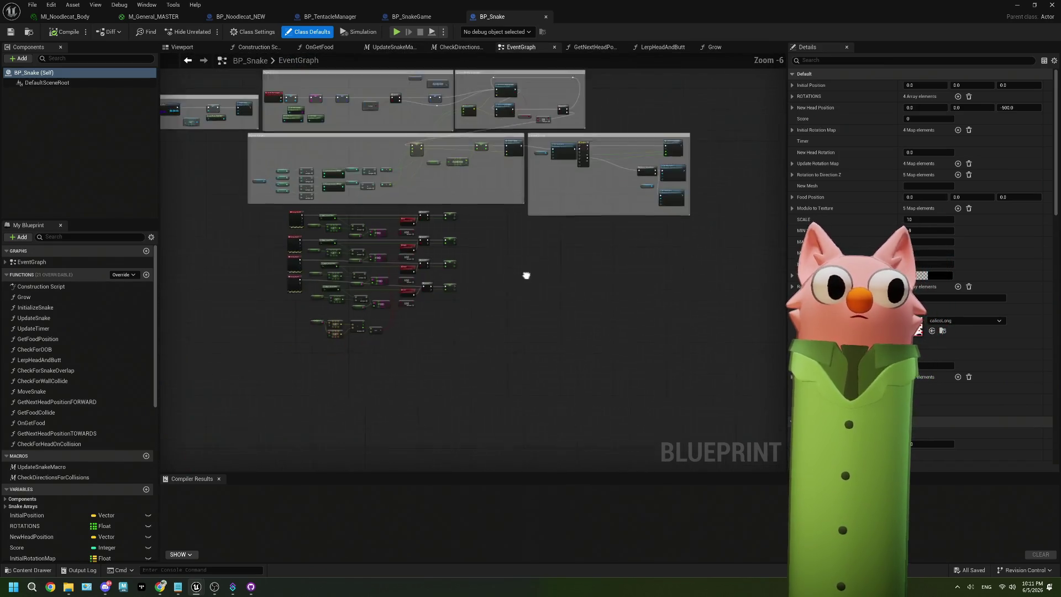
pyautogui.moveTo(526, 275); pyautogui.dragTo(471, 269)
pyautogui.scroll(3, 461, 229)
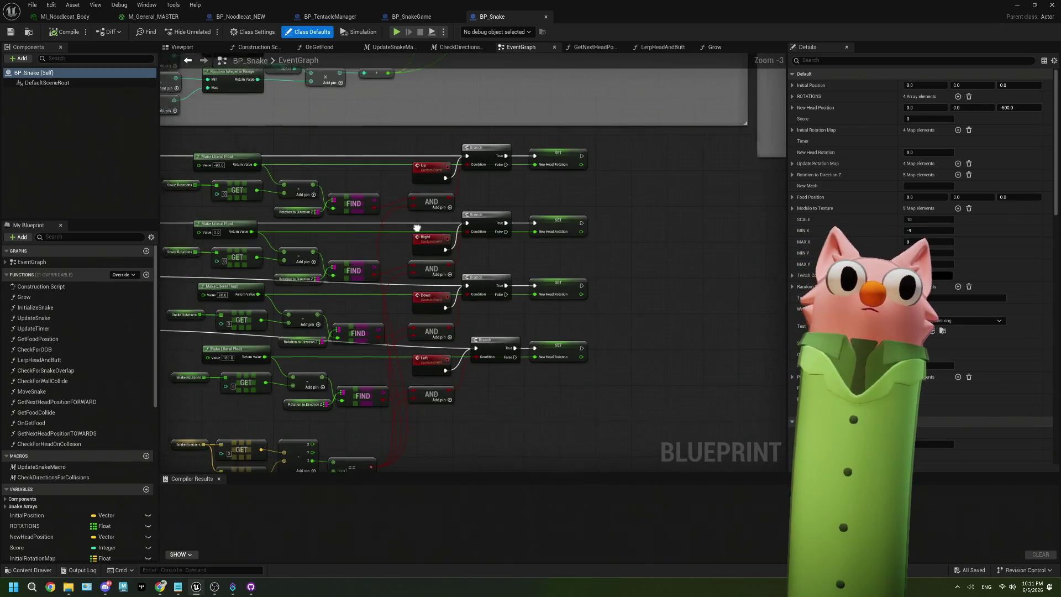
pyautogui.scroll(2, 497, 220)
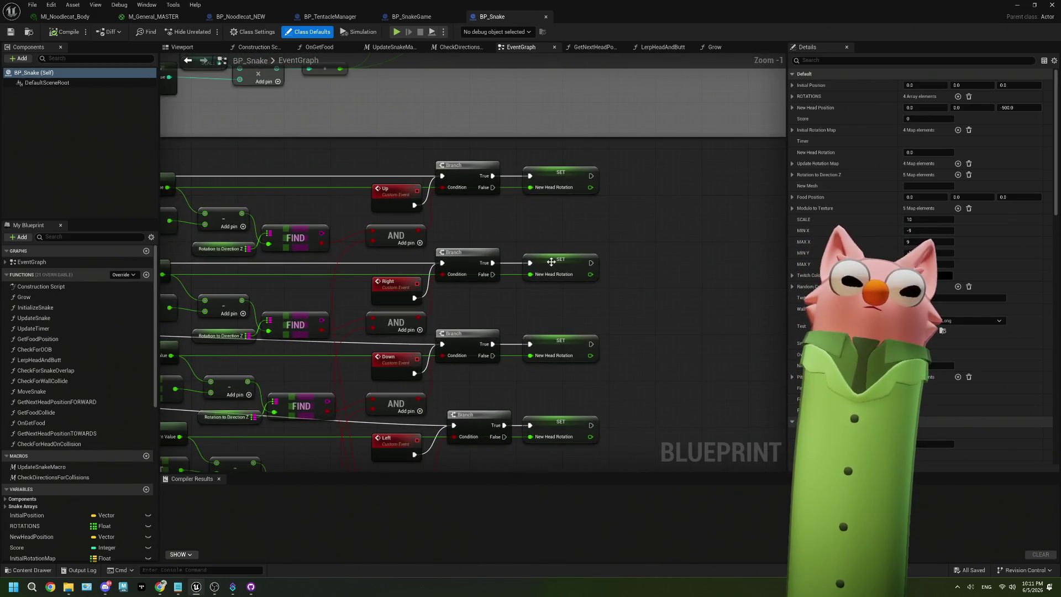
pyautogui.scroll(-2, 551, 262)
pyautogui.moveTo(551, 262)
pyautogui.mouseDown()
pyautogui.moveTo(514, 260)
pyautogui.moveTo(486, 304)
pyautogui.moveTo(418, 272)
pyautogui.mouseUp()
pyautogui.scroll(-2, 486, 304)
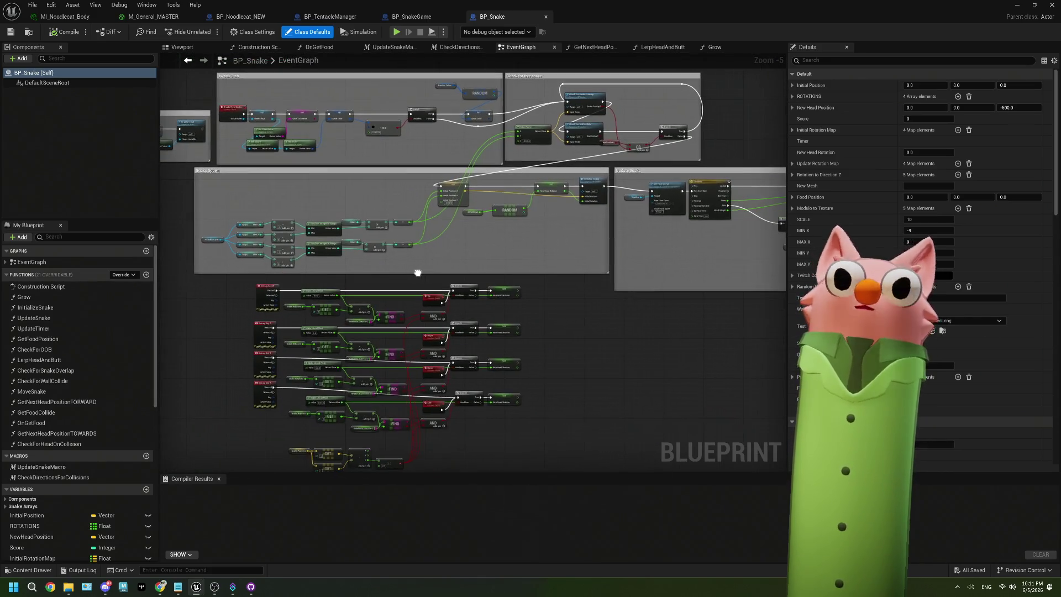
# - Return to BP_SnakeGame's EventGraph and bring the Switch on String chat logic into view
pyautogui.click(411, 16)
pyautogui.moveTo(482, 258); pyautogui.dragTo(391, 315)
pyautogui.moveTo(437, 362); pyautogui.dragTo(392, 467)
pyautogui.scroll(5, 450, 278)
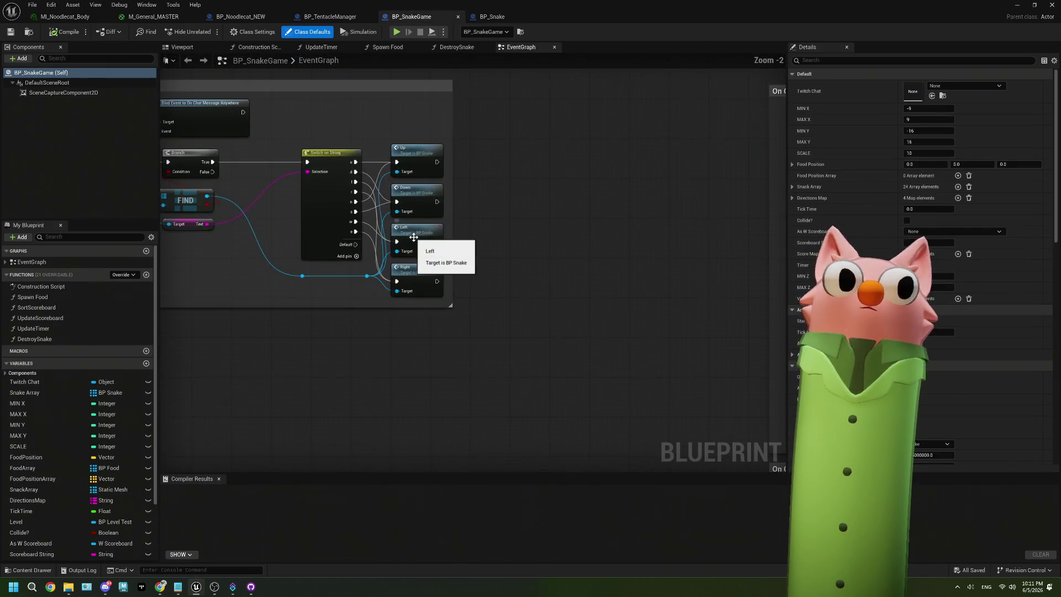
# - Add a Print String node off the OnChatMessage event's execution pin, moving Branch aside for room
pyautogui.moveTo(367, 252); pyautogui.dragTo(517, 248)
pyautogui.moveTo(342, 232); pyautogui.dragTo(423, 231)
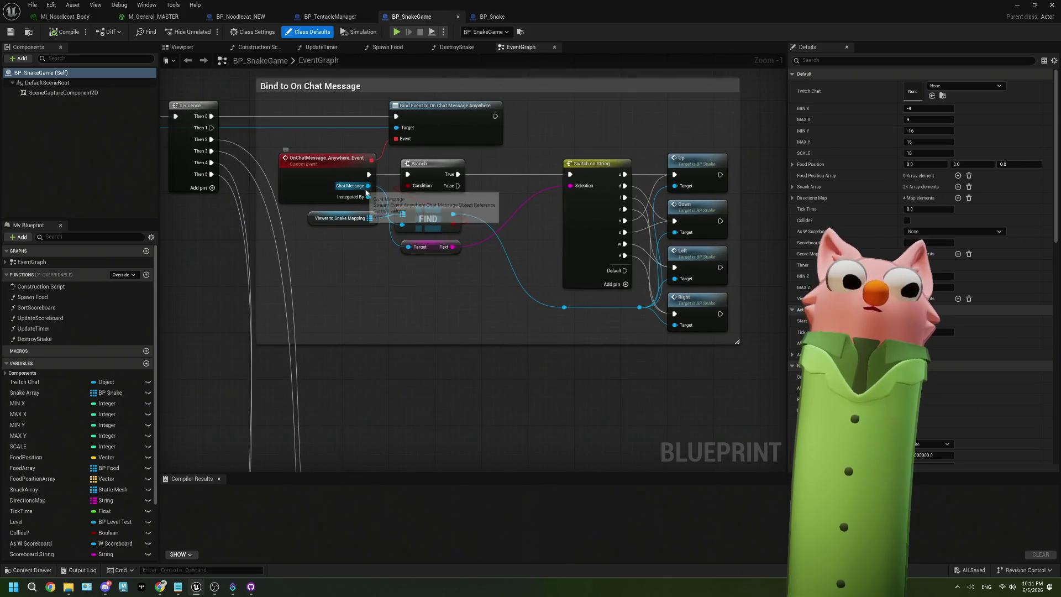
pyautogui.scroll(1, 403, 232)
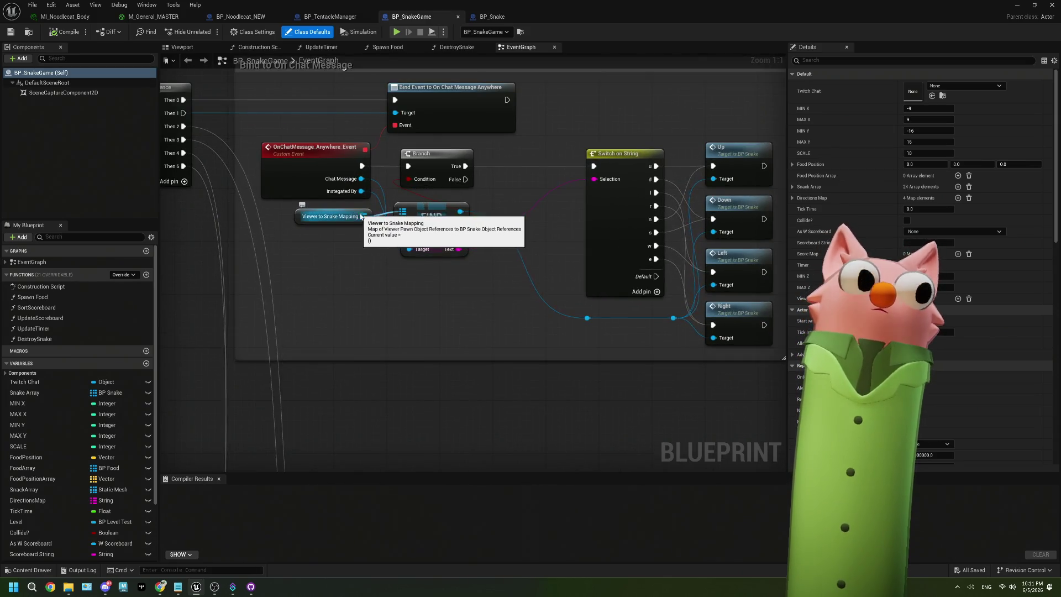
pyautogui.moveTo(430, 165); pyautogui.dragTo(515, 166)
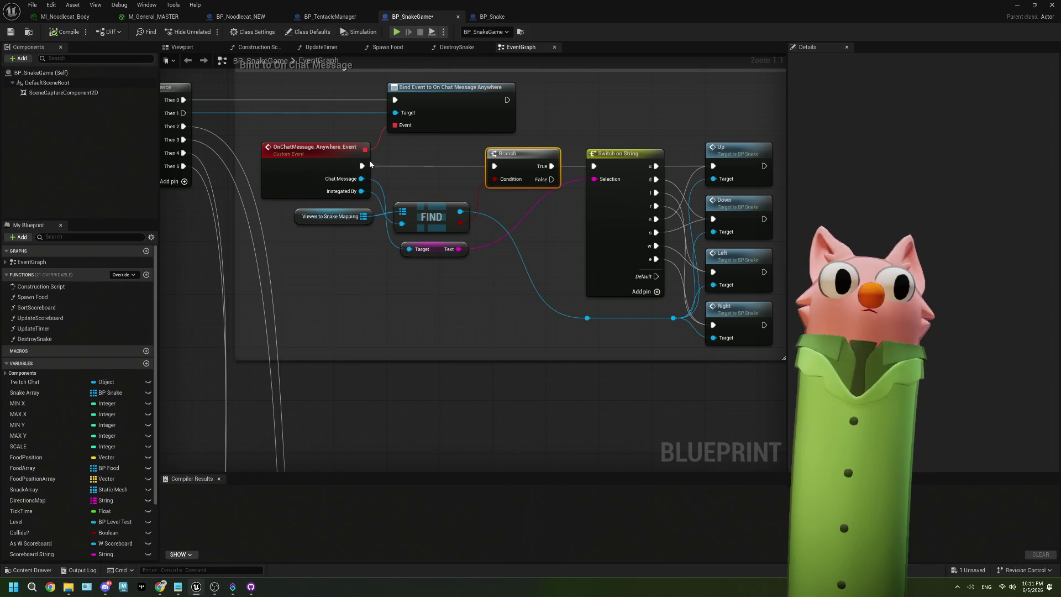
pyautogui.moveTo(362, 167)
pyautogui.mouseDown()
pyautogui.moveTo(356, 309)
pyautogui.moveTo(369, 314)
pyautogui.mouseUp()
pyautogui.write('pri')
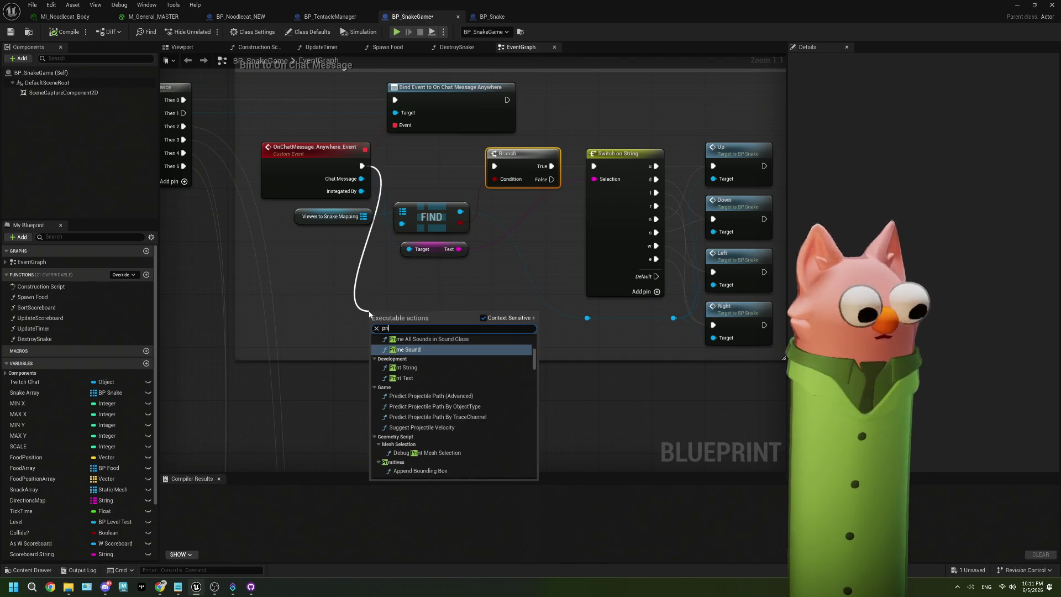
pyautogui.write('nt')
pyautogui.press('Return')
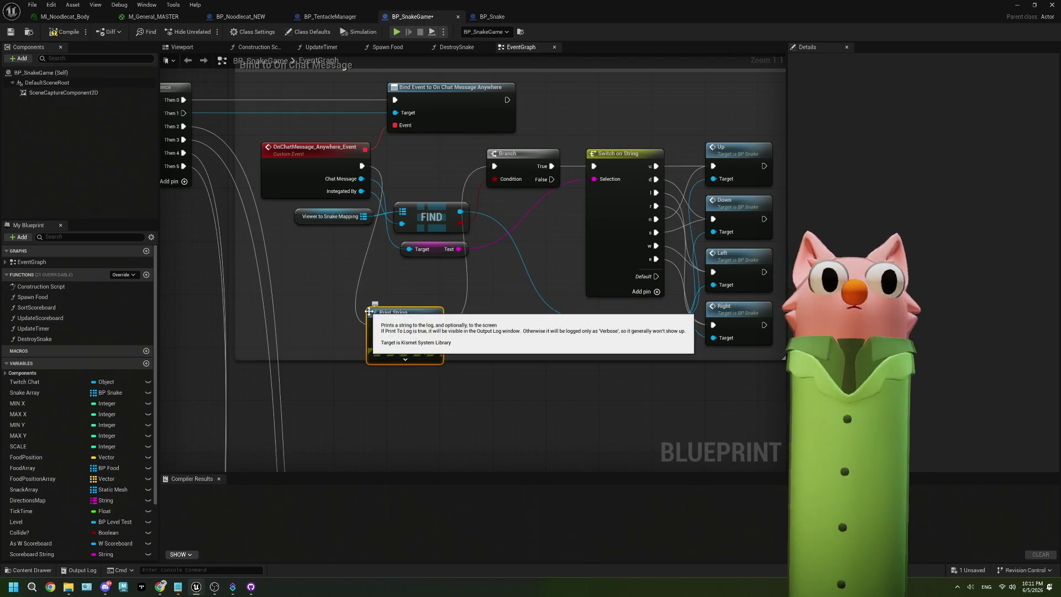
# - Feed FIND's message Text into Print String's In String, save and compile, and return to the level
pyautogui.moveTo(379, 313)
pyautogui.mouseDown()
pyautogui.moveTo(396, 276)
pyautogui.moveTo(411, 279)
pyautogui.mouseUp()
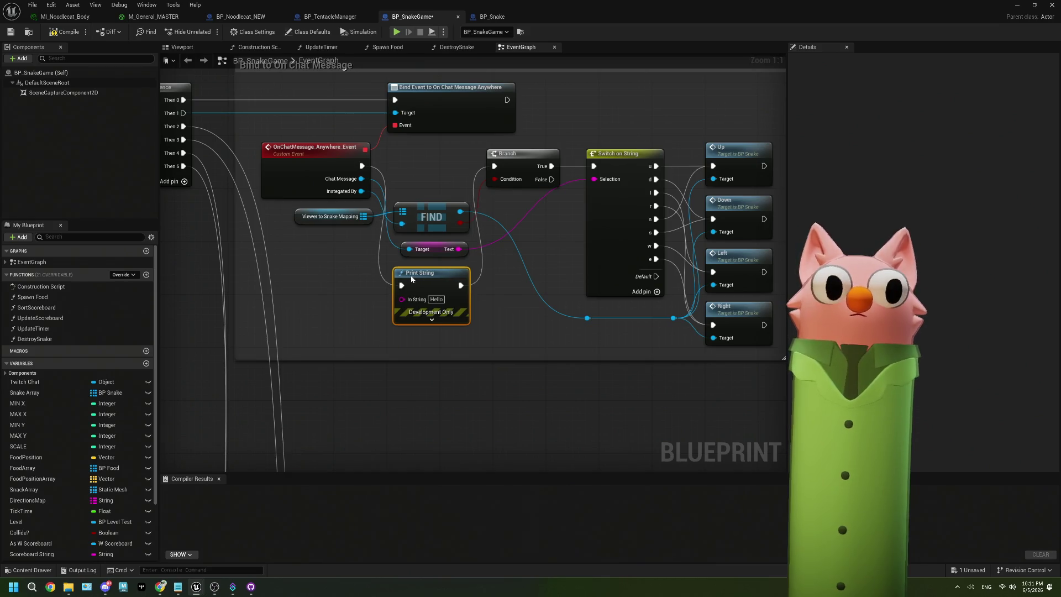
pyautogui.moveTo(458, 250); pyautogui.dragTo(403, 299)
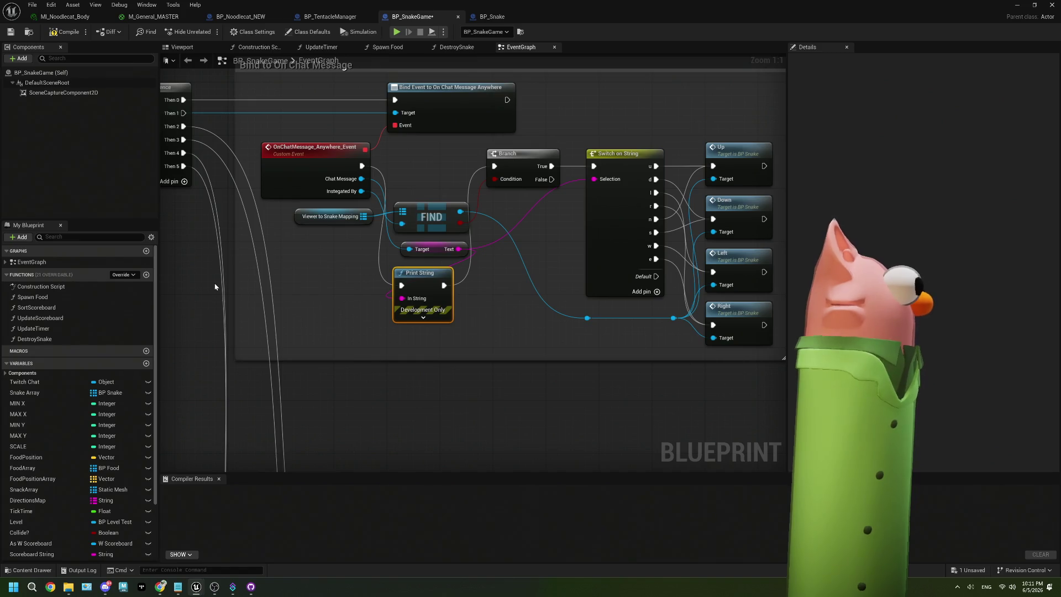
pyautogui.click(12, 33)
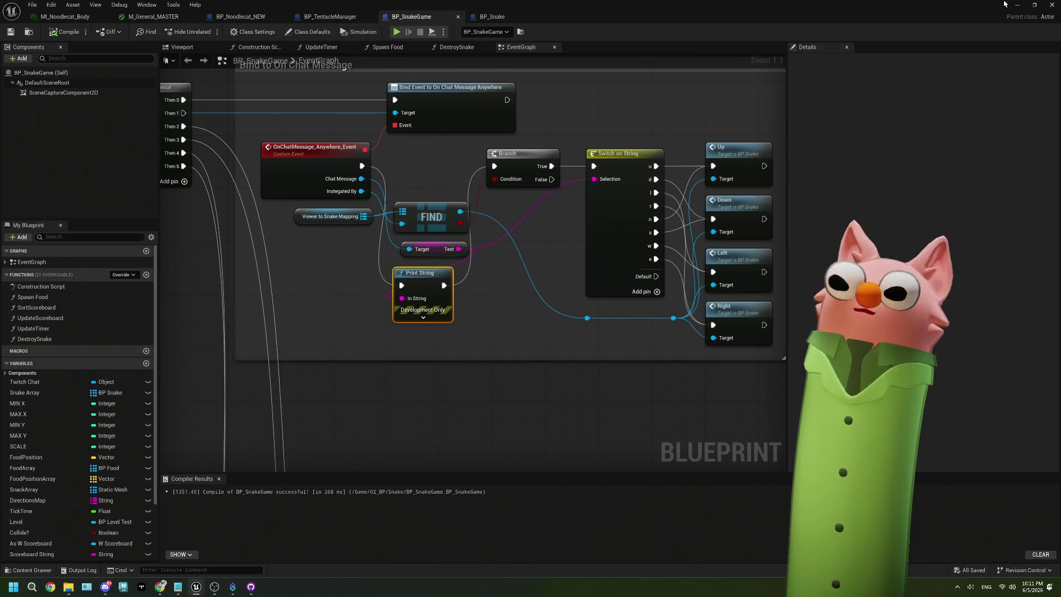
pyautogui.click(1010, 4)
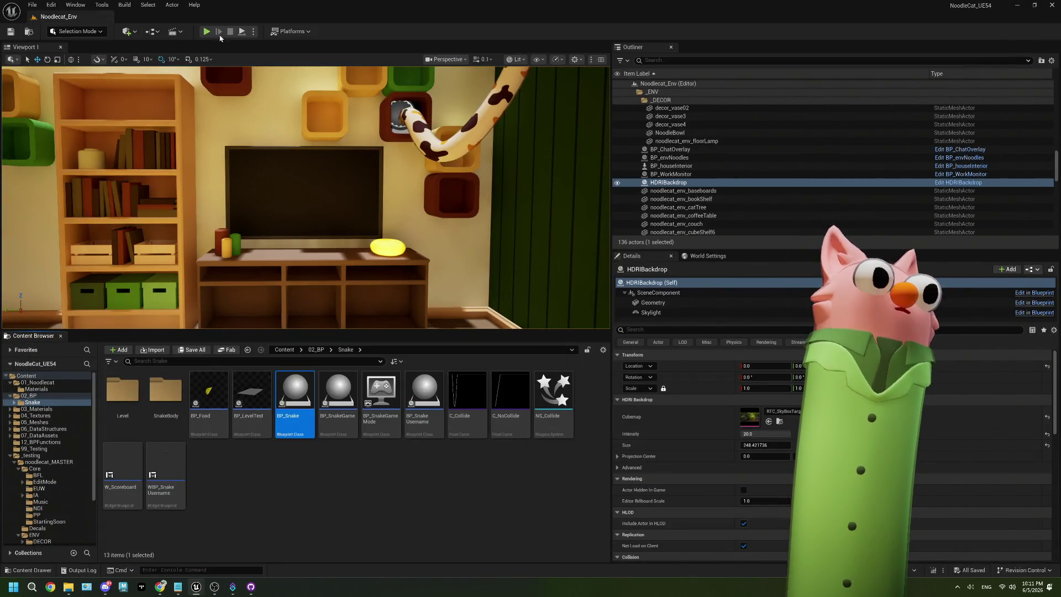
# - Play the level and start a new Snake round from the Tentacle dashboard
pyautogui.click(207, 32)
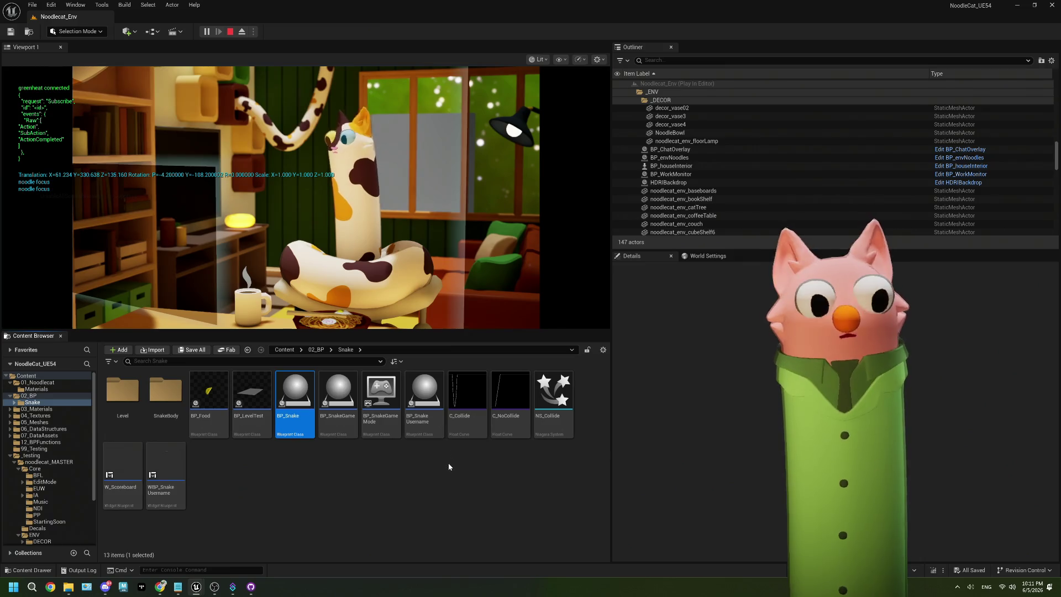
pyautogui.click(159, 538)
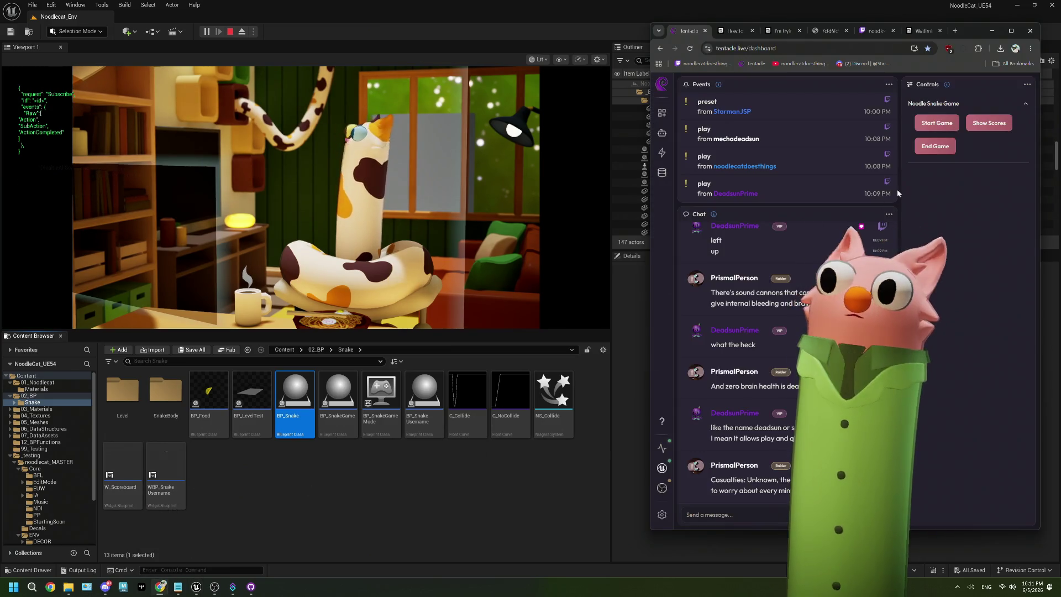
pyautogui.click(928, 129)
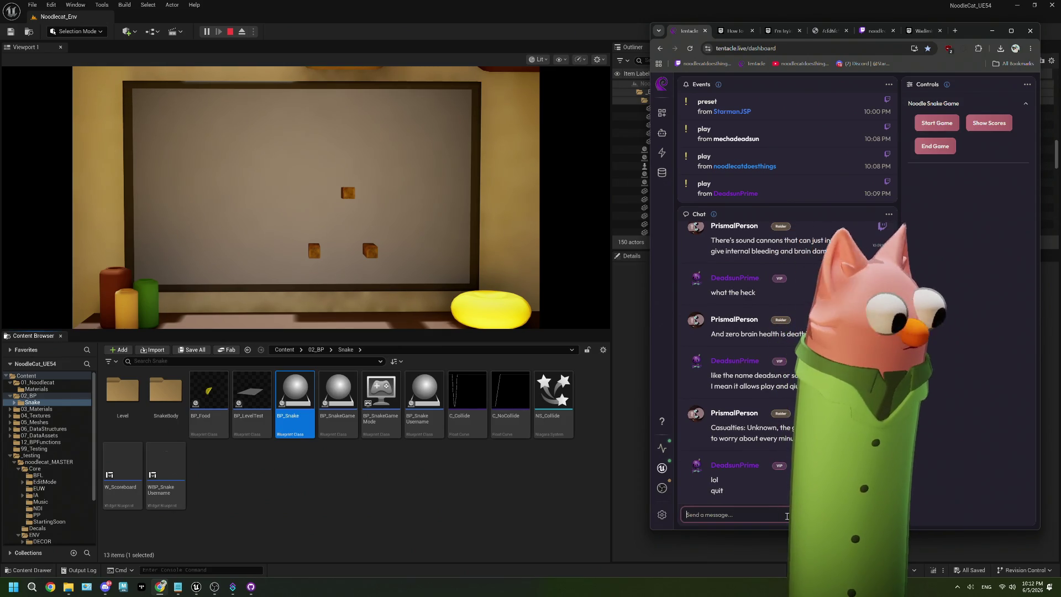
# - Send the join message and the 'r' move command in chat, then stop the play session
pyautogui.write('!play')
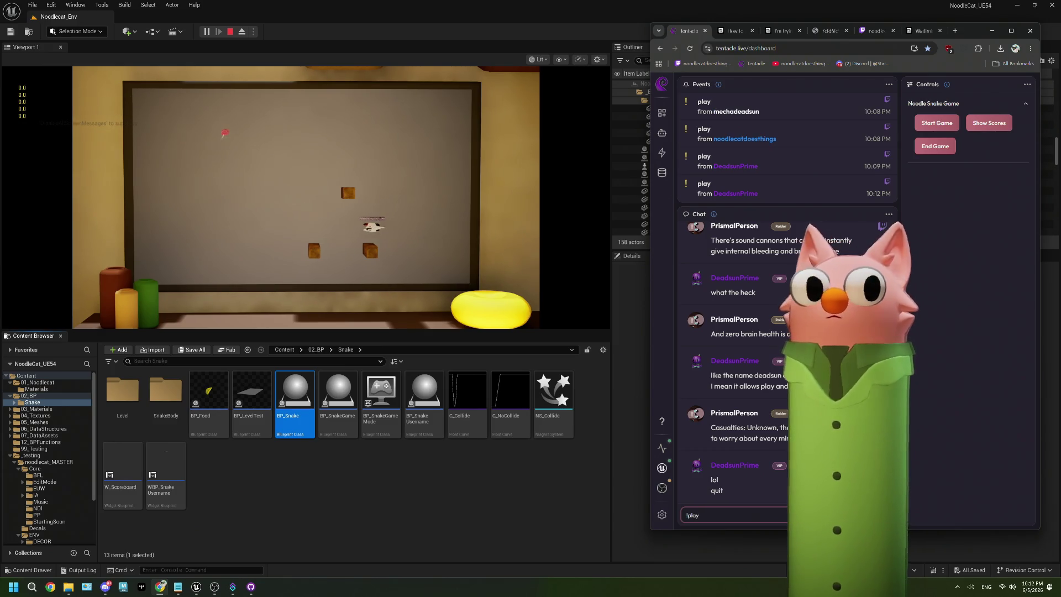
pyautogui.press('Return')
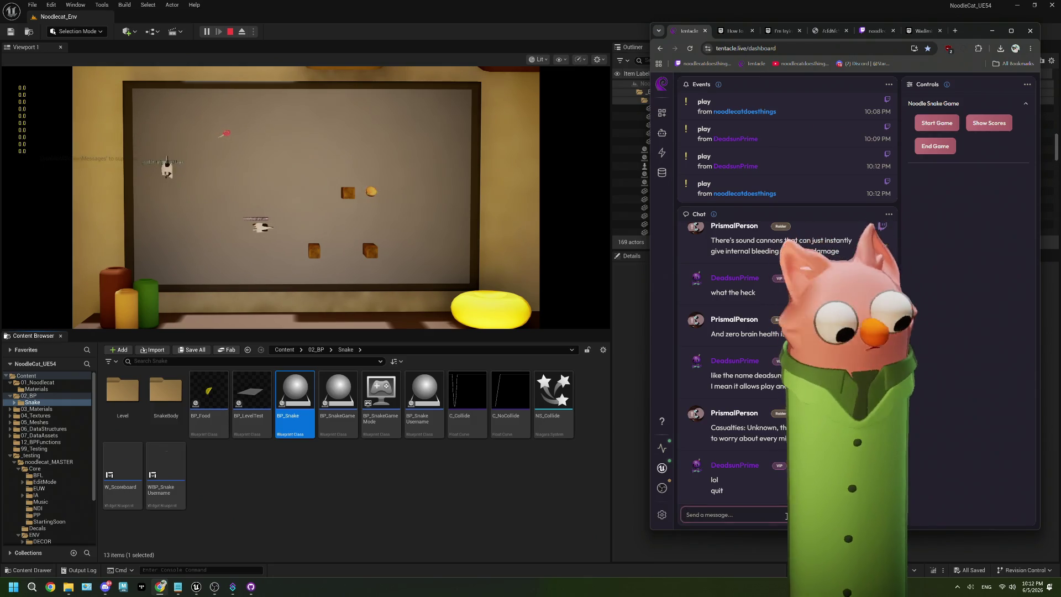
pyautogui.write('!r')
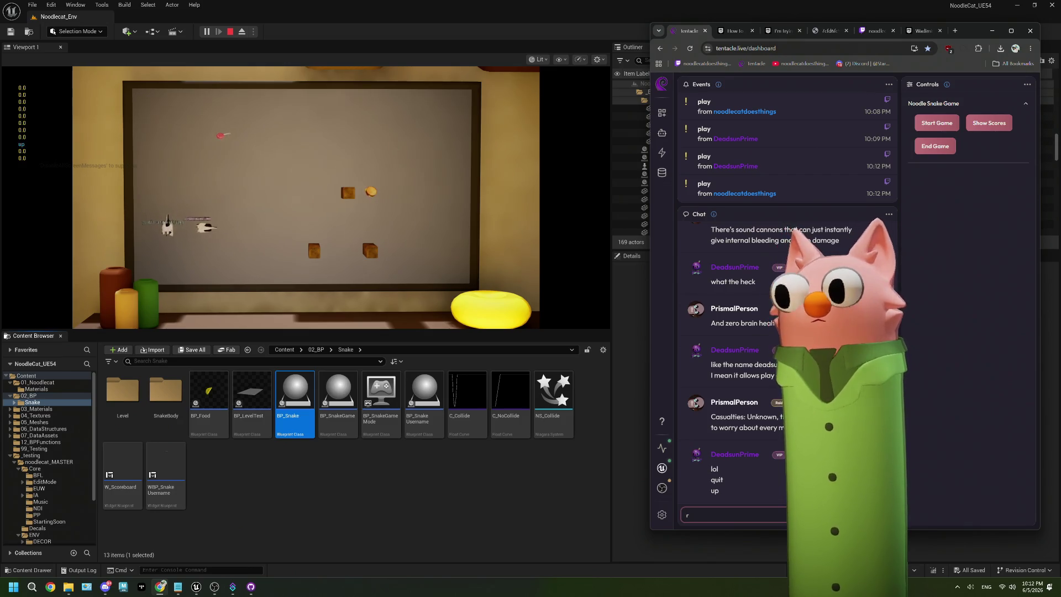
pyautogui.press('Return')
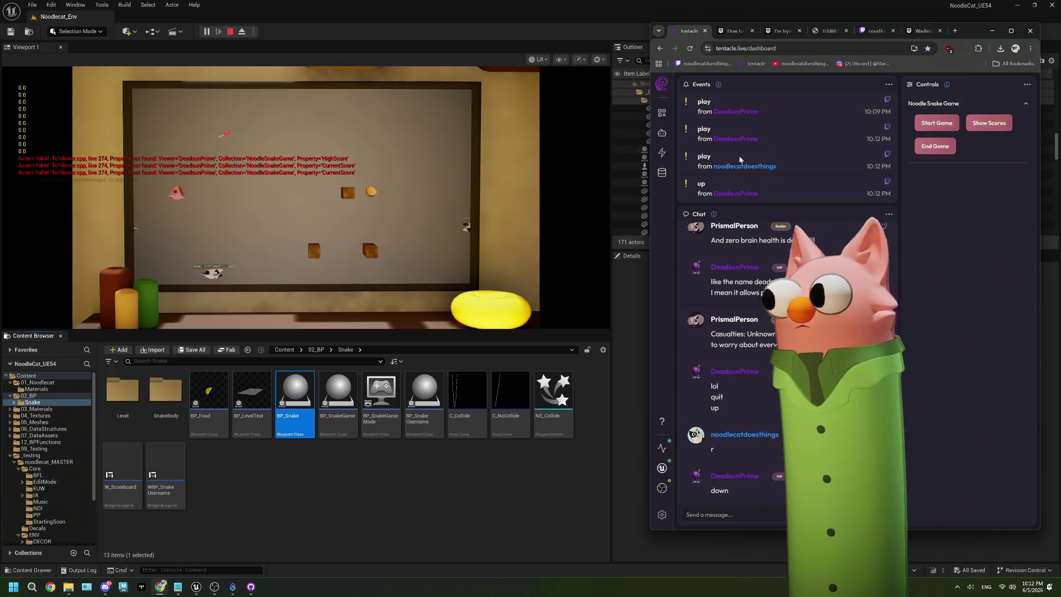
pyautogui.click(232, 32)
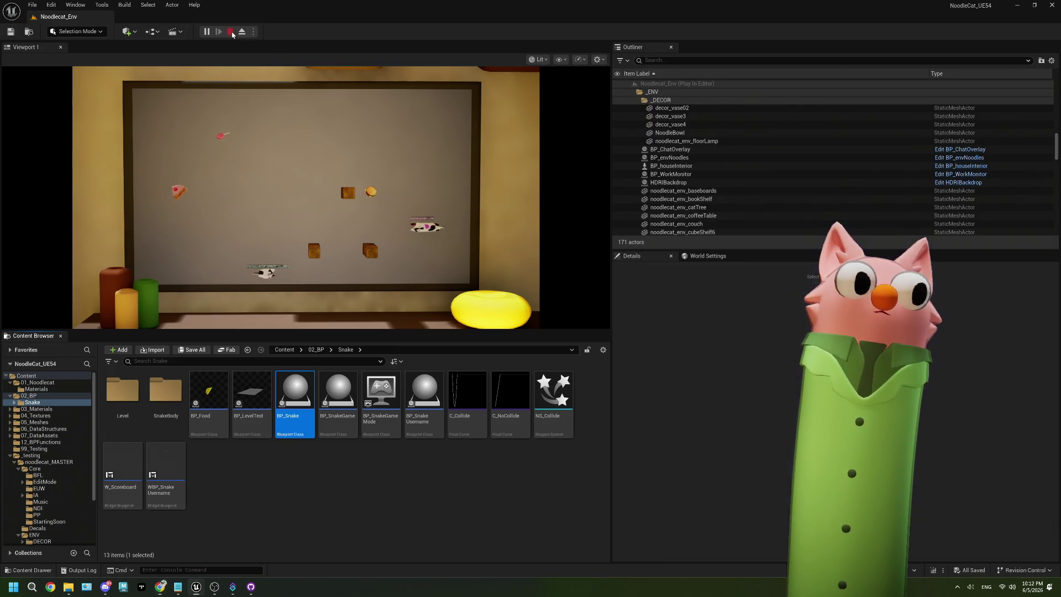
# - Close the message log, connect the chat event to the Branch node, and recompile BP_SnakeGame
pyautogui.click(978, 148)
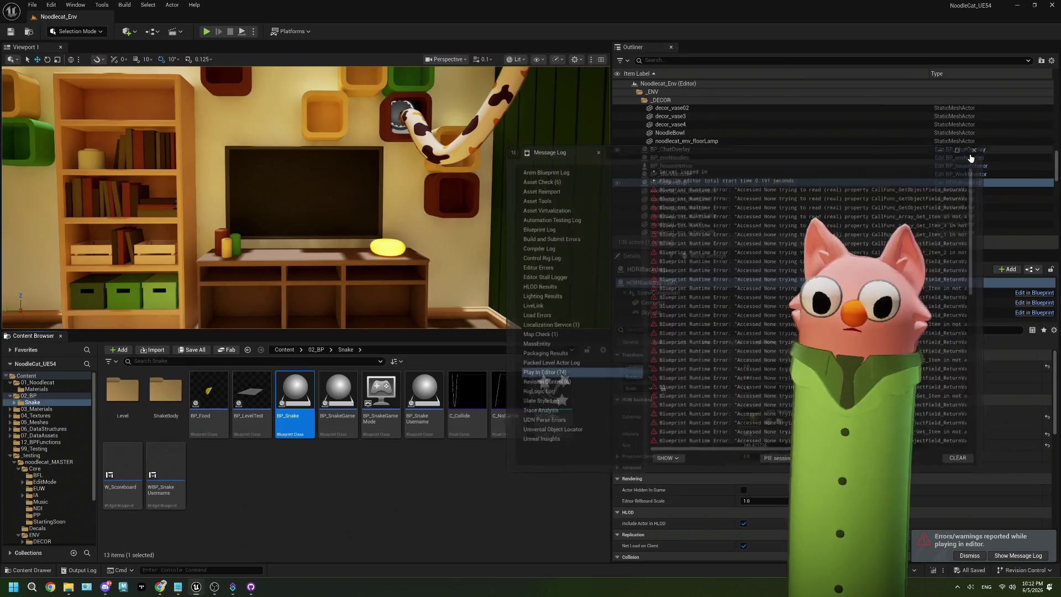
pyautogui.doubleClick(305, 409)
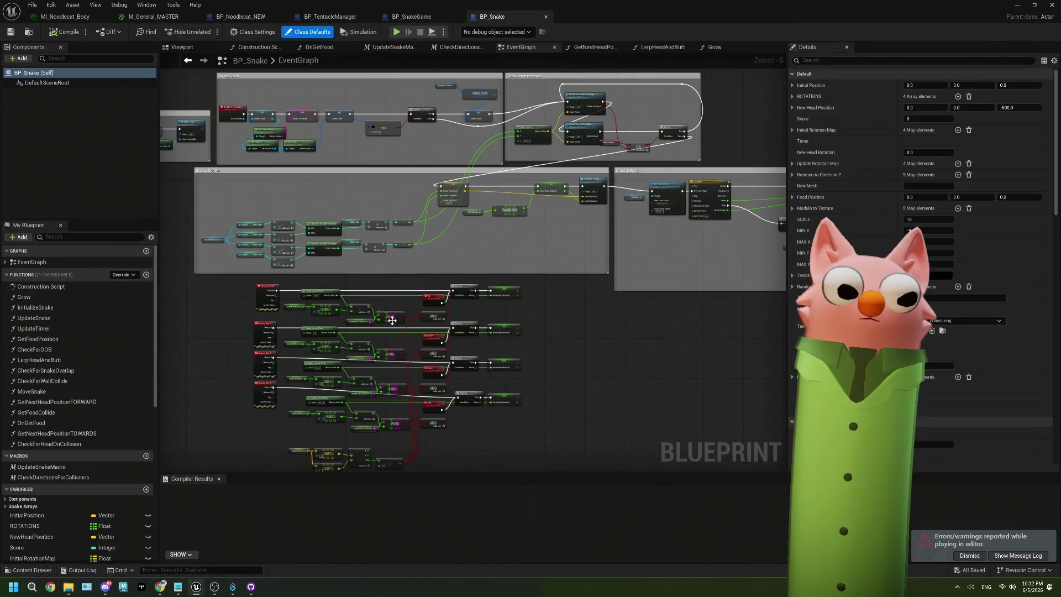
pyautogui.click(412, 17)
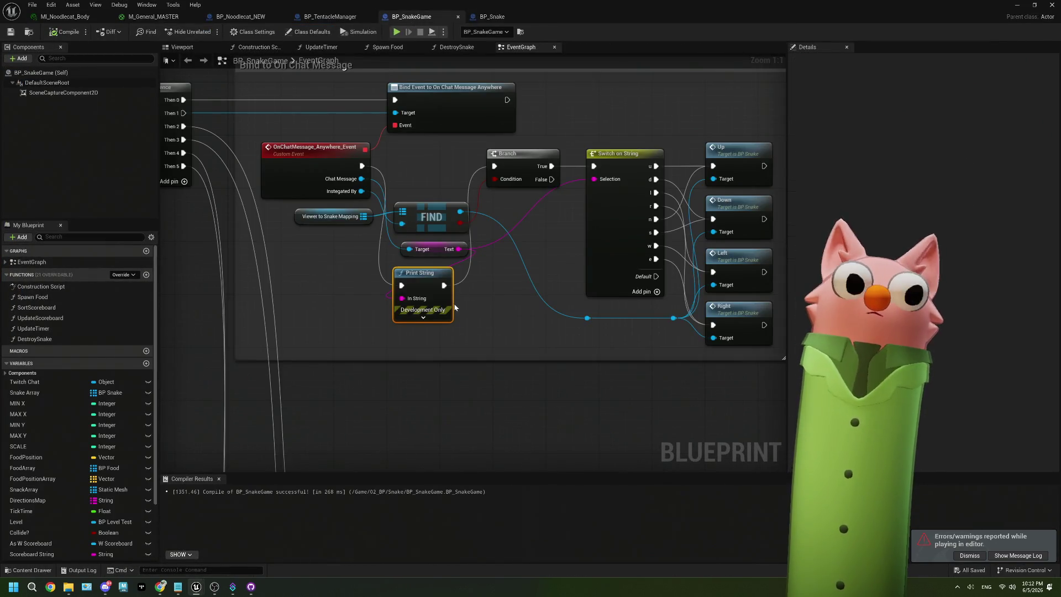
pyautogui.moveTo(332, 168)
pyautogui.mouseDown()
pyautogui.moveTo(466, 167)
pyautogui.moveTo(414, 167)
pyautogui.moveTo(372, 287)
pyautogui.moveTo(504, 157)
pyautogui.moveTo(561, 172)
pyautogui.mouseUp()
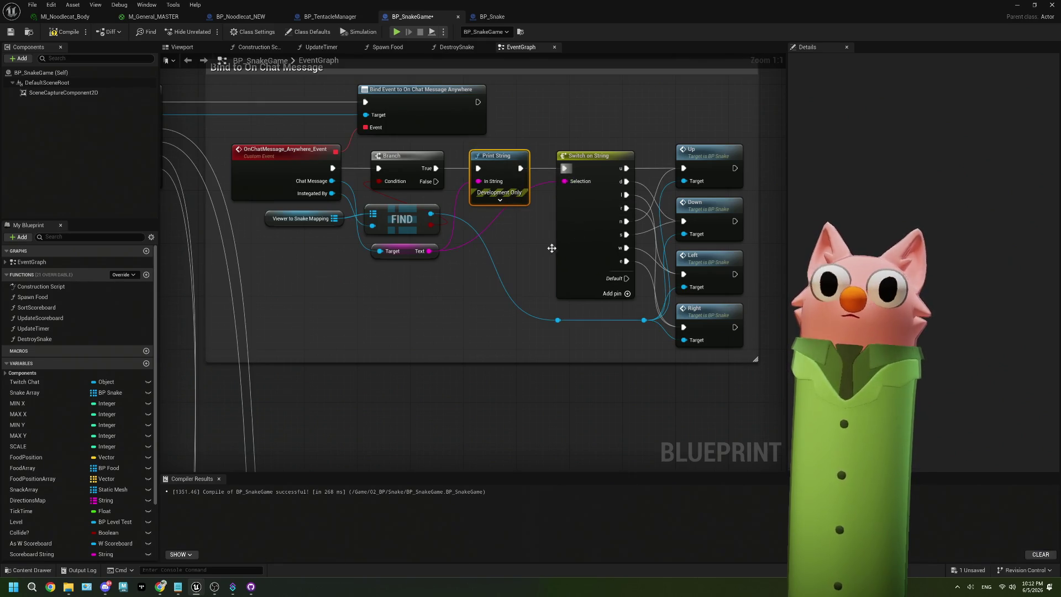
pyautogui.click(11, 32)
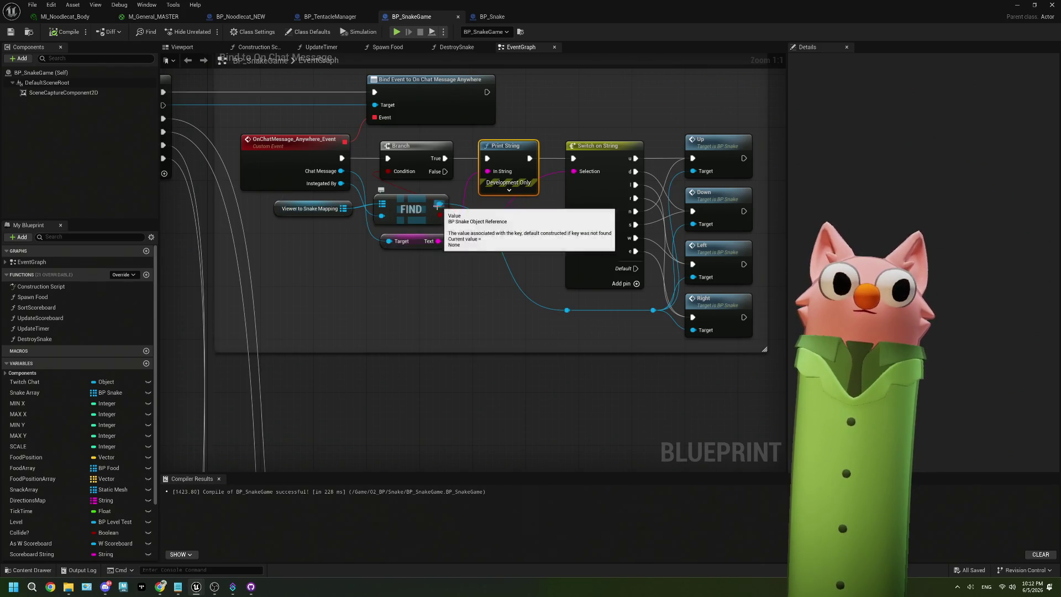
# - Add Get Viewer and Get User Name nodes off the Instigated By output
pyautogui.moveTo(342, 184); pyautogui.dragTo(381, 290)
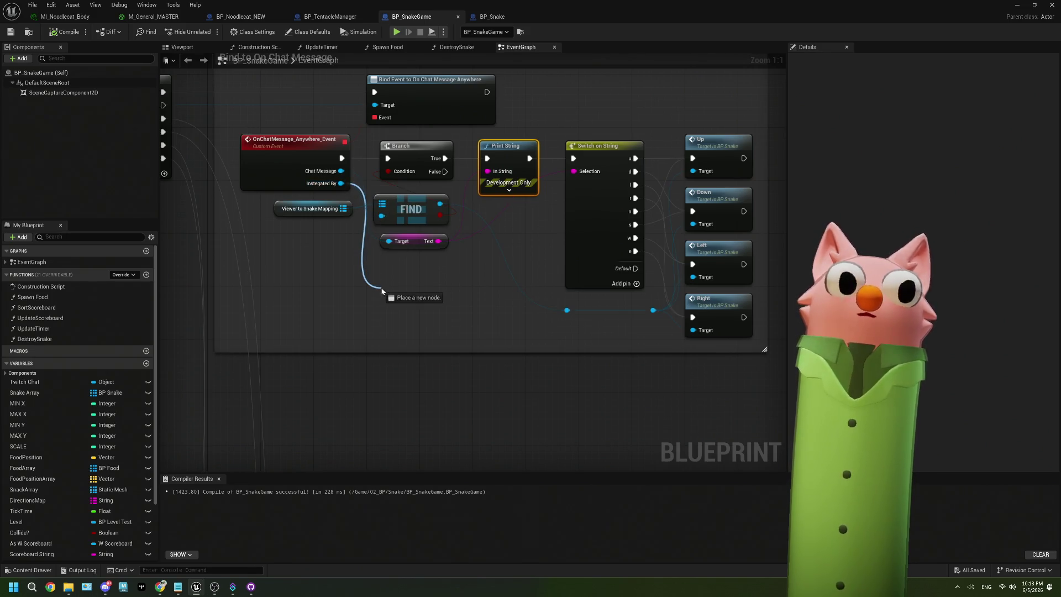
pyautogui.write('user ')
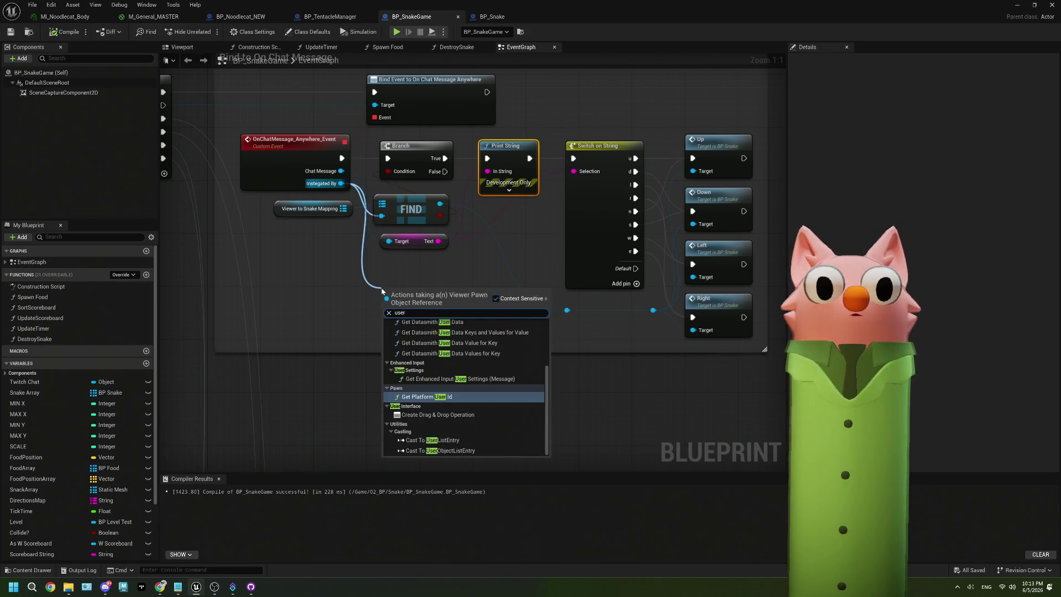
pyautogui.write('na')
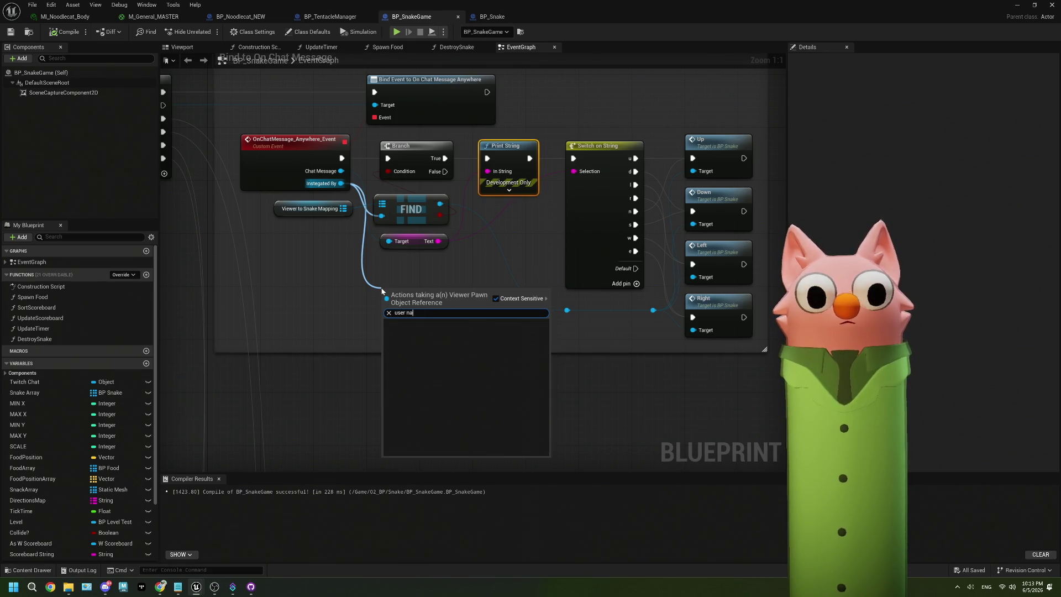
pyautogui.hotkey('ctrl', 'a')
pyautogui.press('BackSpace')
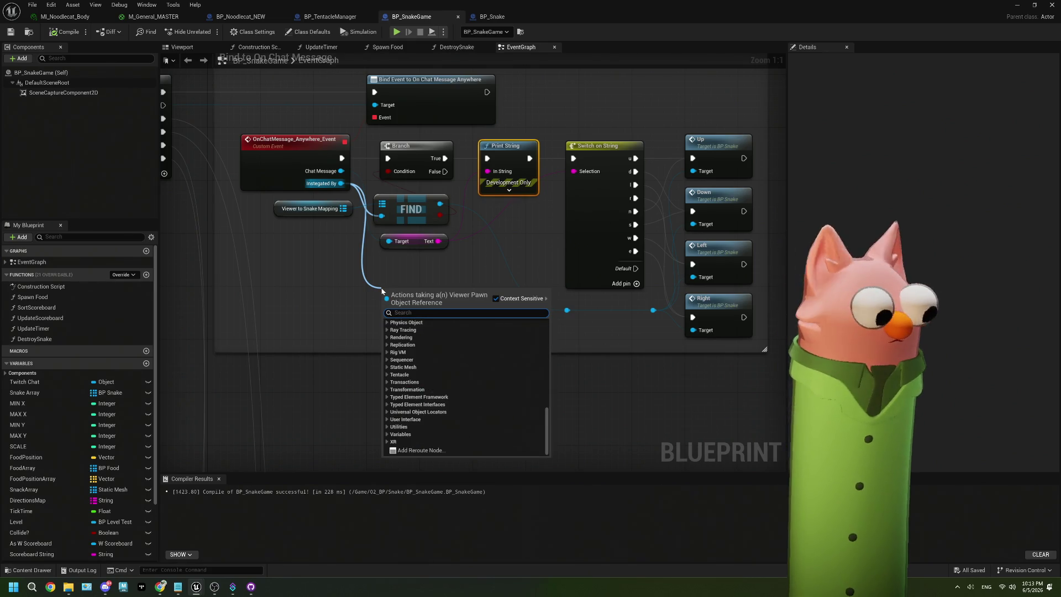
pyautogui.write('get vie')
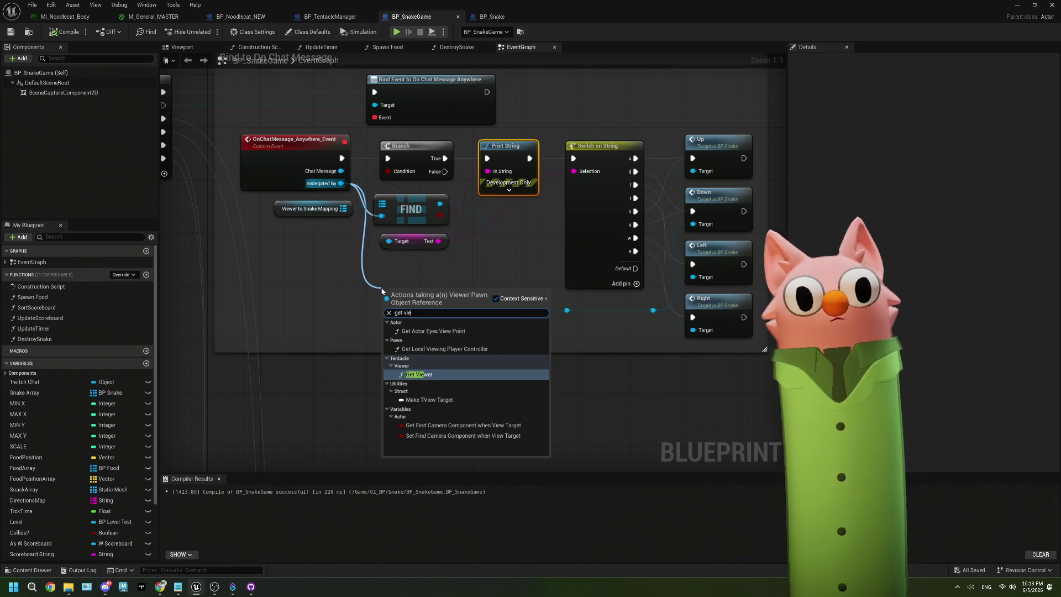
pyautogui.click(419, 374)
pyautogui.moveTo(411, 284)
pyautogui.mouseDown()
pyautogui.moveTo(354, 279)
pyautogui.moveTo(432, 330)
pyautogui.mouseUp()
pyautogui.write('user')
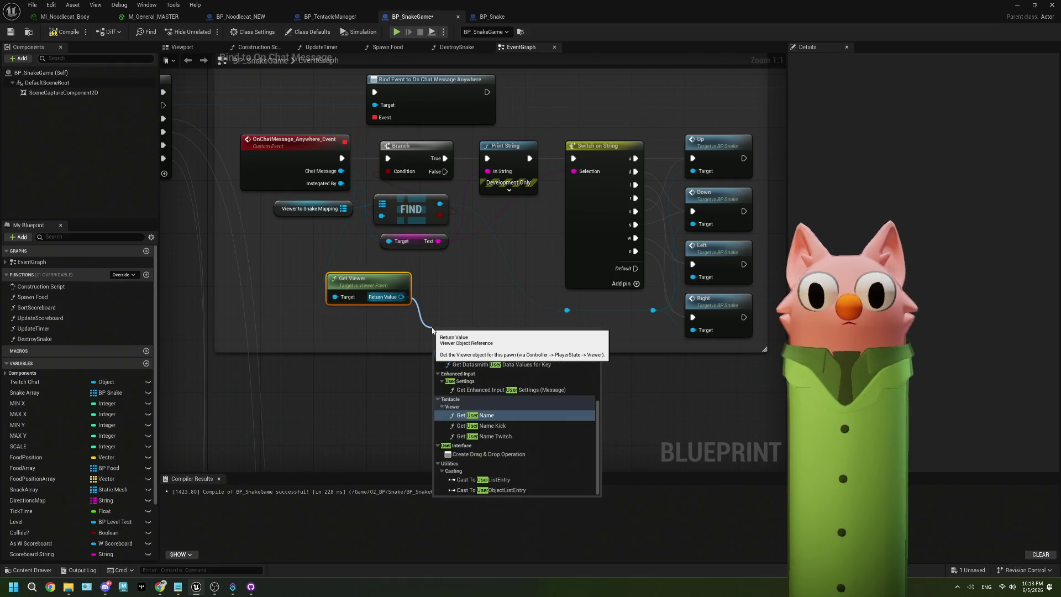
pyautogui.click(506, 416)
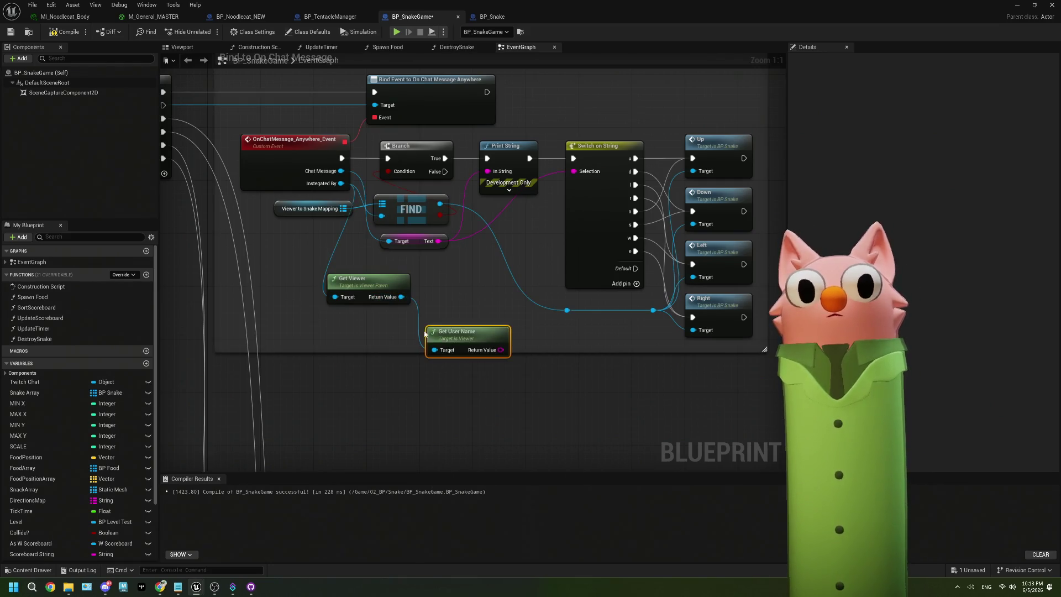
# - Build a three-input Append of the user name, 'says' and the chat message Text in C
pyautogui.moveTo(472, 329)
pyautogui.mouseDown()
pyautogui.moveTo(374, 316)
pyautogui.moveTo(437, 327)
pyautogui.mouseUp()
pyautogui.write('apend')
pyautogui.press('BackSpace')
pyautogui.press('BackSpace')
pyautogui.press('BackSpace')
pyautogui.write('pe')
pyautogui.click(479, 412)
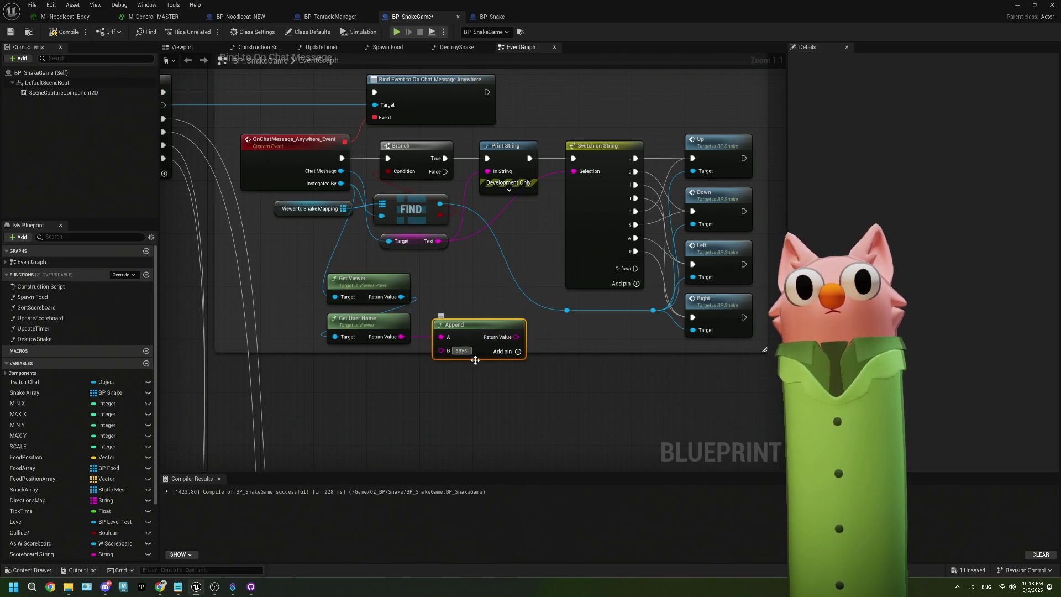
pyautogui.click(517, 351)
pyautogui.moveTo(438, 241)
pyautogui.mouseDown()
pyautogui.moveTo(431, 375)
pyautogui.moveTo(440, 365)
pyautogui.mouseUp()
pyautogui.moveTo(516, 337)
pyautogui.mouseDown()
pyautogui.moveTo(487, 226)
pyautogui.moveTo(487, 171)
pyautogui.mouseUp()
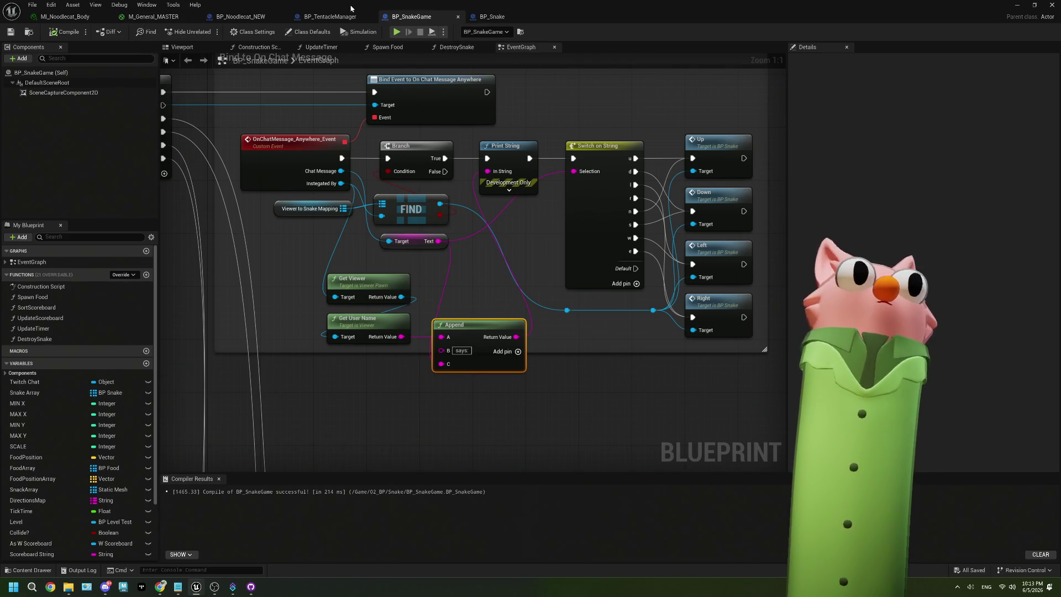
# - Go through BP_Snake's function graphs to the CheckDirectionsForCollisions macro
pyautogui.click(492, 17)
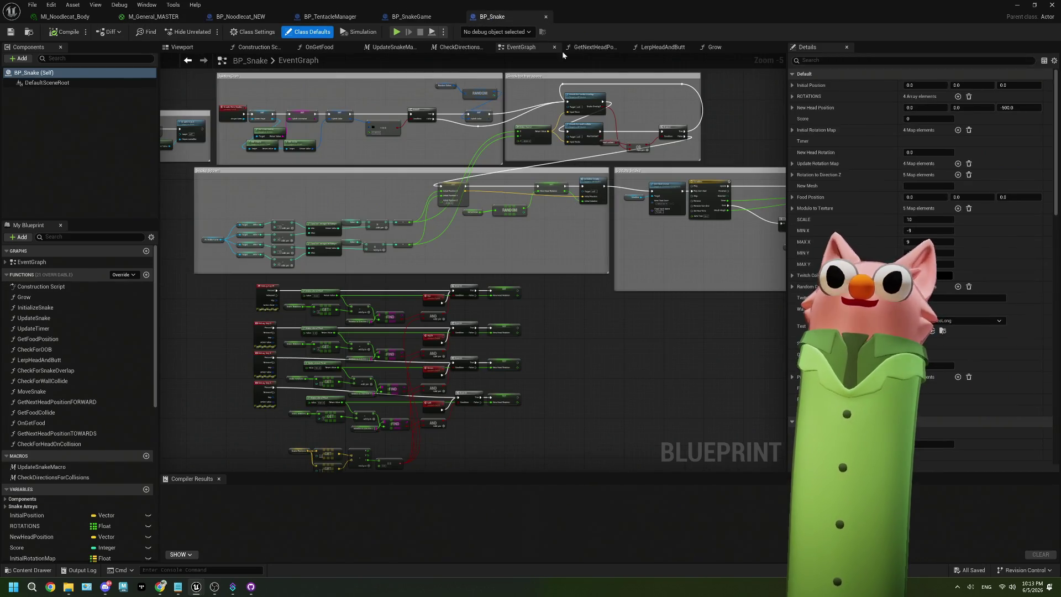
pyautogui.click(661, 47)
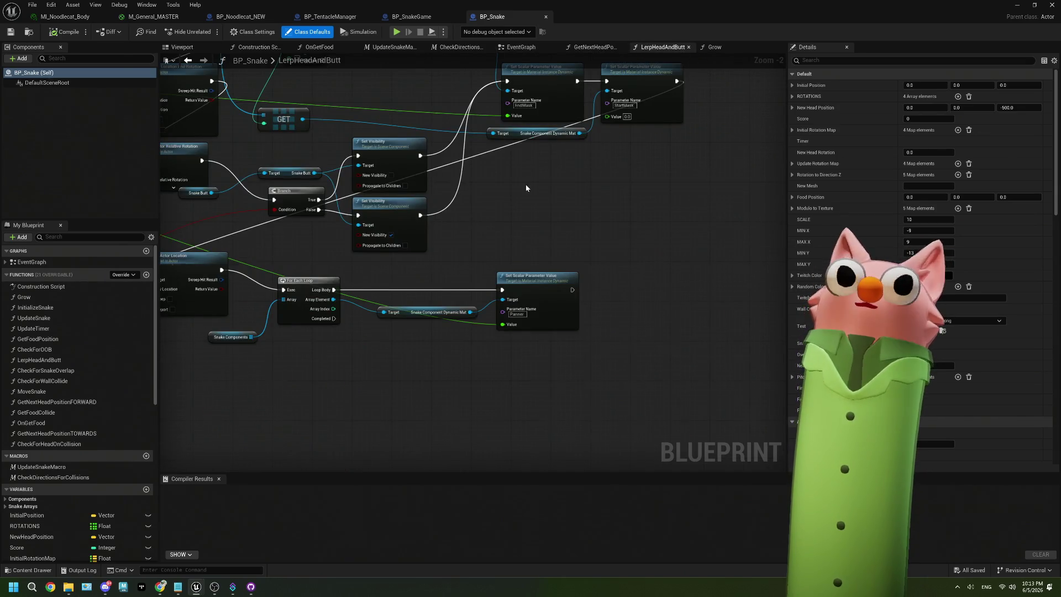
pyautogui.scroll(-5, 520, 193)
pyautogui.click(608, 48)
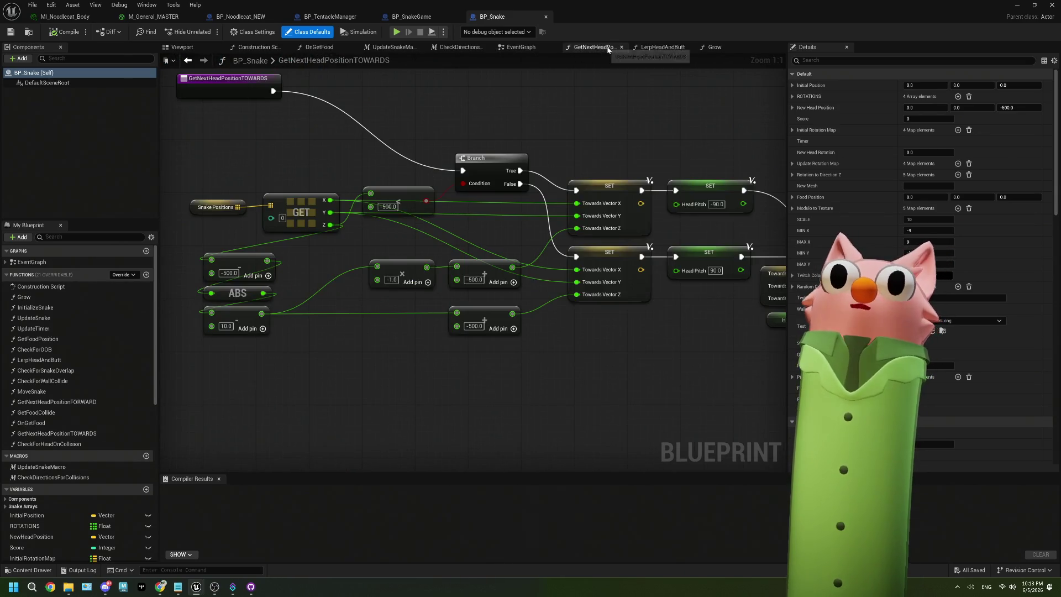
pyautogui.click(471, 48)
pyautogui.scroll(-5, 552, 232)
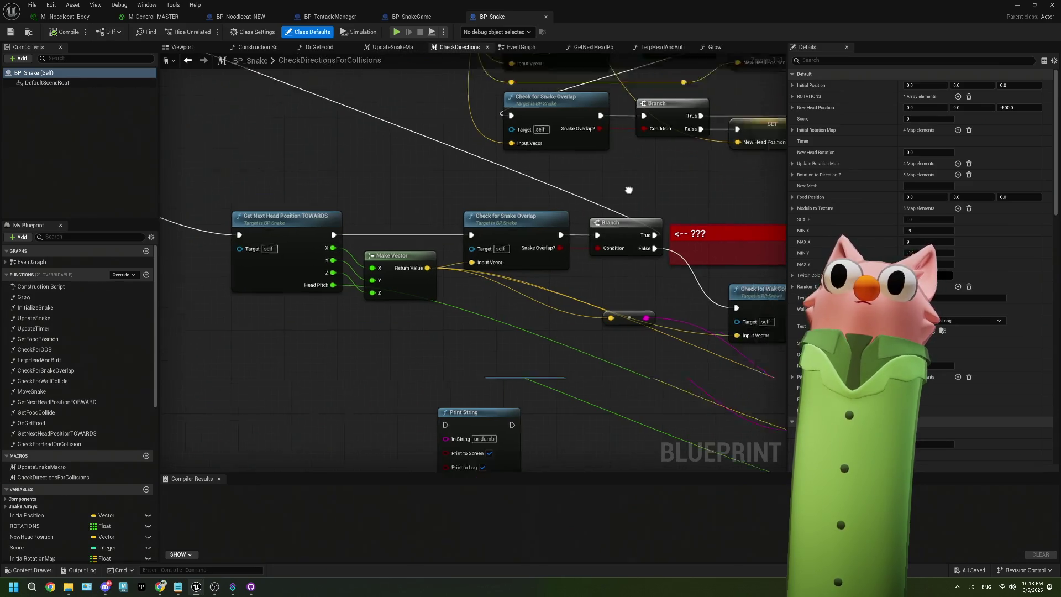
pyautogui.scroll(4, 552, 246)
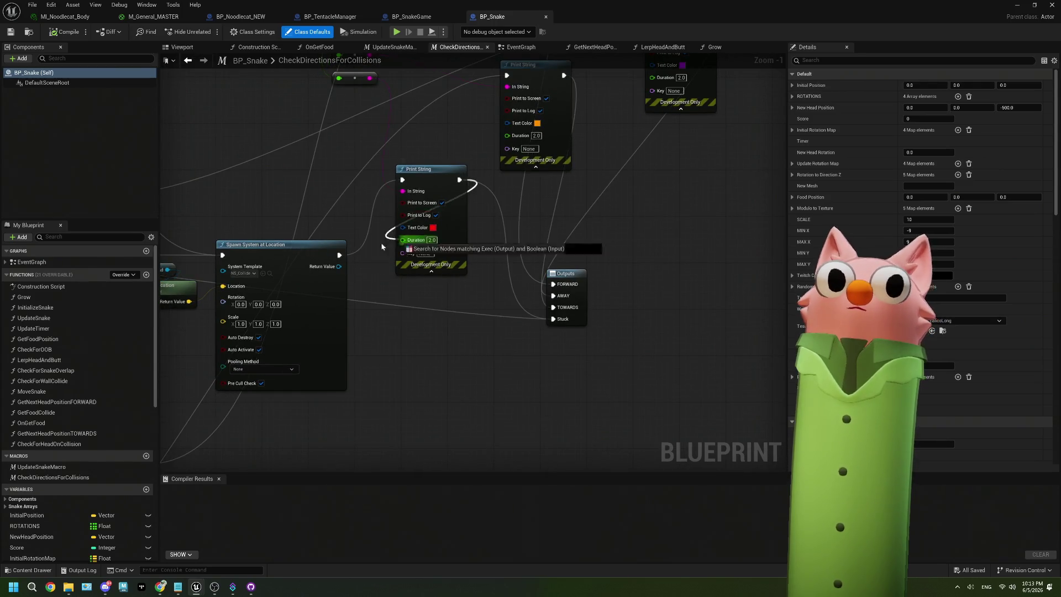
# - Bypass the macro's debug Print String nodes, rewiring execution to the FORWARD output, then return to the level
pyautogui.moveTo(459, 180)
pyautogui.mouseDown()
pyautogui.moveTo(398, 232)
pyautogui.moveTo(339, 255)
pyautogui.mouseUp()
pyautogui.scroll(-1, 505, 209)
pyautogui.moveTo(504, 209)
pyautogui.mouseDown()
pyautogui.moveTo(554, 199)
pyautogui.moveTo(559, 187)
pyautogui.mouseUp()
pyautogui.moveTo(611, 74)
pyautogui.mouseDown()
pyautogui.moveTo(549, 188)
pyautogui.moveTo(431, 348)
pyautogui.moveTo(303, 472)
pyautogui.moveTo(195, 450)
pyautogui.moveTo(177, 462)
pyautogui.moveTo(268, 370)
pyautogui.mouseUp()
pyautogui.moveTo(540, 229); pyautogui.dragTo(482, 286)
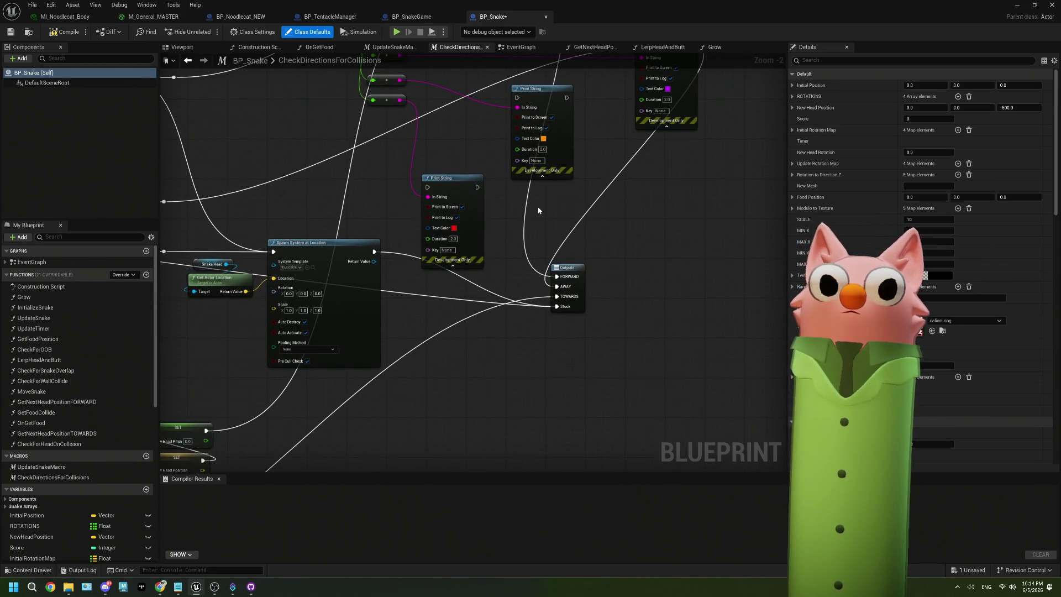
pyautogui.moveTo(541, 203)
pyautogui.mouseDown()
pyautogui.moveTo(443, 304)
pyautogui.moveTo(486, 265)
pyautogui.moveTo(501, 275)
pyautogui.mouseUp()
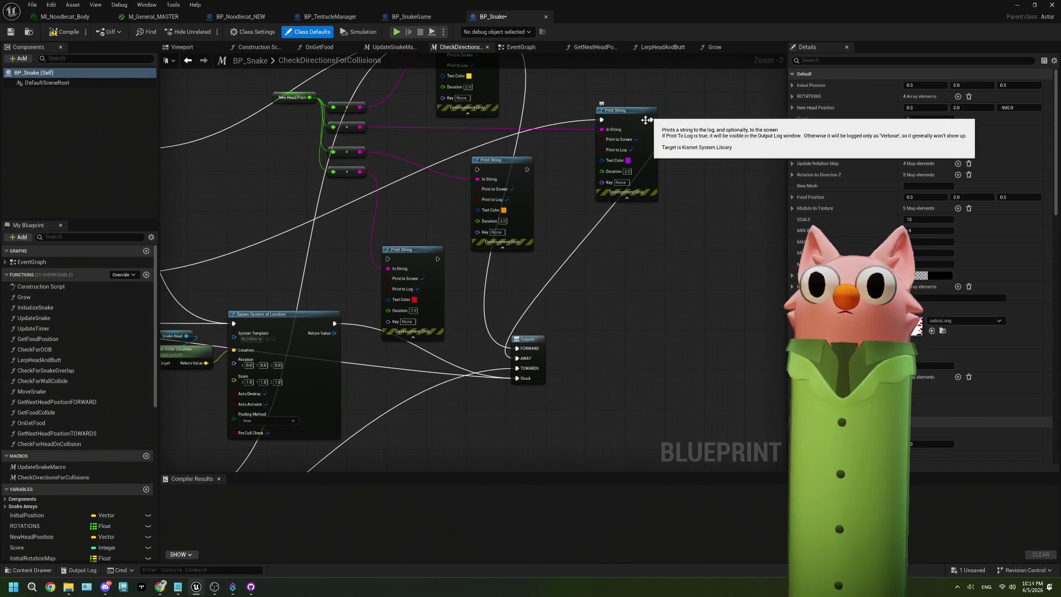
pyautogui.moveTo(647, 111); pyautogui.dragTo(648, 146)
pyautogui.moveTo(765, 90)
pyautogui.mouseDown()
pyautogui.moveTo(283, 269)
pyautogui.moveTo(236, 244)
pyautogui.moveTo(460, 222)
pyautogui.moveTo(421, 306)
pyautogui.mouseUp()
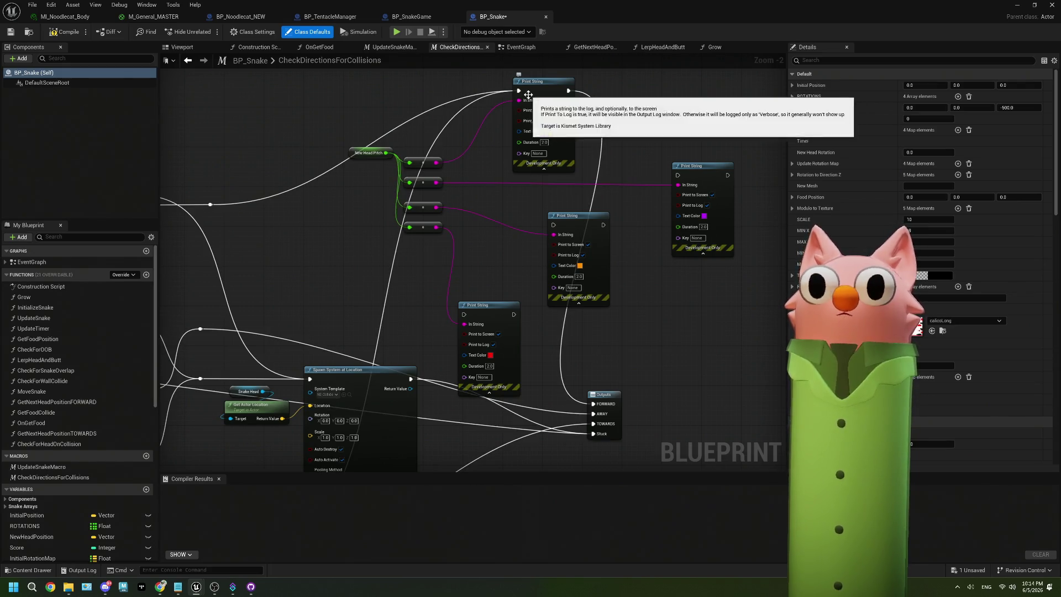
pyautogui.moveTo(518, 91); pyautogui.dragTo(593, 405)
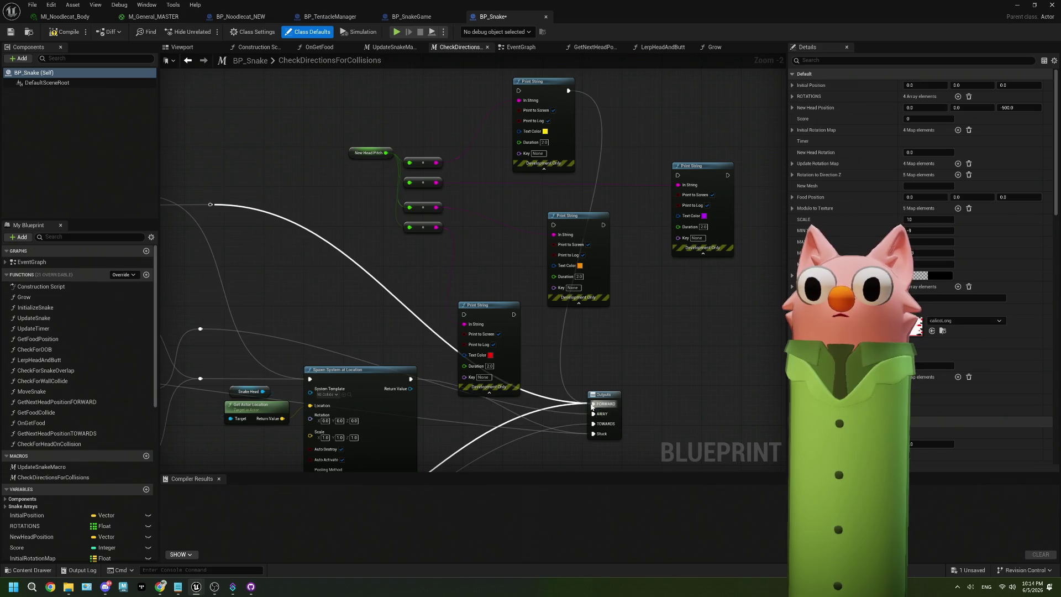
pyautogui.moveTo(588, 343); pyautogui.dragTo(606, 227)
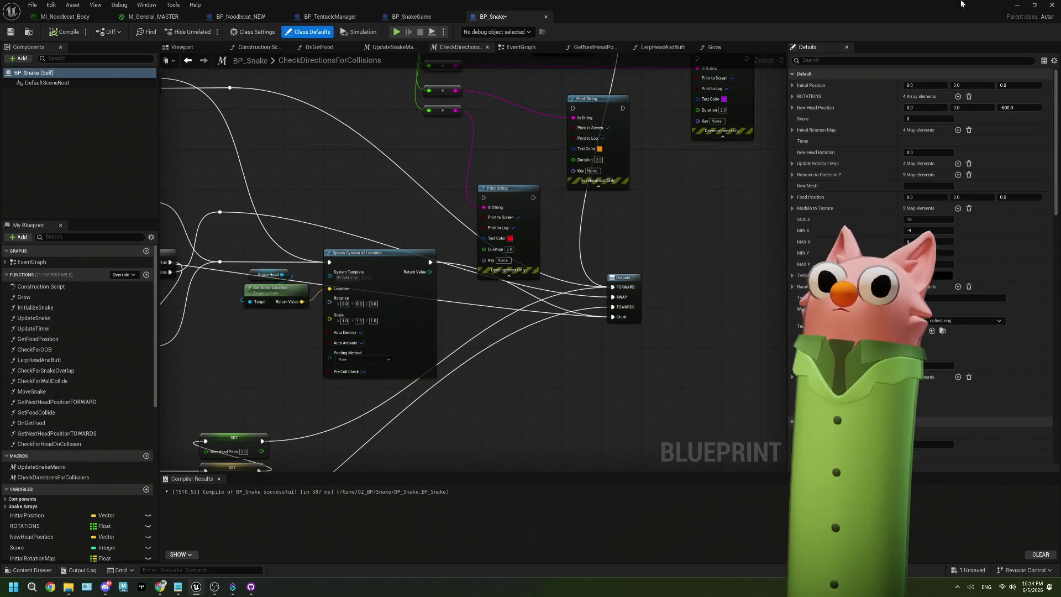
pyautogui.click(1024, 5)
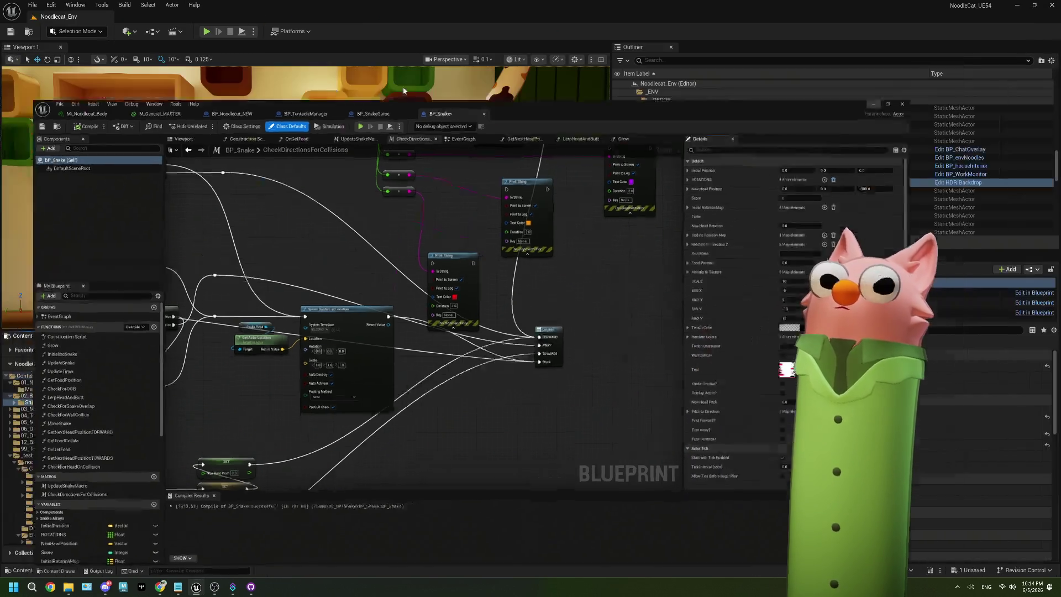
# - Play-test the snake game with an enlarged viewport beside the Tentacle chat dashboard, then stop
pyautogui.click(207, 32)
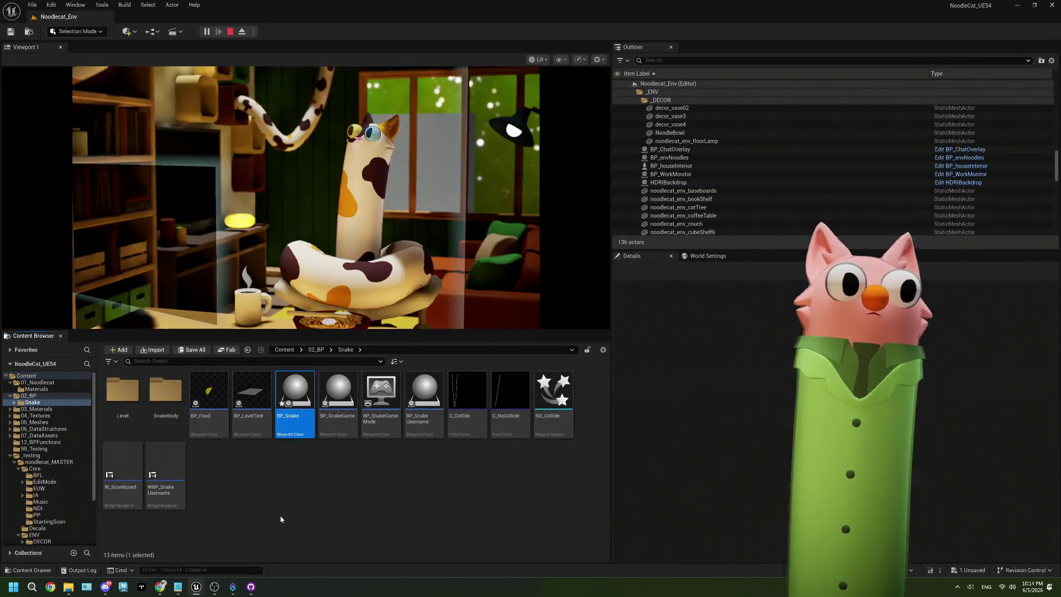
pyautogui.click(161, 587)
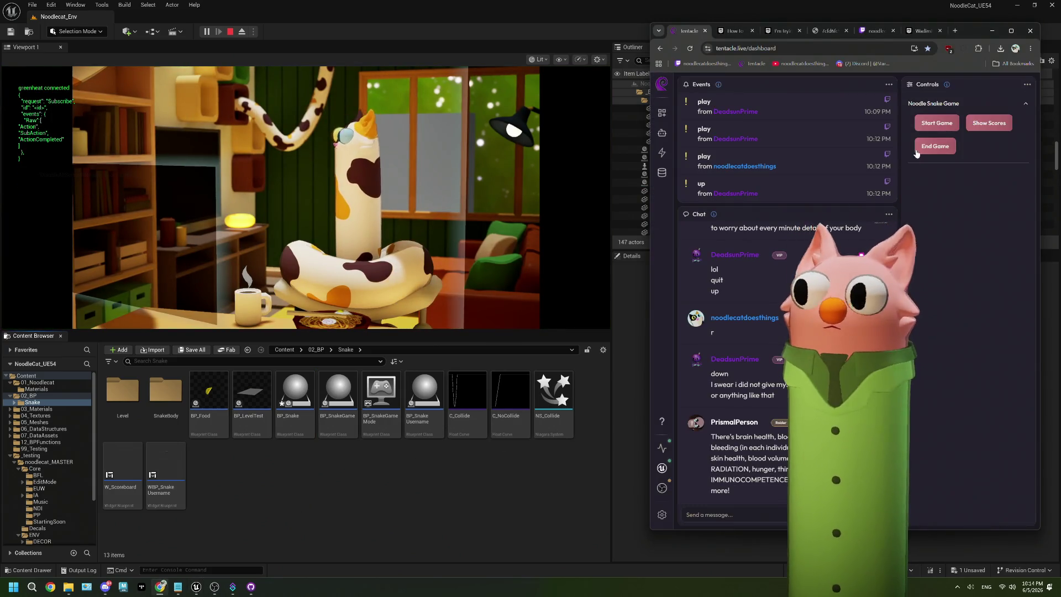
pyautogui.click(430, 490)
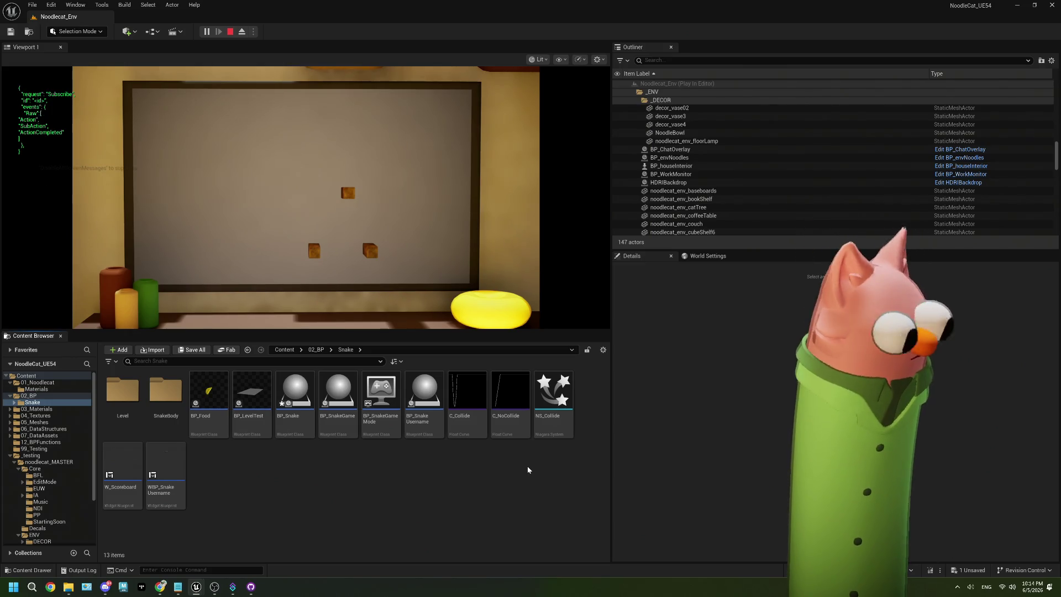
pyautogui.moveTo(506, 332); pyautogui.dragTo(508, 408)
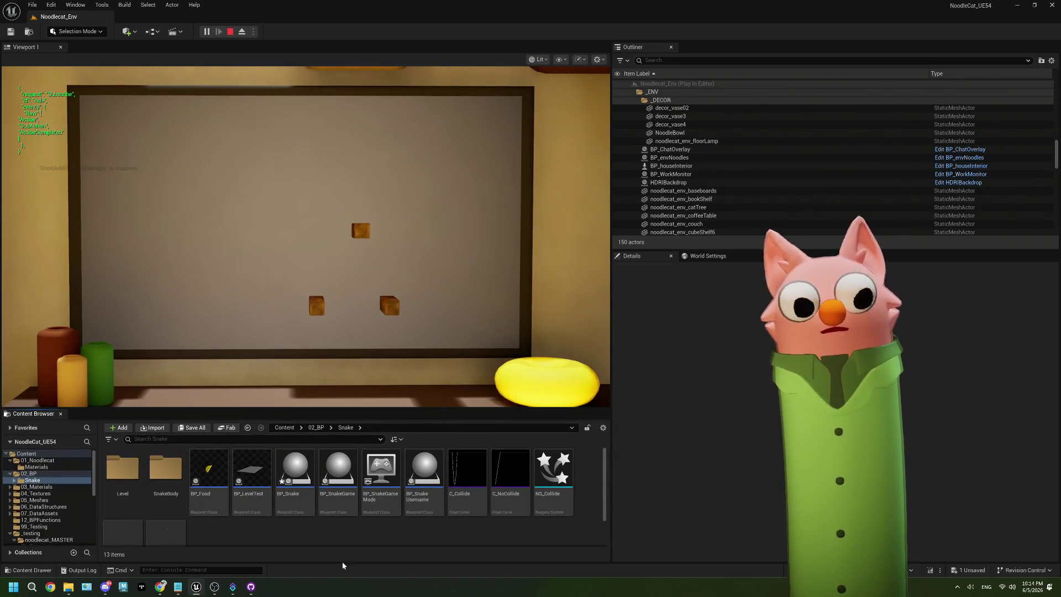
pyautogui.click(159, 586)
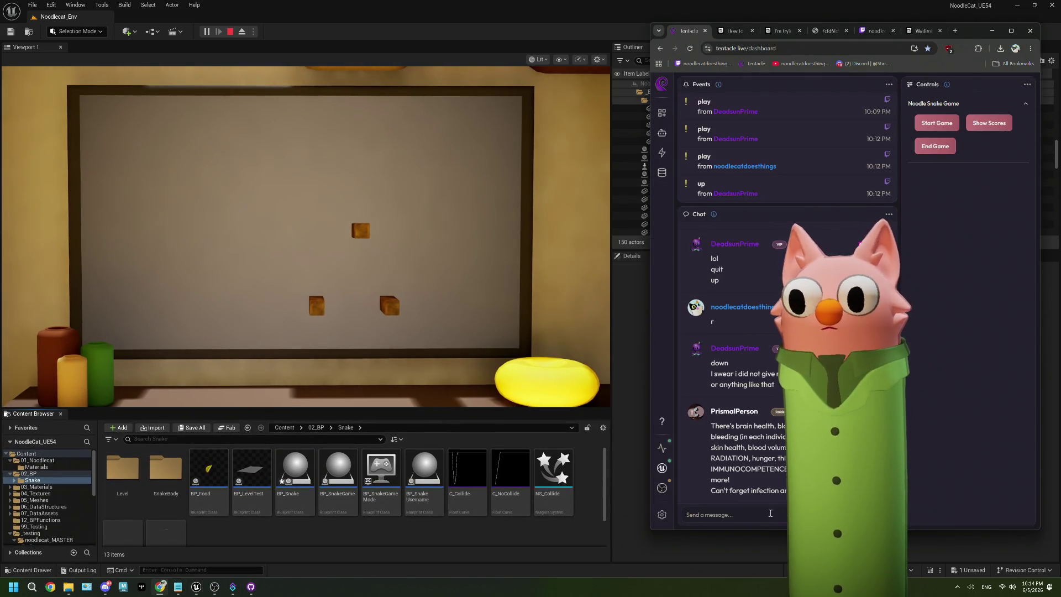
pyautogui.scroll(1, 770, 455)
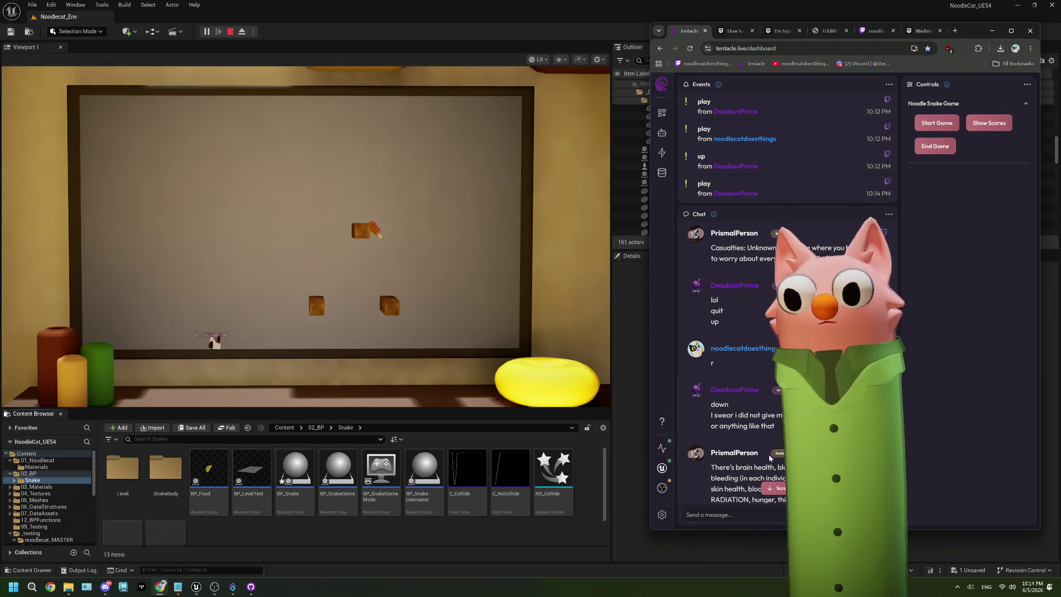
pyautogui.scroll(-1, 769, 456)
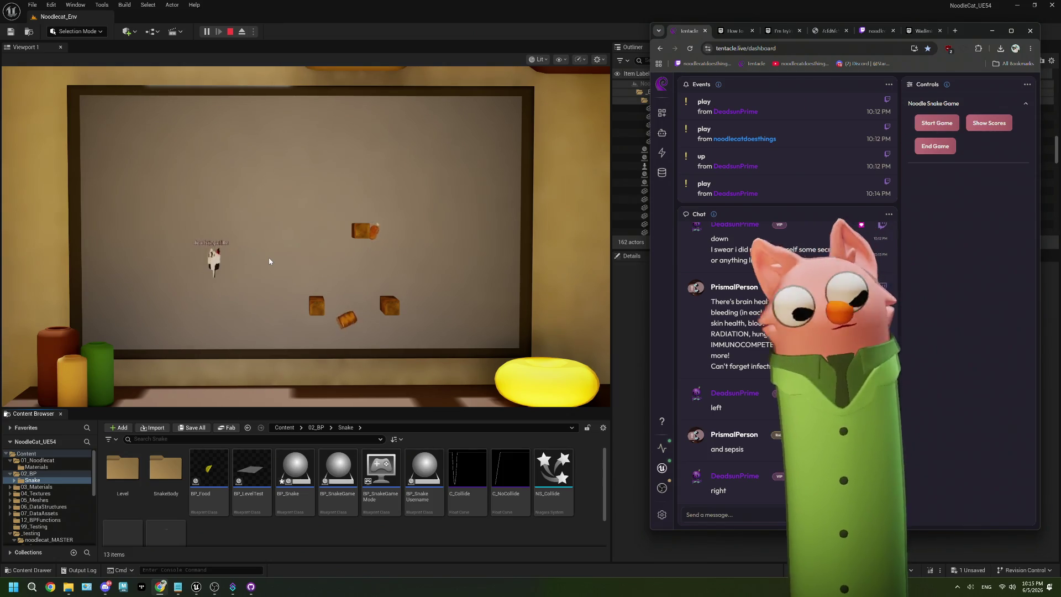
pyautogui.click(231, 33)
pyautogui.click(231, 34)
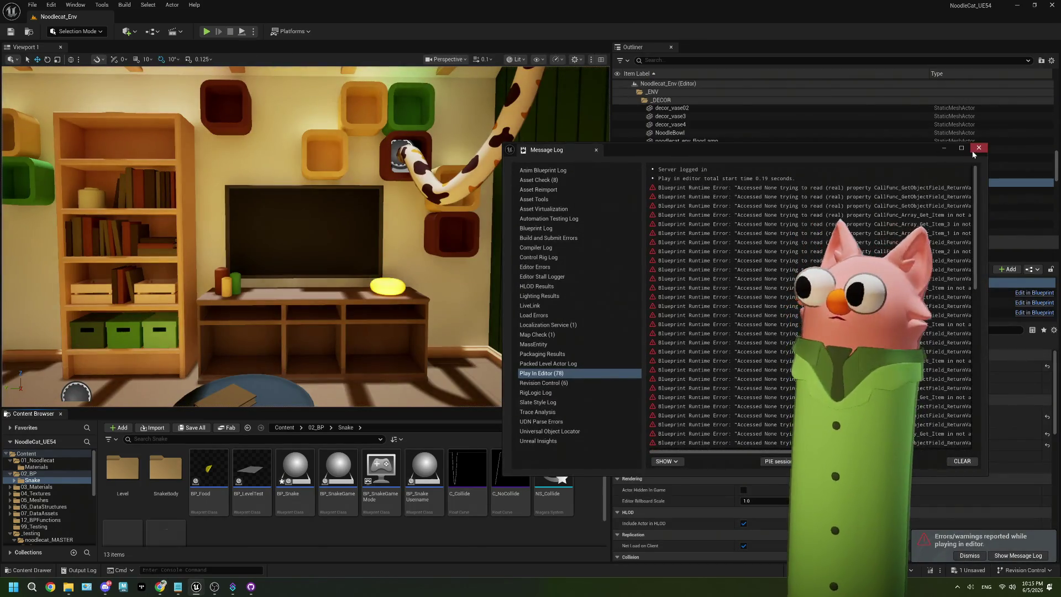
# - Open BP_SnakeUsername briefly, then go back to BP_Snake's event graph
pyautogui.doubleClick(434, 473)
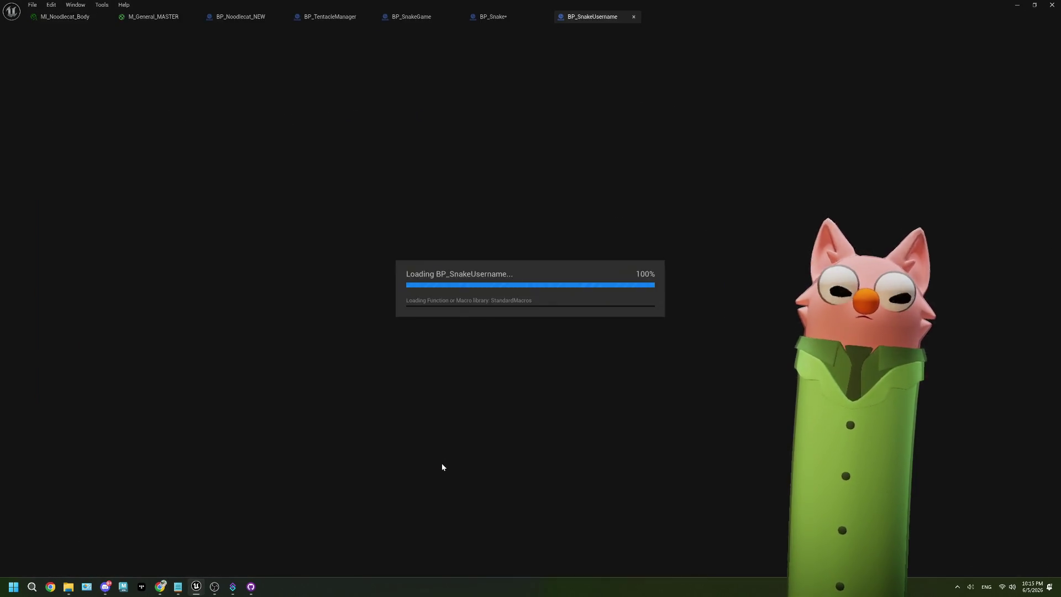
pyautogui.click(633, 17)
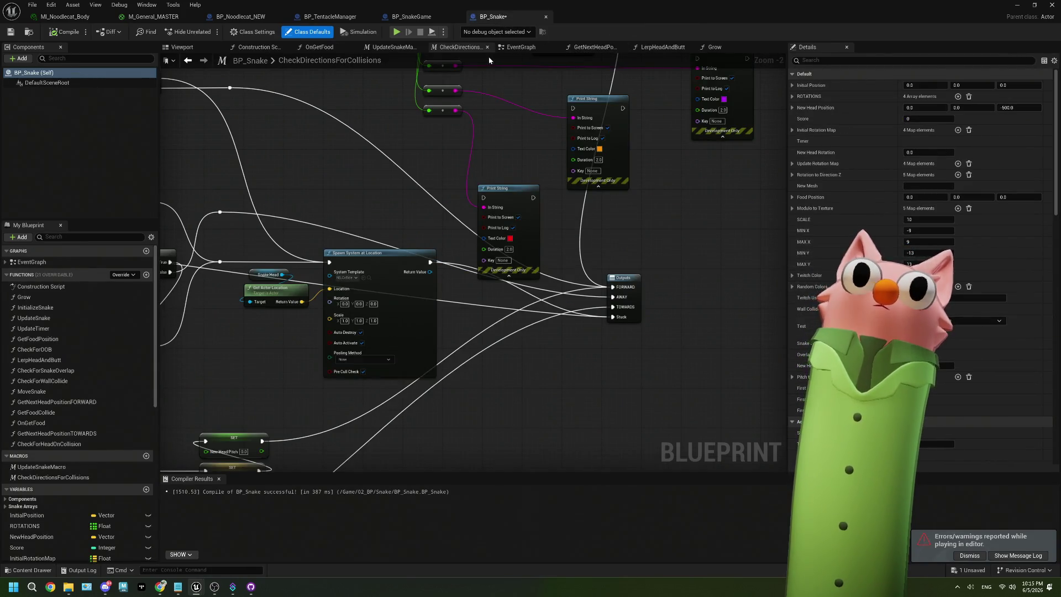
pyautogui.click(514, 47)
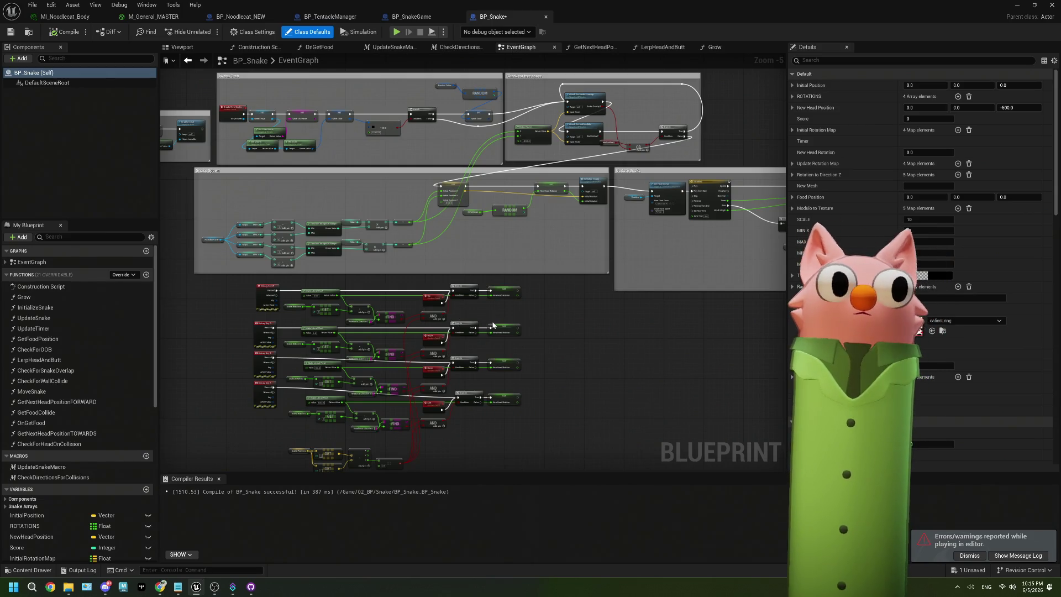
# - Review BP_Snake's username and Viewer Pawn setters, free-space check and debug direction-key logic
pyautogui.scroll(3, 405, 224)
pyautogui.scroll(1, 409, 223)
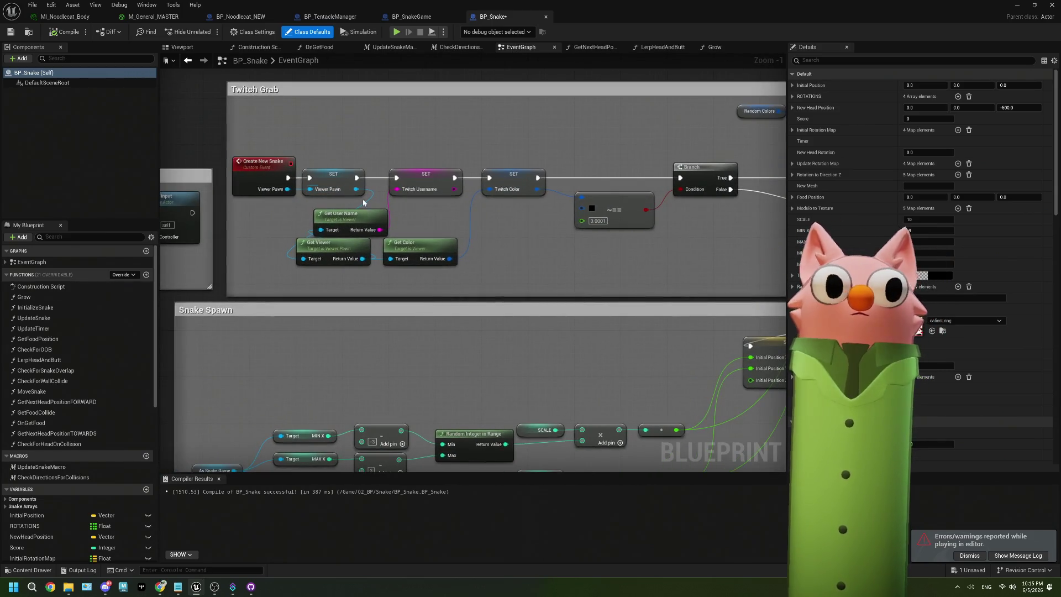
pyautogui.click(423, 185)
pyautogui.hotkey('ctrl', 'z')
pyautogui.moveTo(566, 209)
pyautogui.mouseDown()
pyautogui.moveTo(536, 265)
pyautogui.moveTo(468, 246)
pyautogui.mouseUp()
pyautogui.scroll(-3, 468, 247)
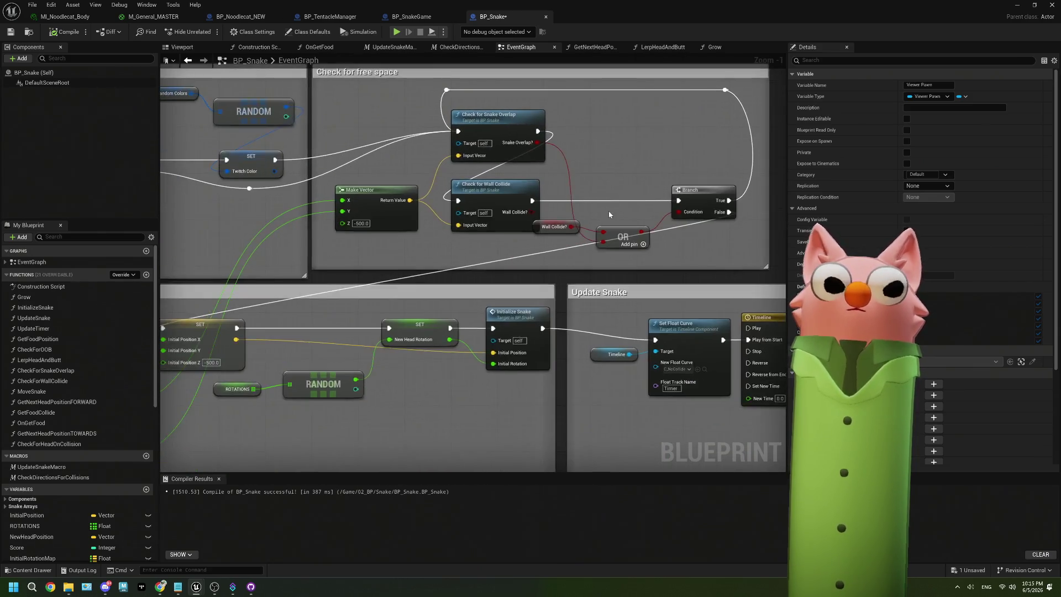
pyautogui.moveTo(422, 471); pyautogui.dragTo(496, 316)
pyautogui.scroll(2, 377, 288)
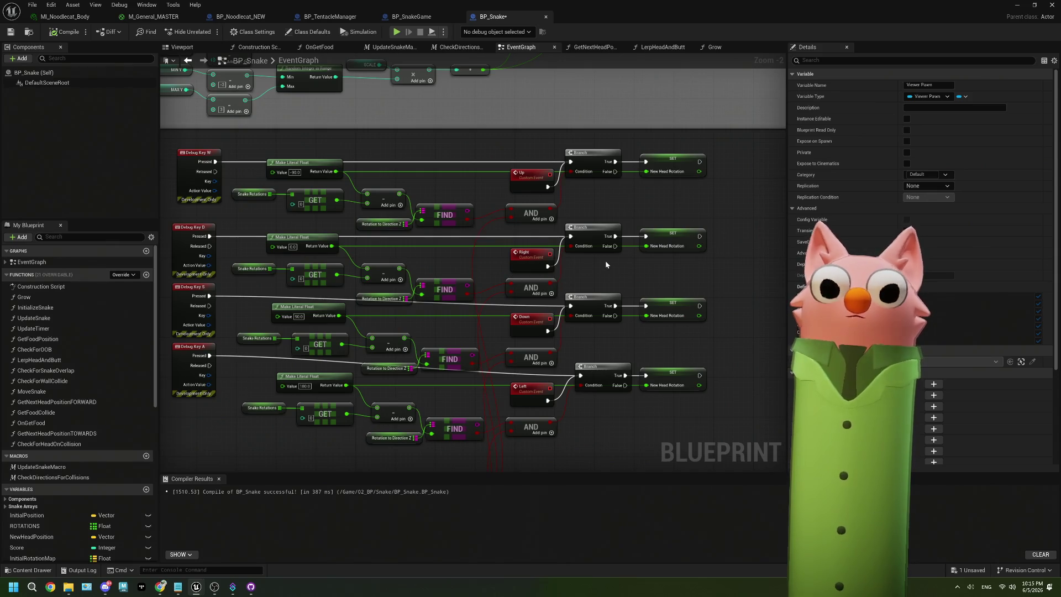
pyautogui.scroll(2, 586, 264)
# - Inspect Rotation to Direction Z defaults and the New Head Rotation setters, then switch to BP_SnakeGame
pyautogui.click(436, 293)
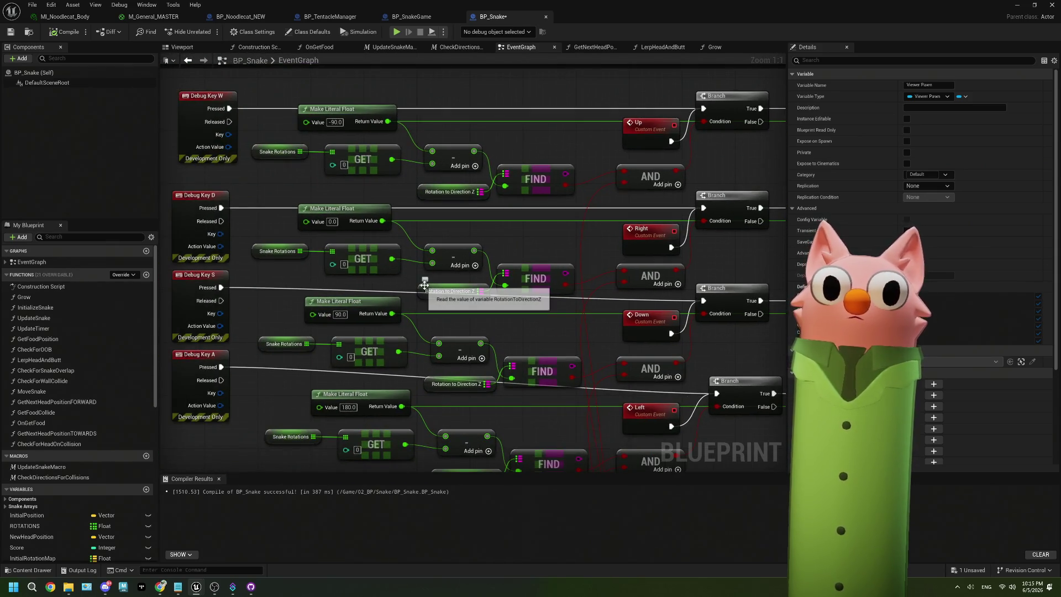
pyautogui.click(791, 333)
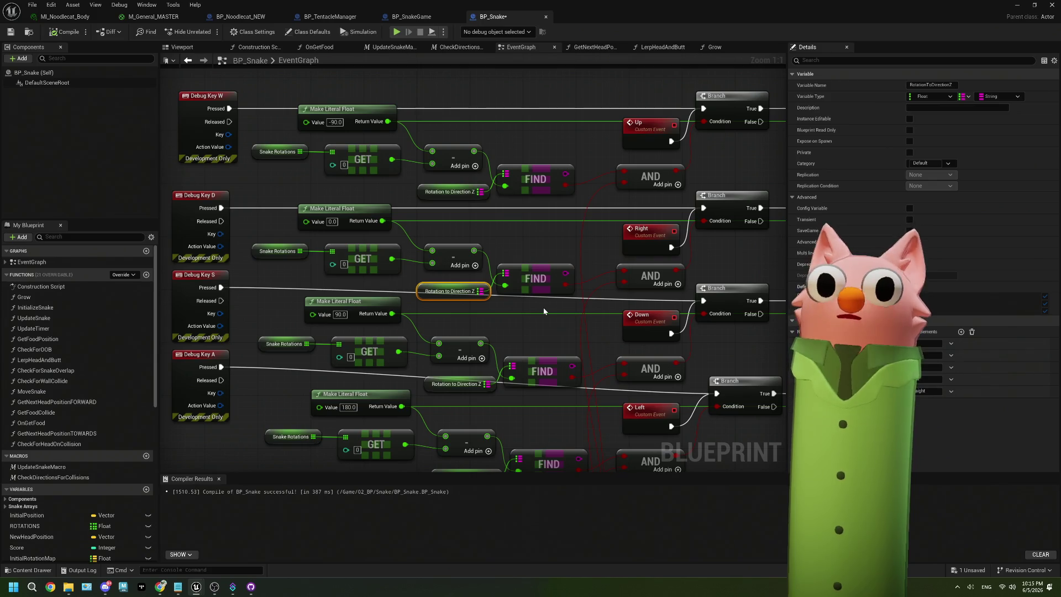
pyautogui.moveTo(542, 310)
pyautogui.mouseDown()
pyautogui.moveTo(448, 319)
pyautogui.moveTo(539, 279)
pyautogui.moveTo(357, 280)
pyautogui.mouseUp()
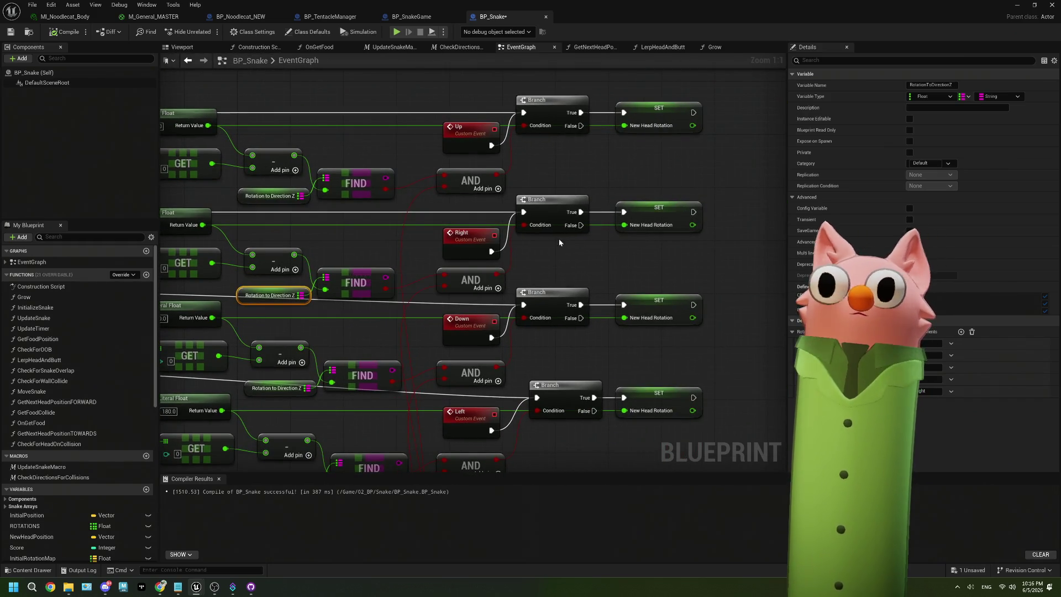
pyautogui.moveTo(488, 165)
pyautogui.mouseDown()
pyautogui.moveTo(523, 166)
pyautogui.moveTo(479, 168)
pyautogui.mouseUp()
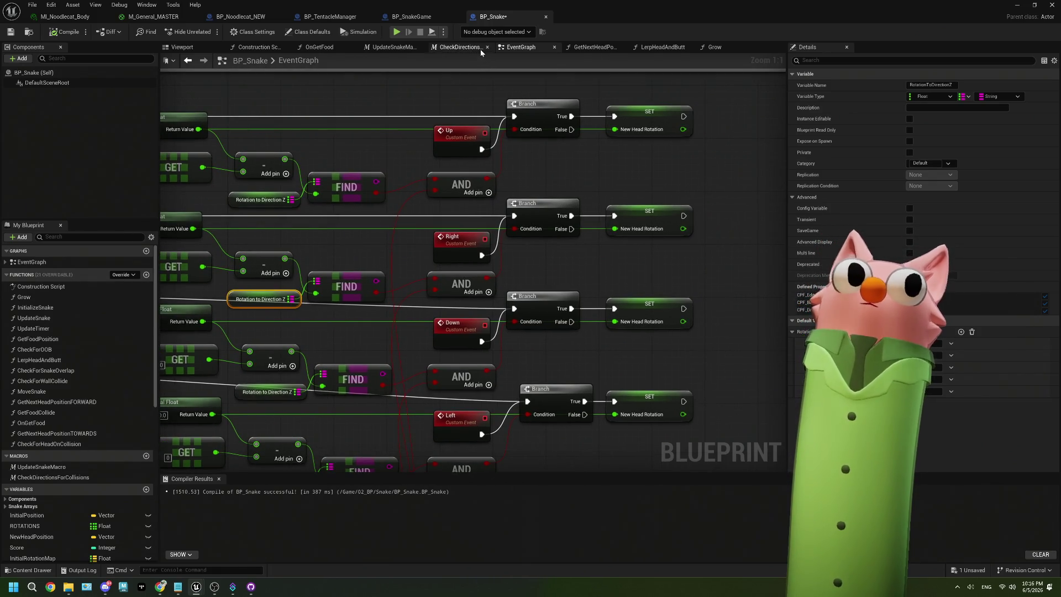
pyautogui.click(456, 47)
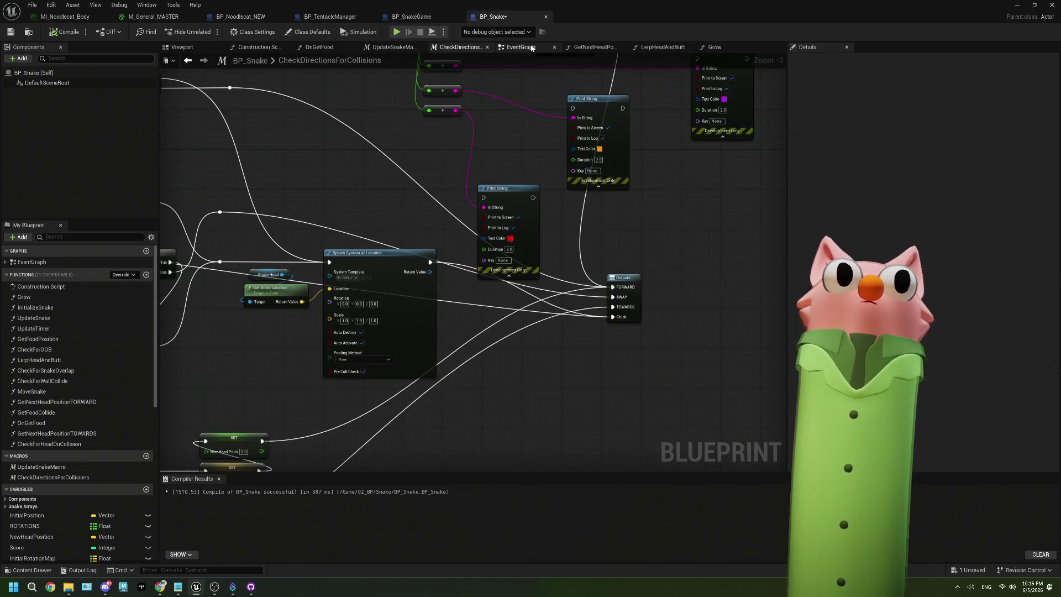
pyautogui.click(522, 47)
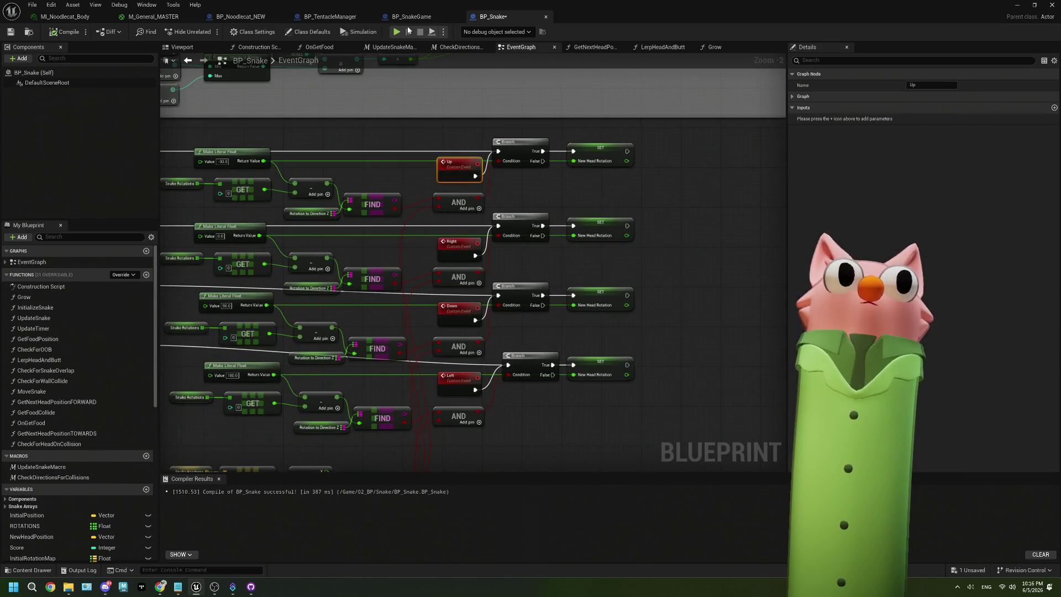
pyautogui.click(411, 17)
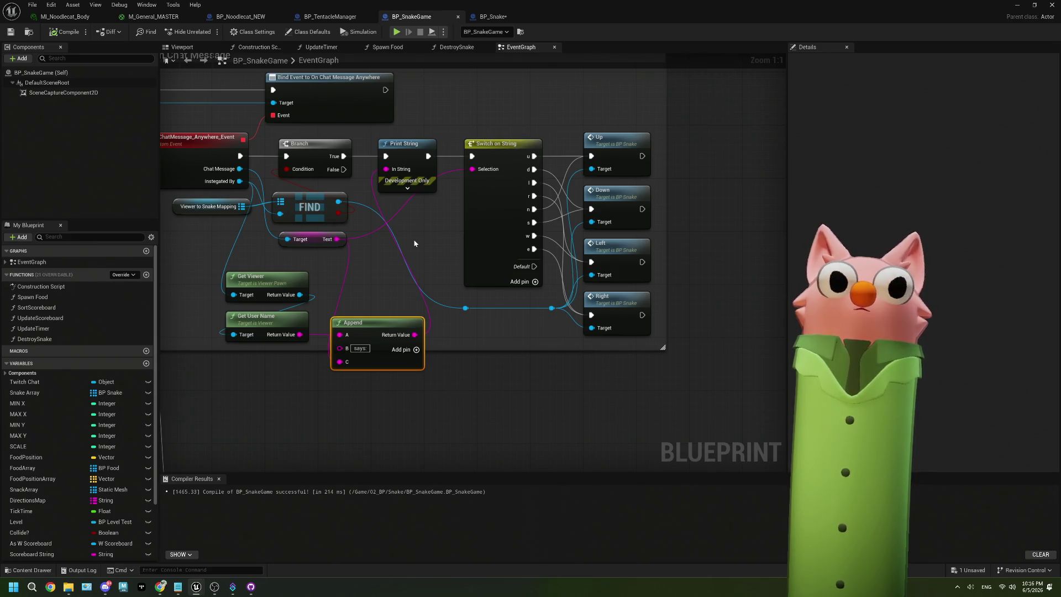
# - Add a Get Character Array from String node fed by the chat Text
pyautogui.moveTo(337, 239); pyautogui.dragTo(401, 237)
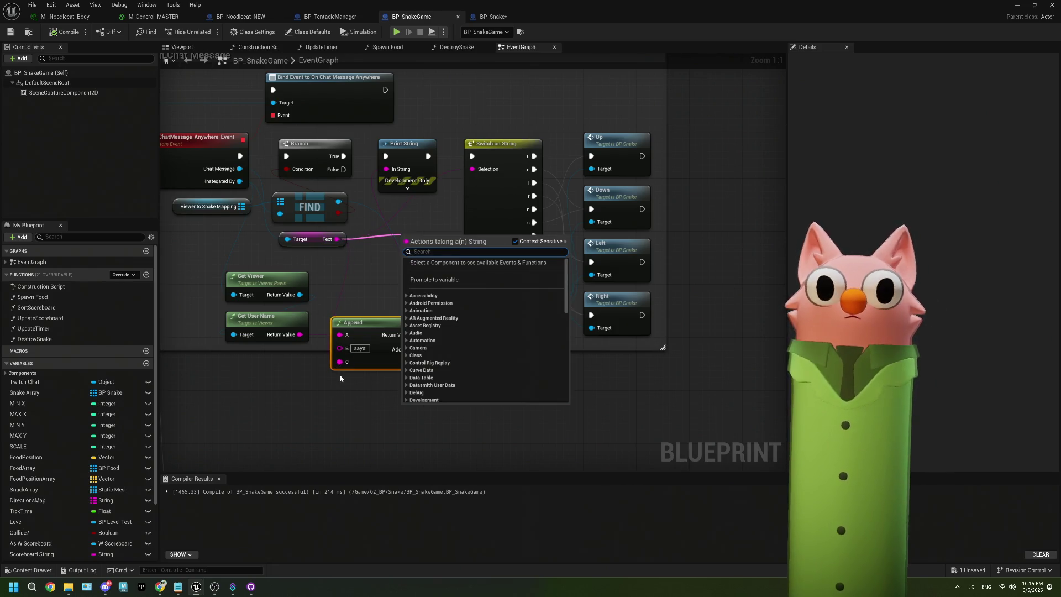
pyautogui.click(345, 387)
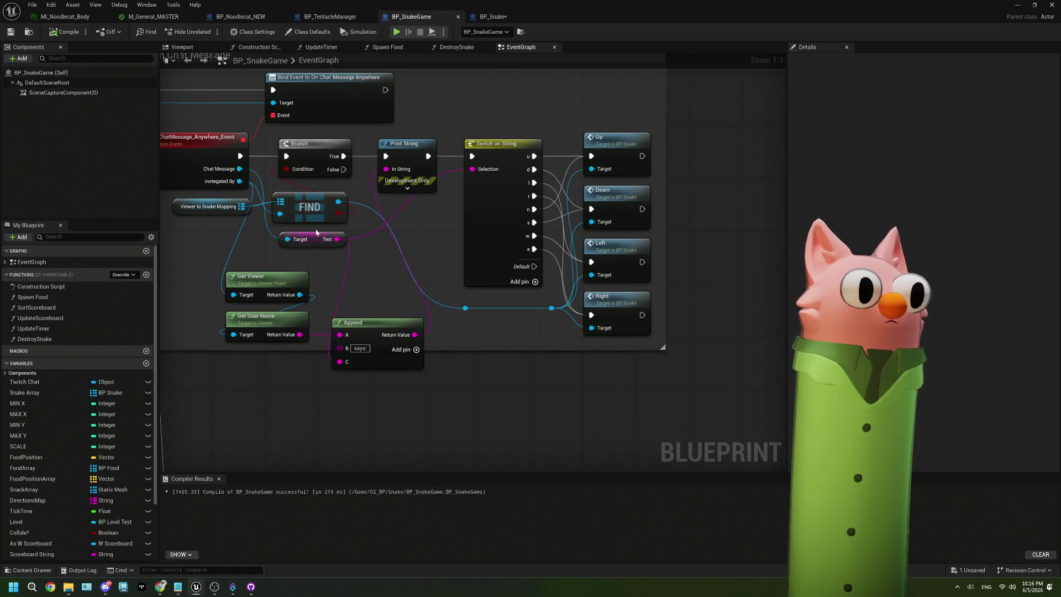
pyautogui.moveTo(316, 232)
pyautogui.mouseDown()
pyautogui.moveTo(283, 233)
pyautogui.moveTo(340, 243)
pyautogui.mouseUp()
pyautogui.write('fin')
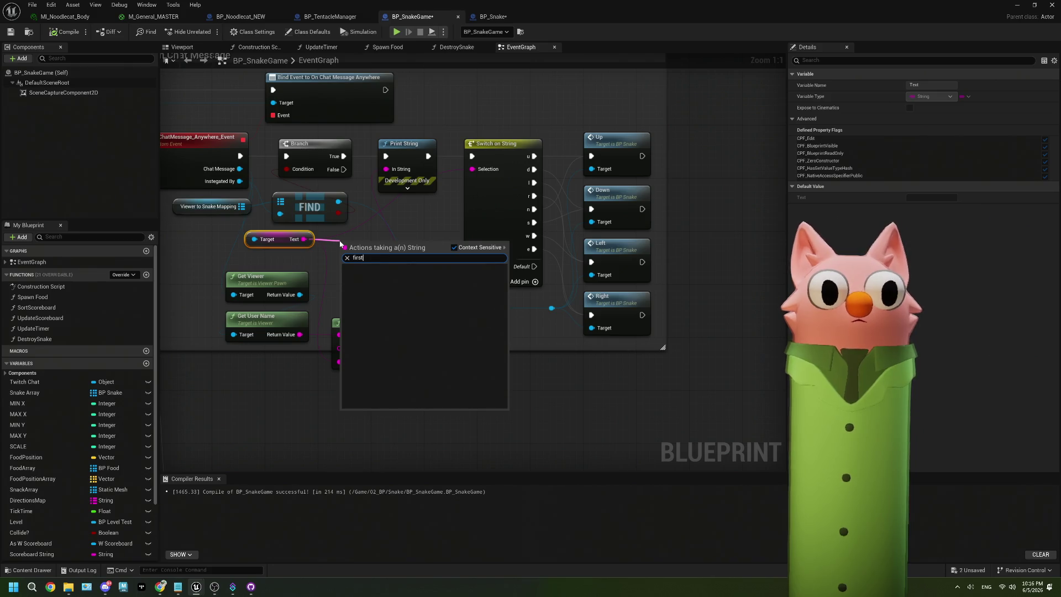
pyautogui.press('BackSpace')
pyautogui.press('BackSpace')
pyautogui.press('BackSpace')
pyautogui.write('char')
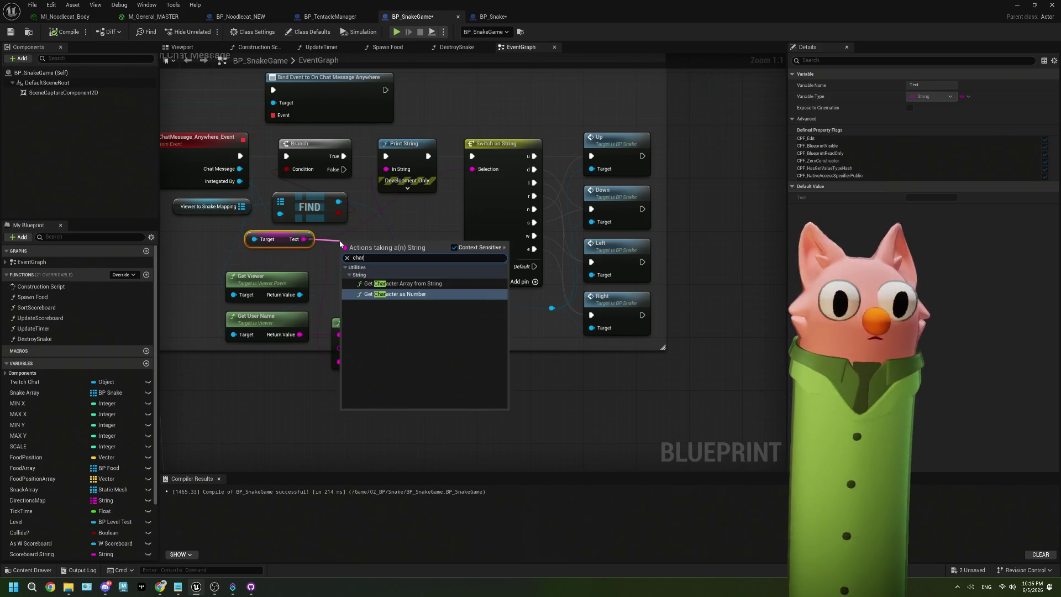
pyautogui.click(413, 286)
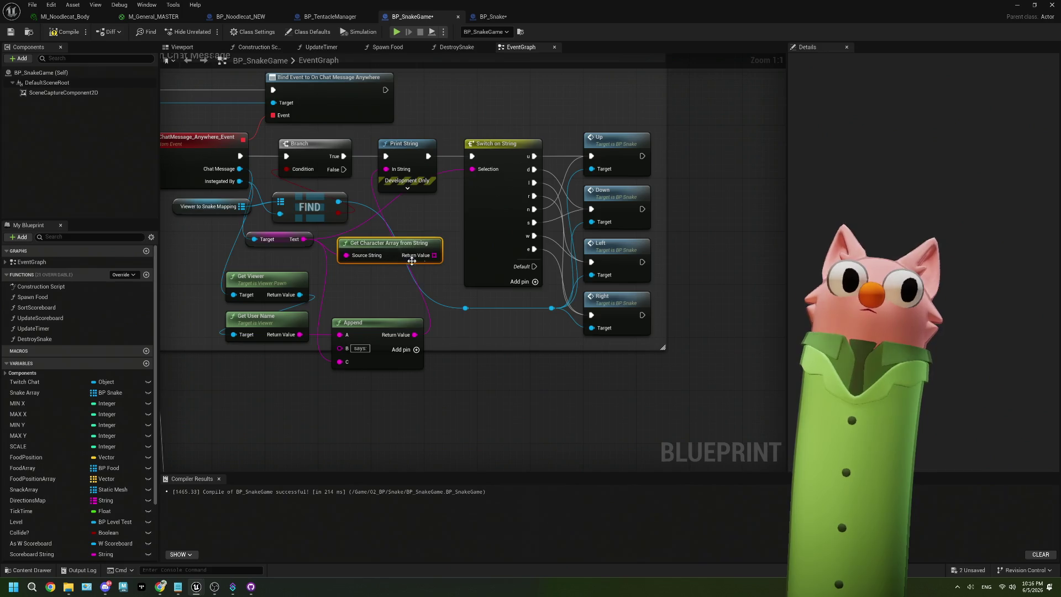
# - Read one character with a GET node beside FIND, save BP_SnakeGame, and return to the level
pyautogui.moveTo(434, 255)
pyautogui.mouseDown()
pyautogui.moveTo(363, 292)
pyautogui.moveTo(525, 232)
pyautogui.moveTo(486, 169)
pyautogui.moveTo(472, 169)
pyautogui.mouseUp()
pyautogui.write('get')
pyautogui.click(409, 344)
pyautogui.moveTo(396, 238)
pyautogui.mouseDown()
pyautogui.moveTo(411, 287)
pyautogui.moveTo(418, 268)
pyautogui.mouseUp()
pyautogui.click(16, 32)
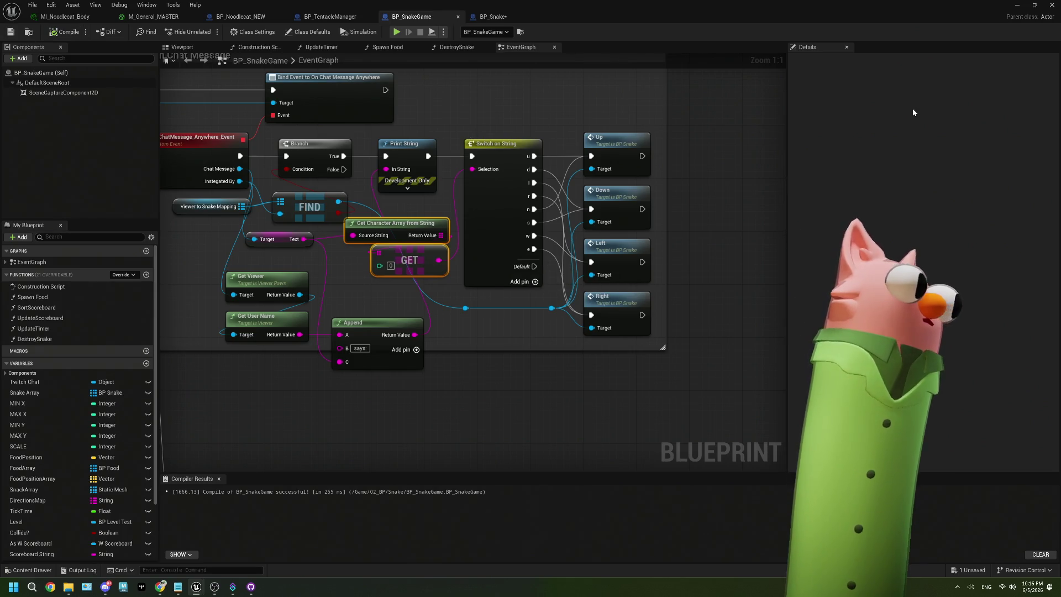
pyautogui.click(1013, 7)
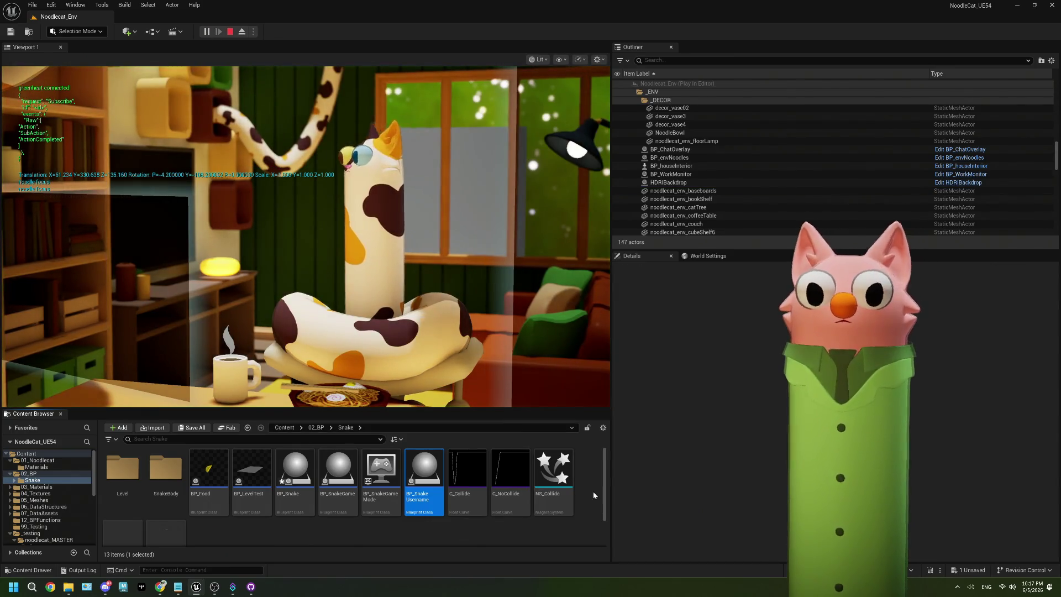
# - Start the Snake game from the dashboard and send the play and 'up' commands in chat
pyautogui.click(157, 589)
pyautogui.click(937, 122)
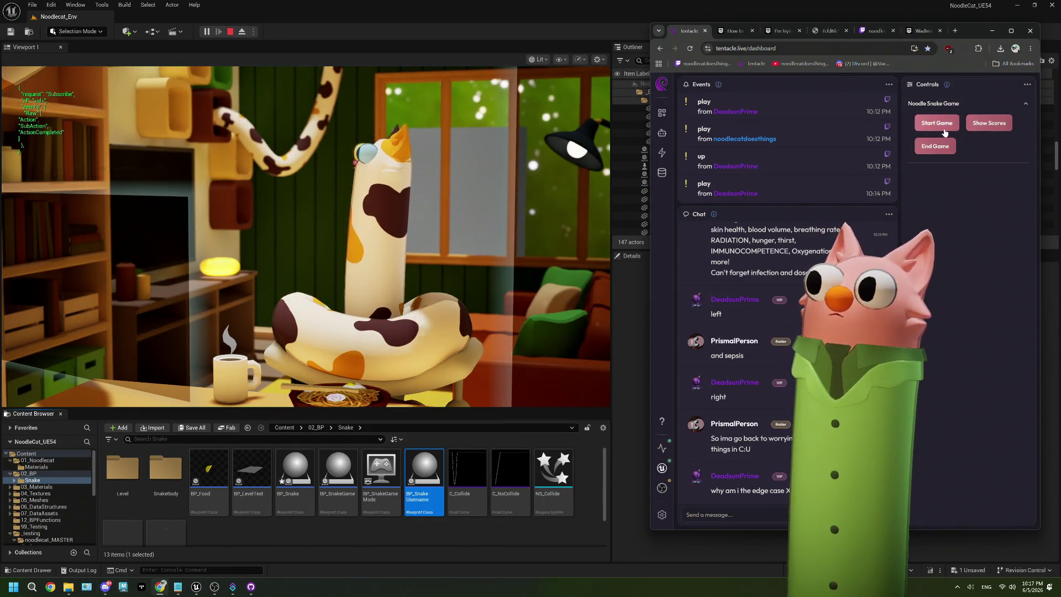
pyautogui.click(718, 507)
pyautogui.write('!play')
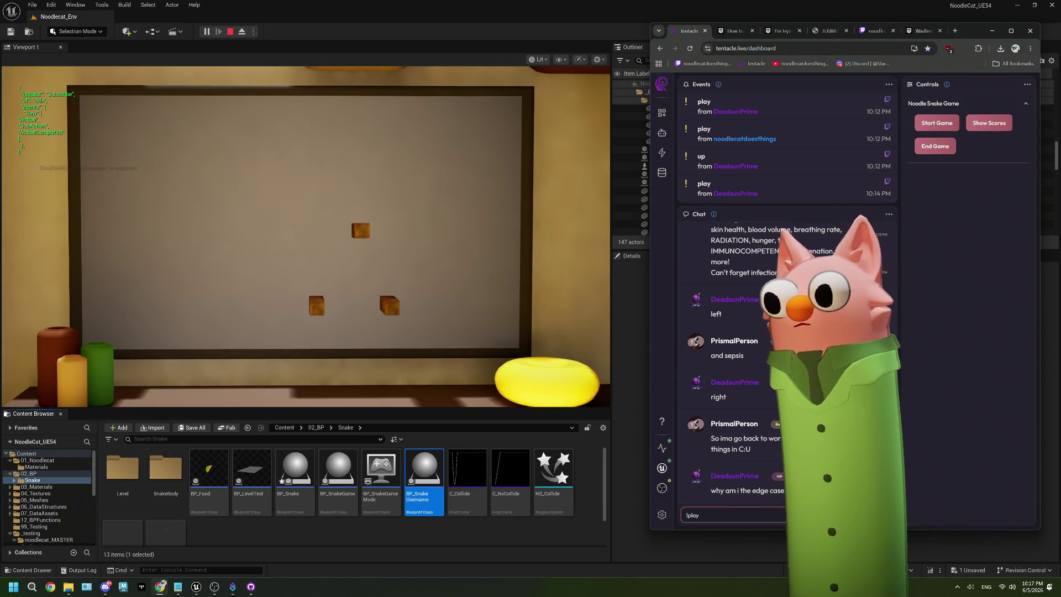
pyautogui.press('Return')
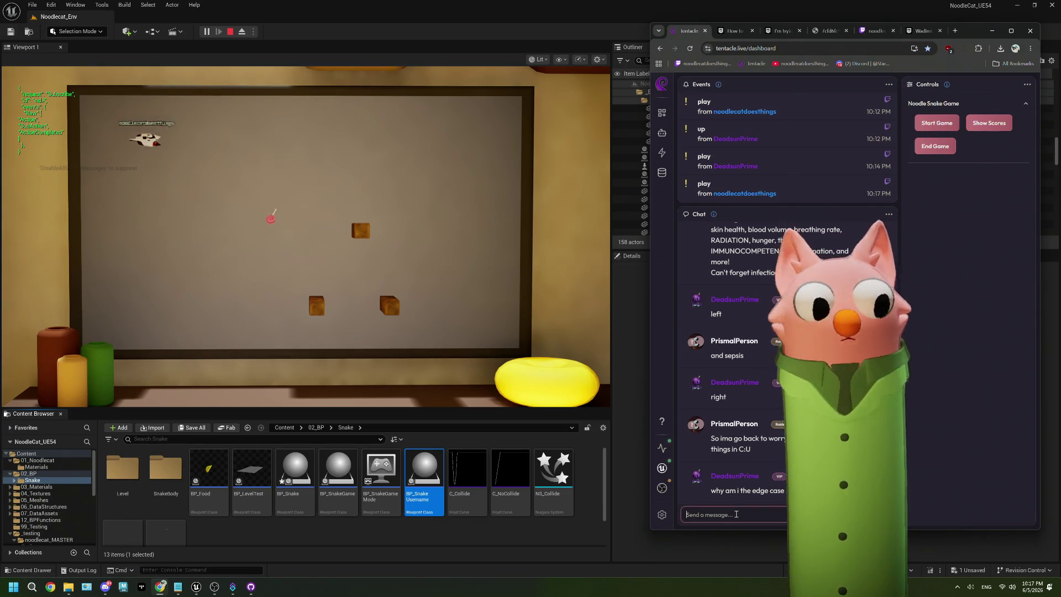
pyautogui.write('up')
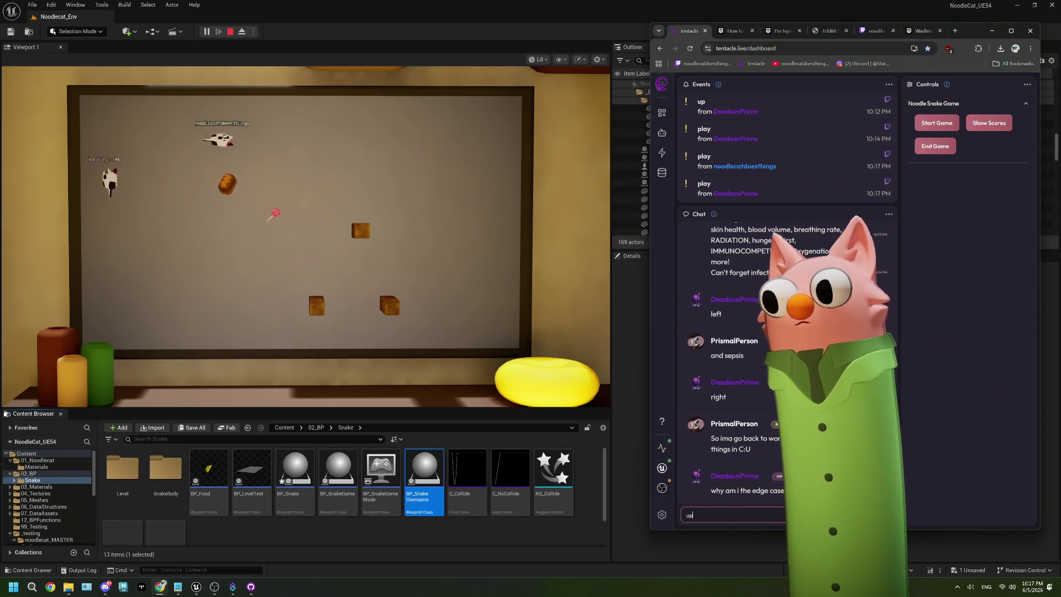
pyautogui.press('Return')
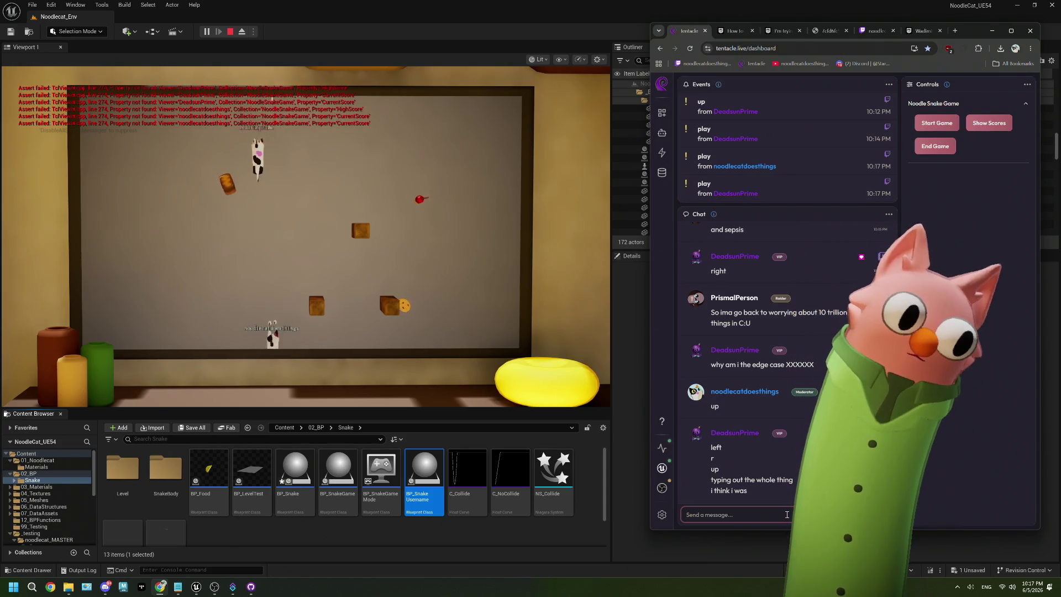
# - Widen and heighten the game viewport, then return to the chat dashboard for another message
pyautogui.click(787, 515)
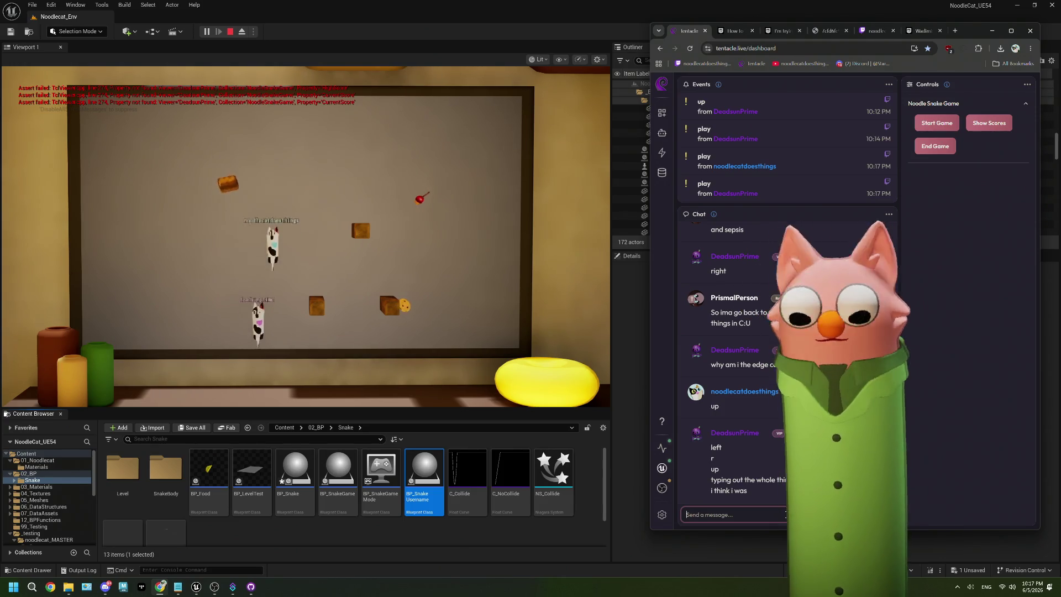
pyautogui.moveTo(614, 268); pyautogui.dragTo(645, 268)
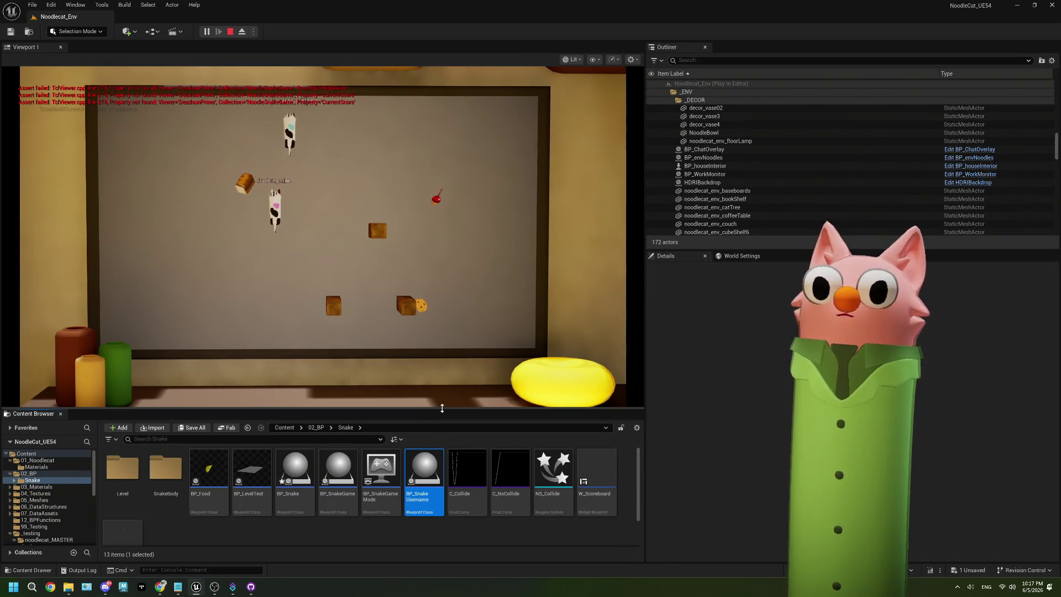
pyautogui.moveTo(439, 410); pyautogui.dragTo(442, 434)
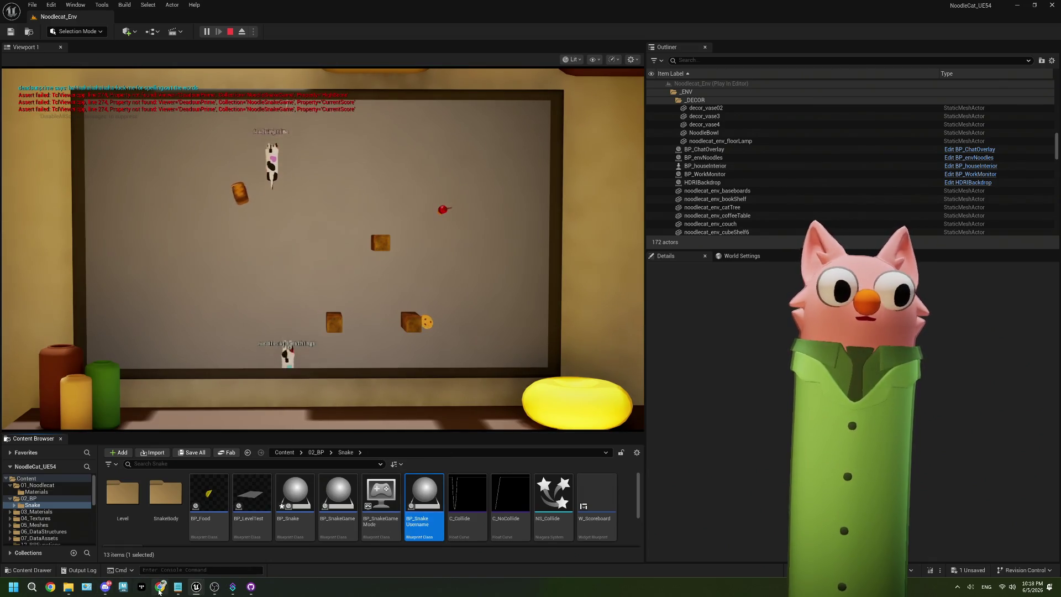
pyautogui.hotkey('alt', 'Tab')
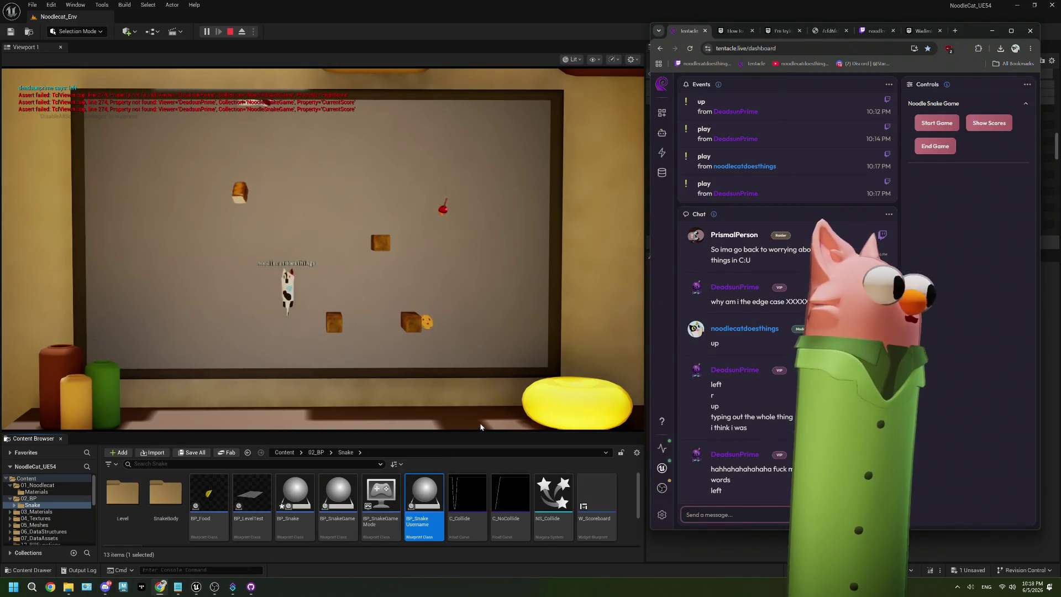
pyautogui.click(761, 511)
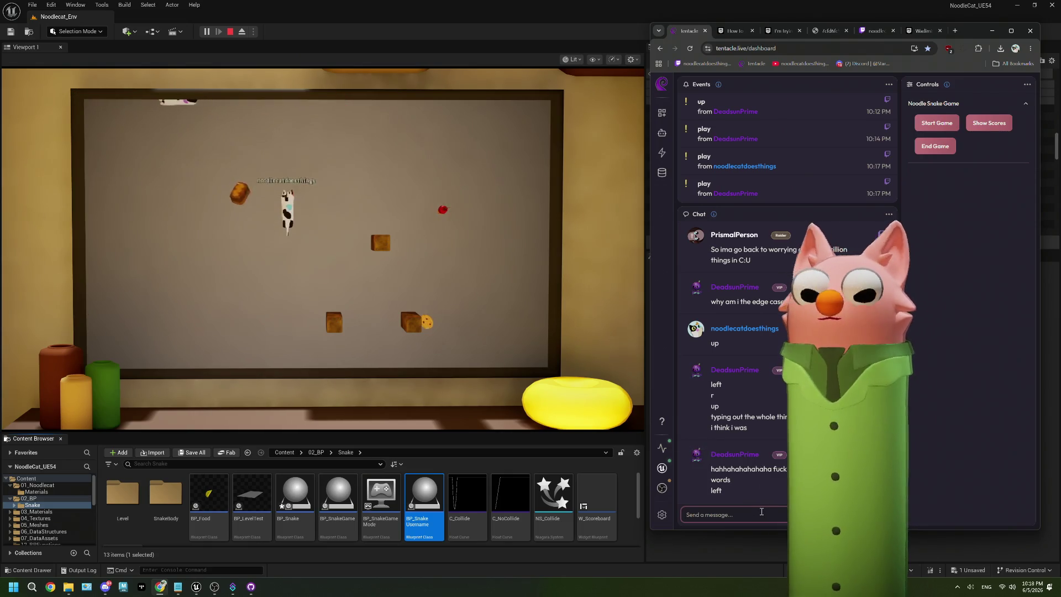
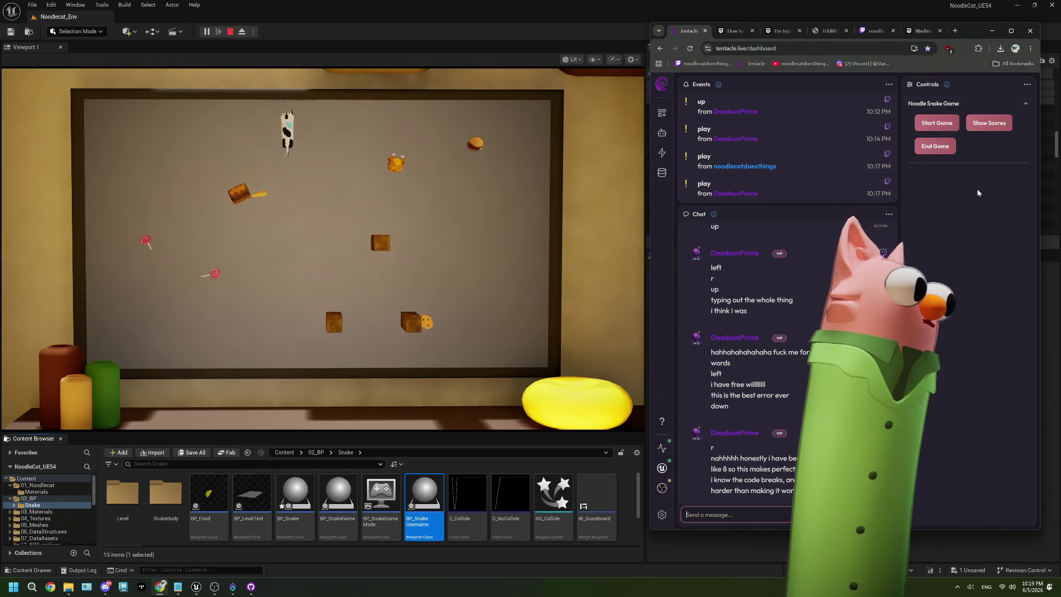
# - Display the Noodle Snake Game's CurrentScore and HighScore leaderboards in the game scene
pyautogui.click(989, 123)
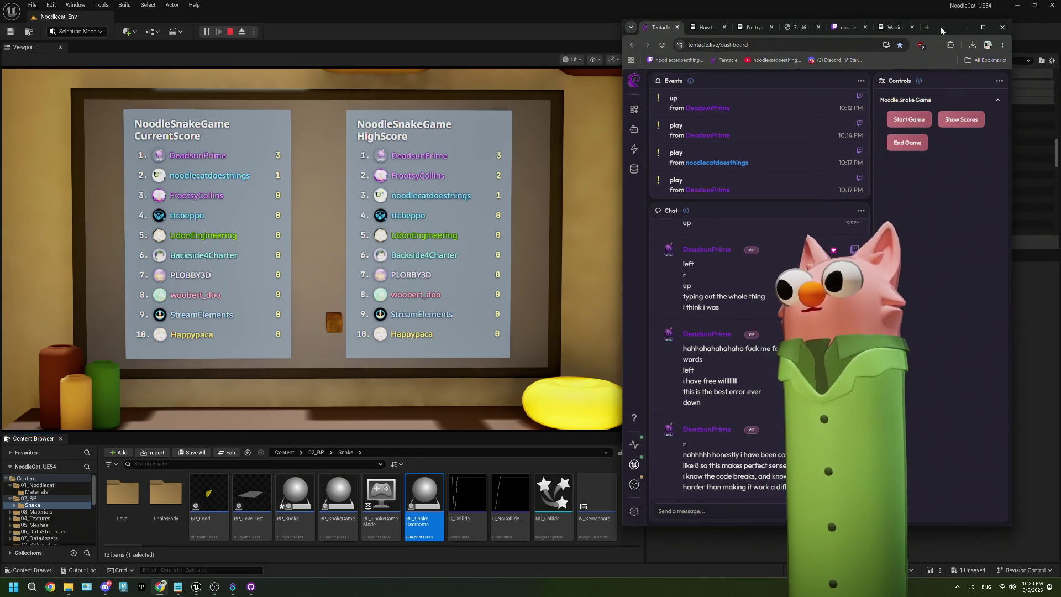
pyautogui.moveTo(973, 31); pyautogui.dragTo(944, 27)
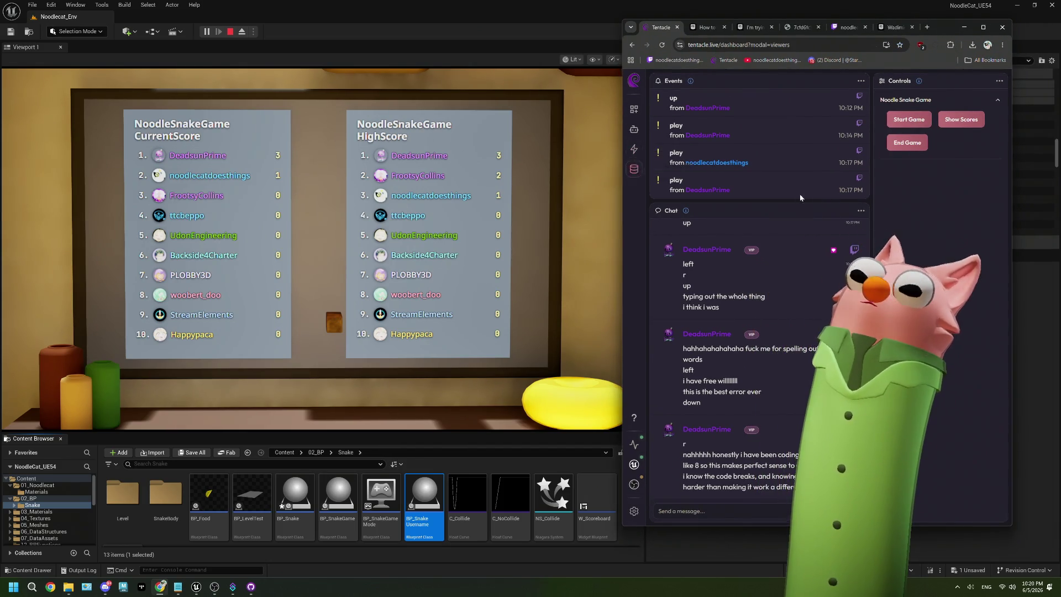
# - Check the viewers' stored CurrentScore and HighScore values, then end the Noodle Snake Game
pyautogui.click(635, 167)
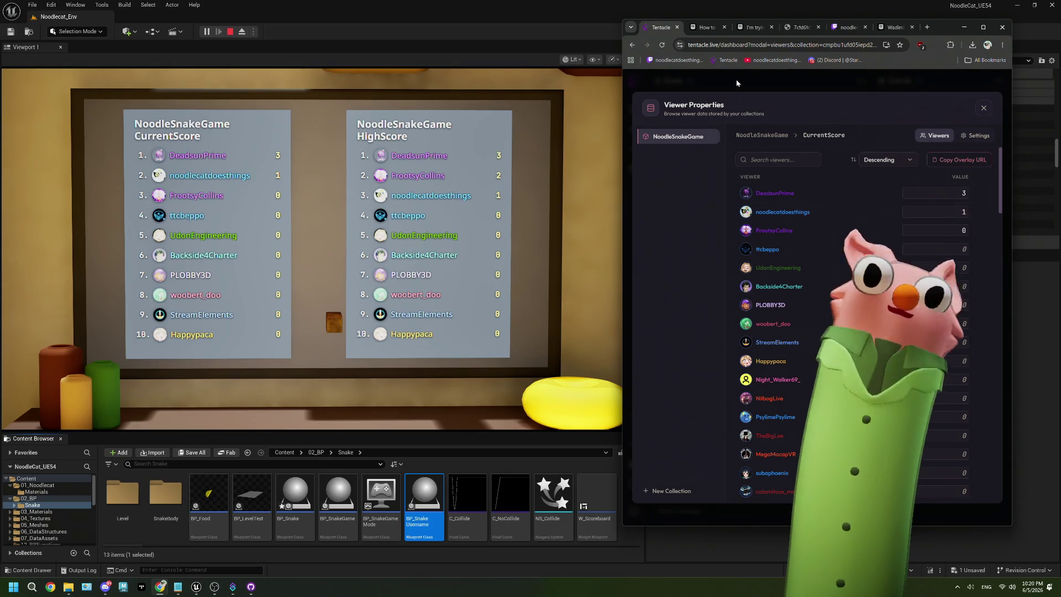
pyautogui.click(762, 135)
pyautogui.click(756, 194)
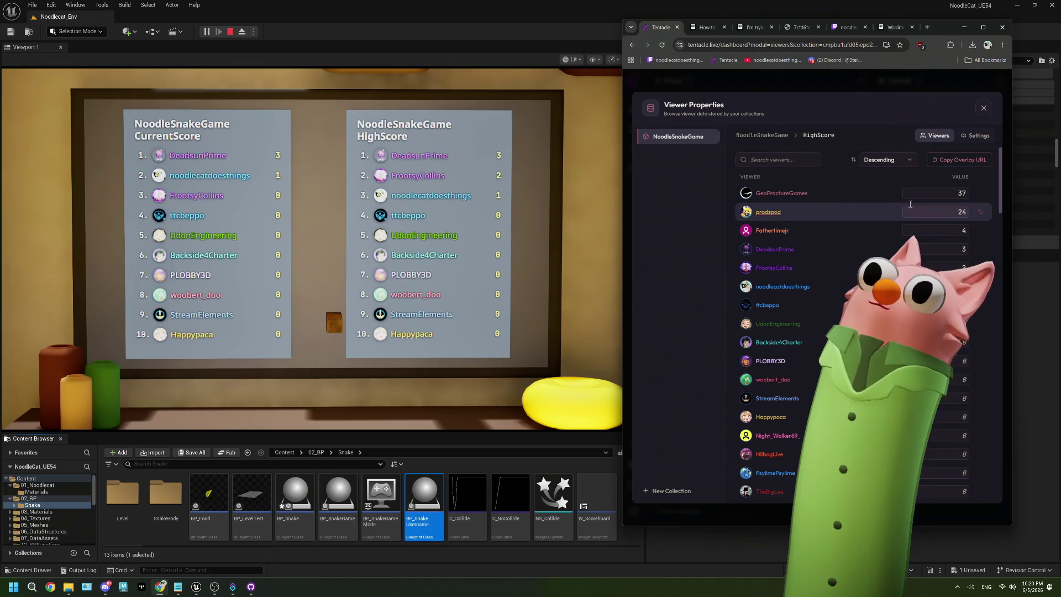
pyautogui.click(983, 108)
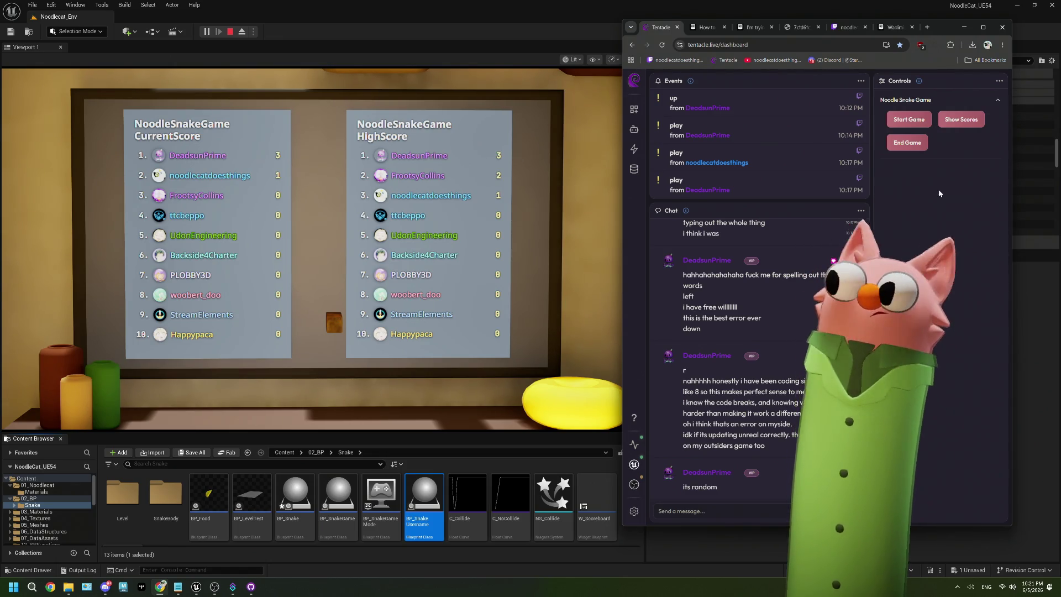
pyautogui.click(925, 146)
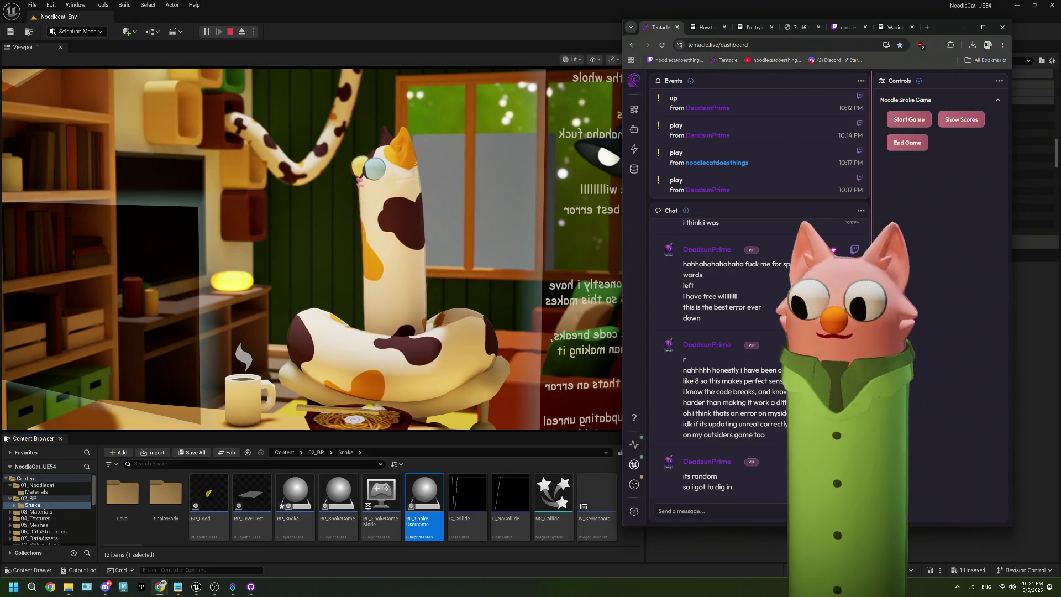
pyautogui.click(696, 512)
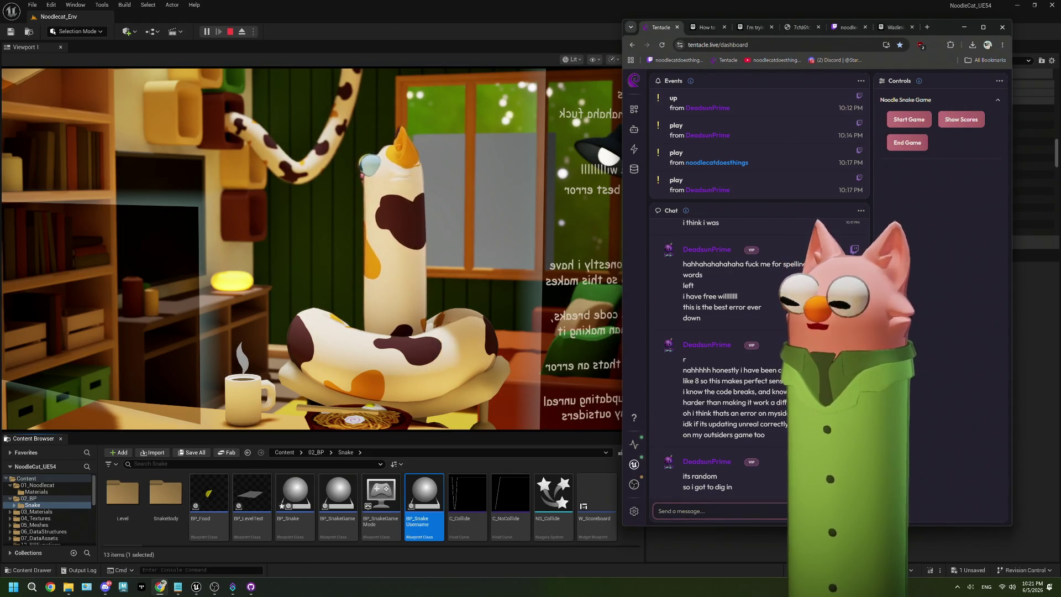
# - Send a PEW emote message in the Twitch stream chat, then refocus the running game
pyautogui.click(848, 27)
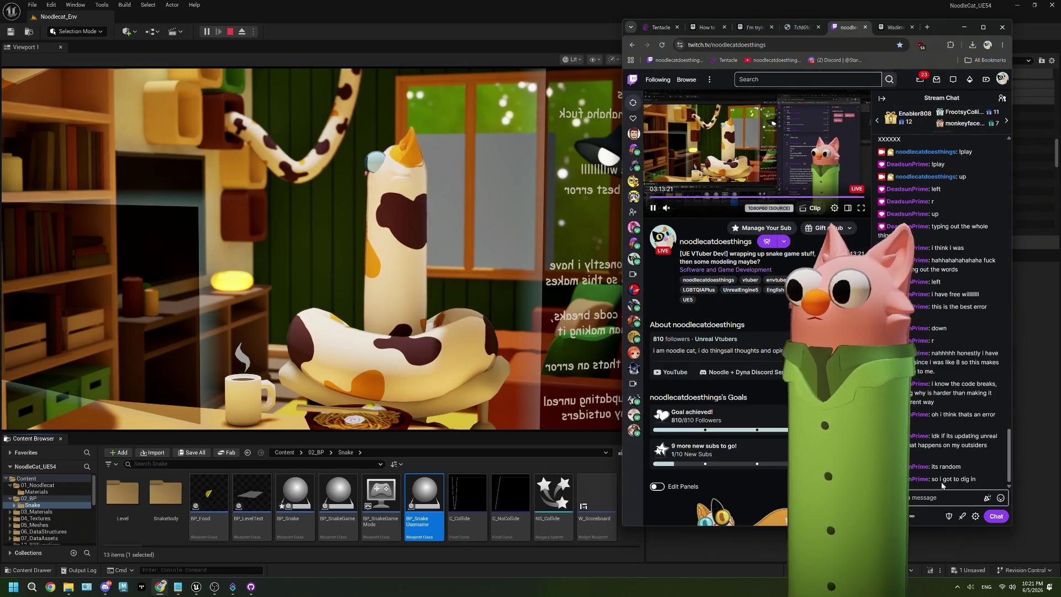
pyautogui.click(1000, 497)
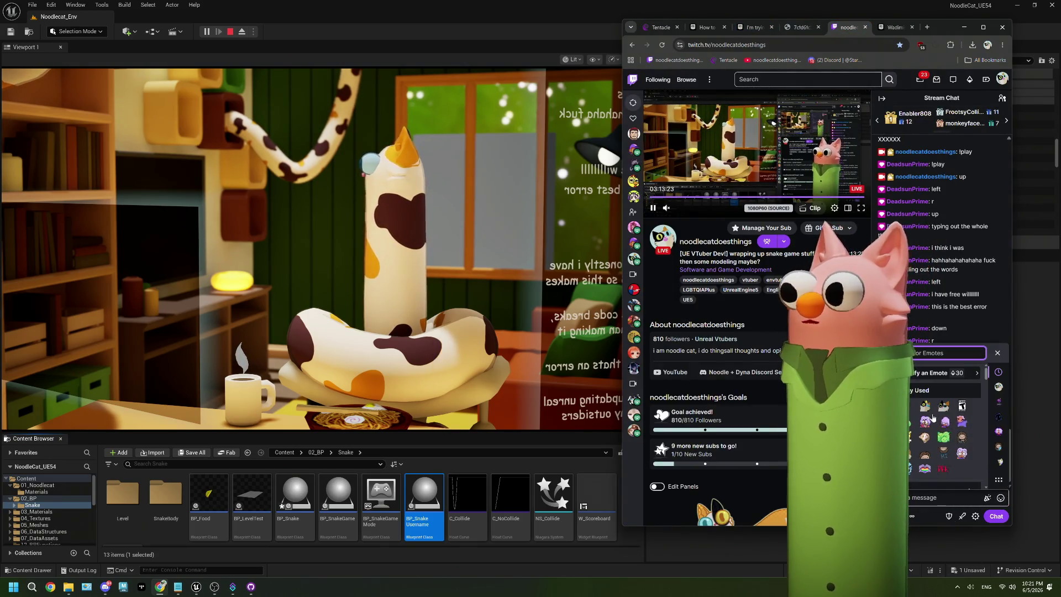
pyautogui.click(943, 469)
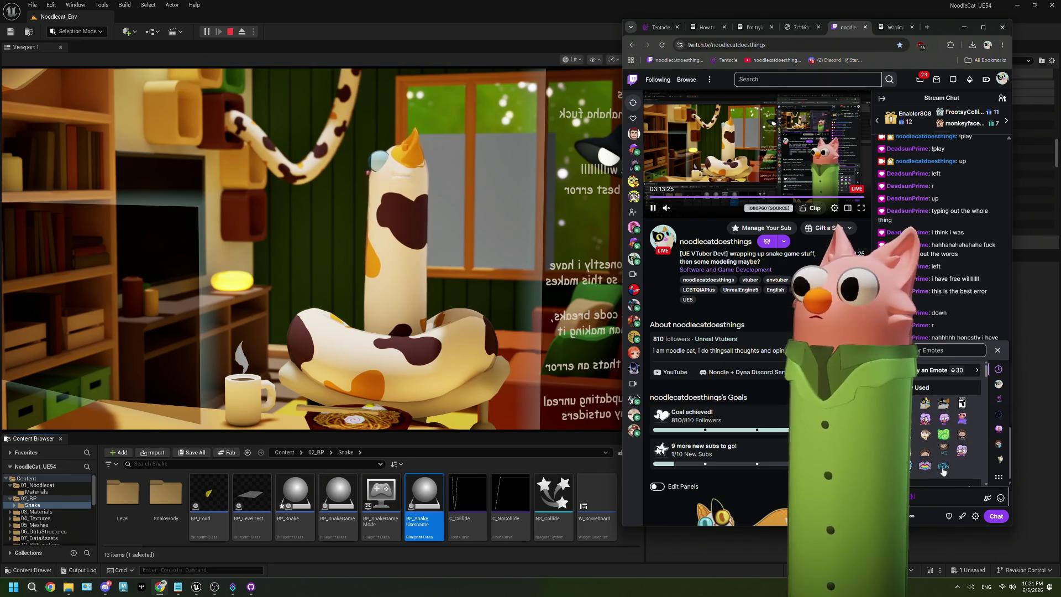
pyautogui.click(1001, 517)
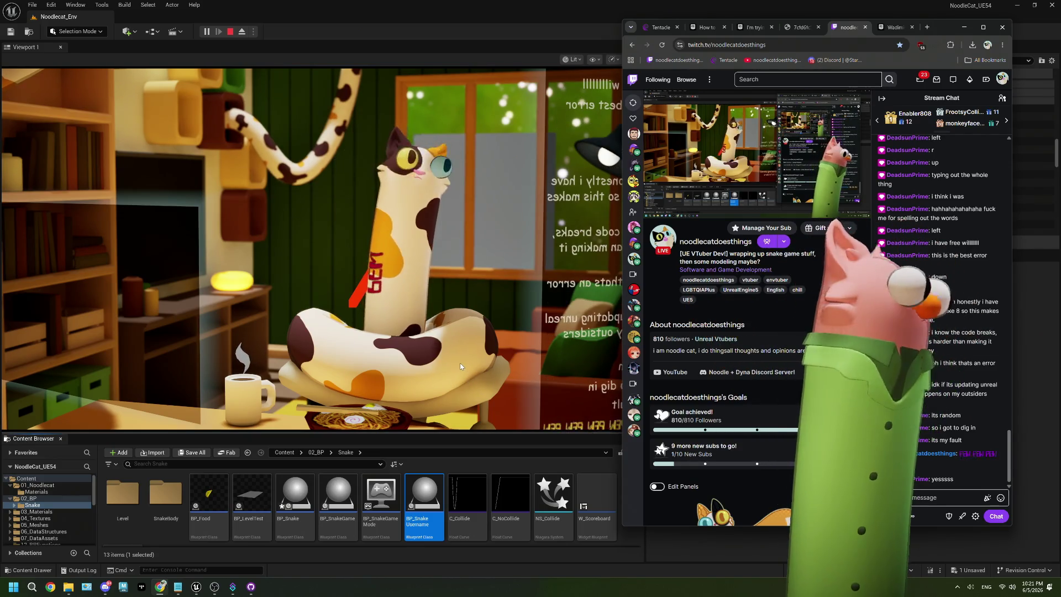
pyautogui.click(459, 329)
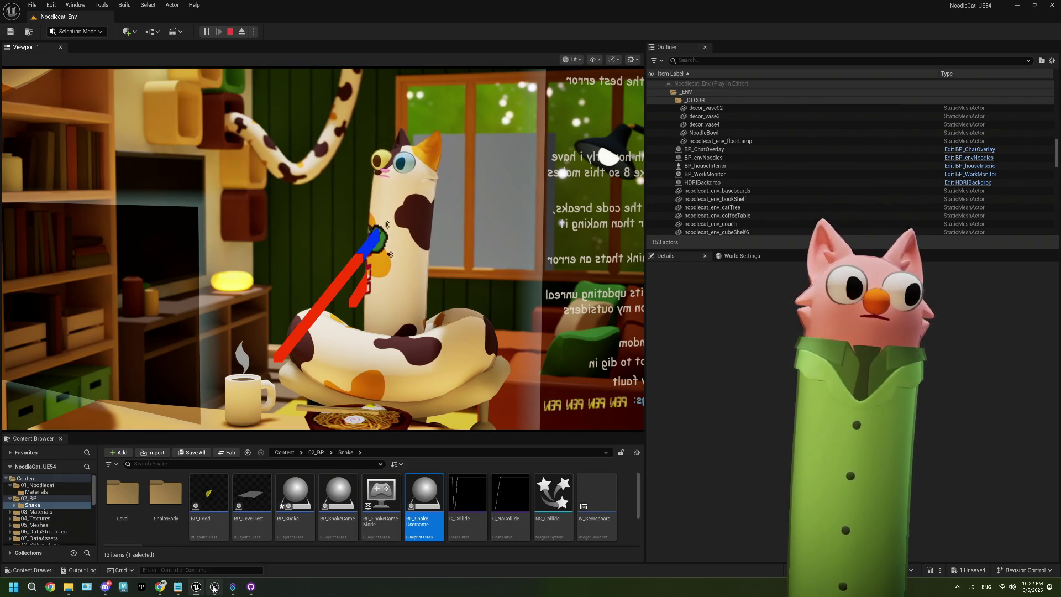
pyautogui.click(160, 587)
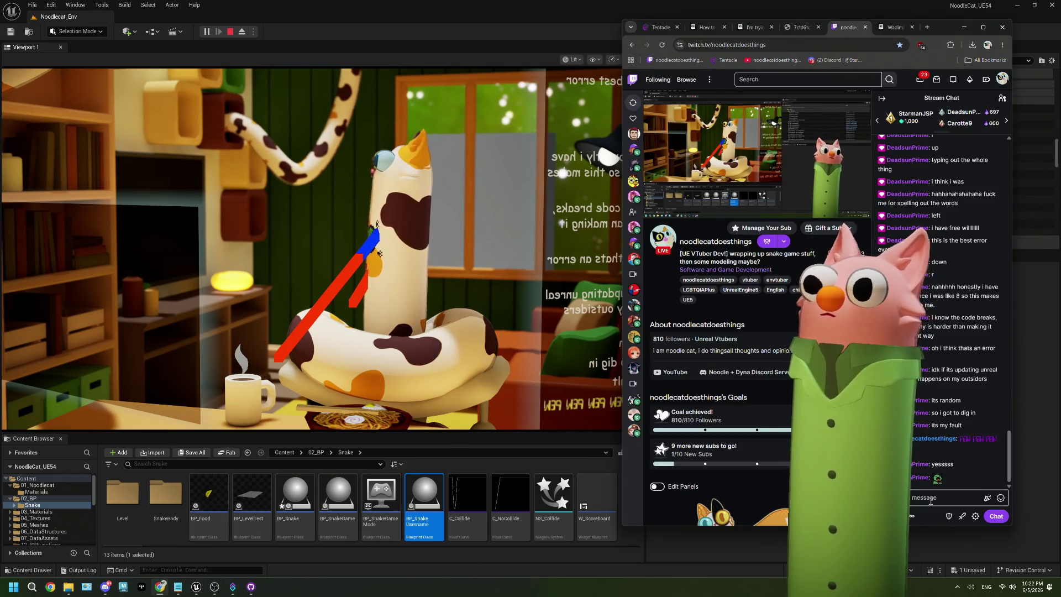
# - Send a single-emote message and a PEW PEW message to the Twitch chat
pyautogui.click(1000, 499)
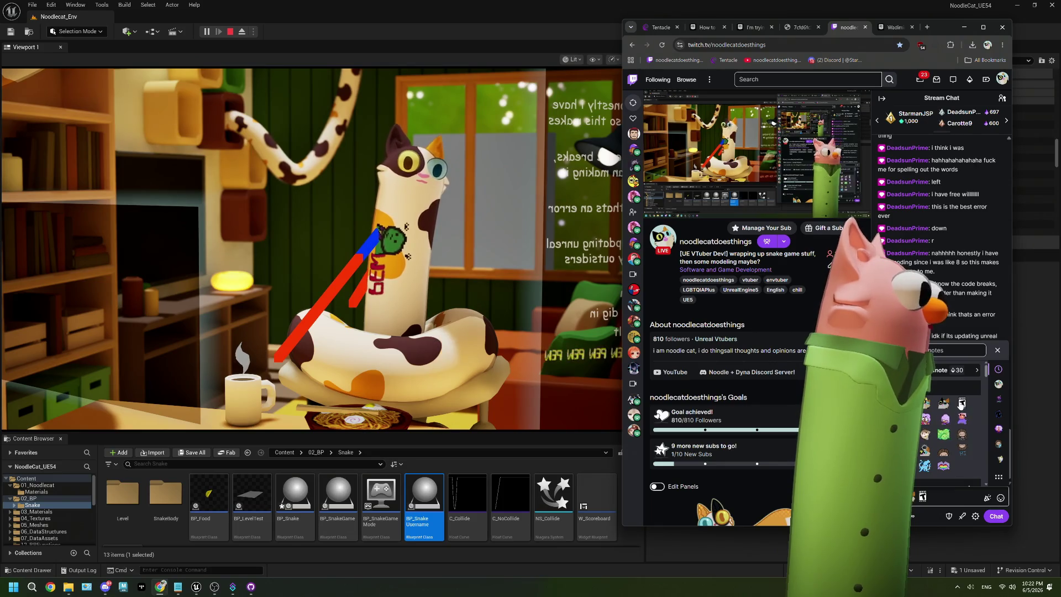
pyautogui.click(997, 353)
pyautogui.click(997, 519)
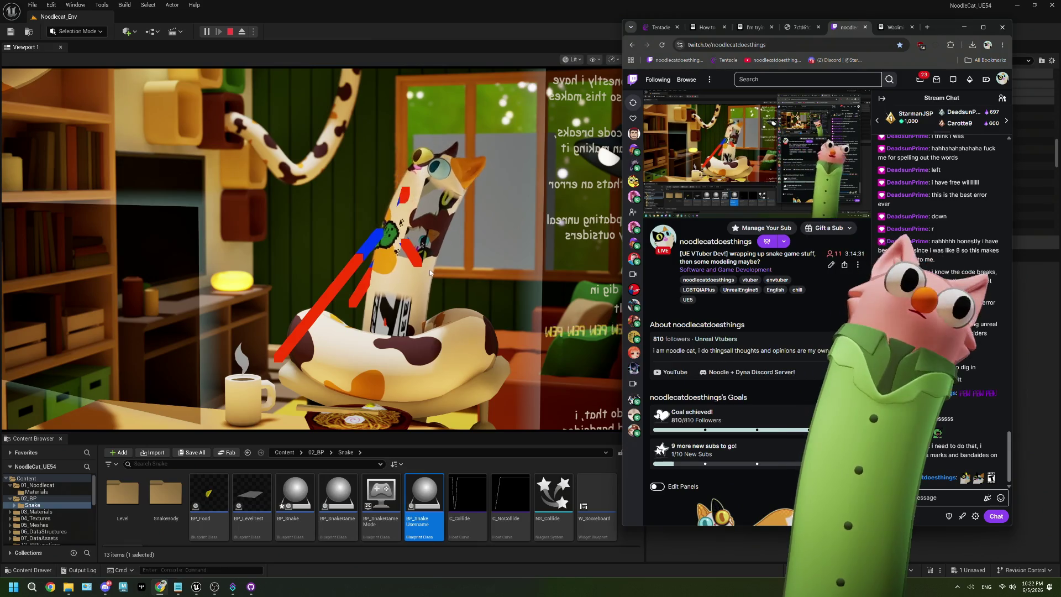
pyautogui.click(1001, 498)
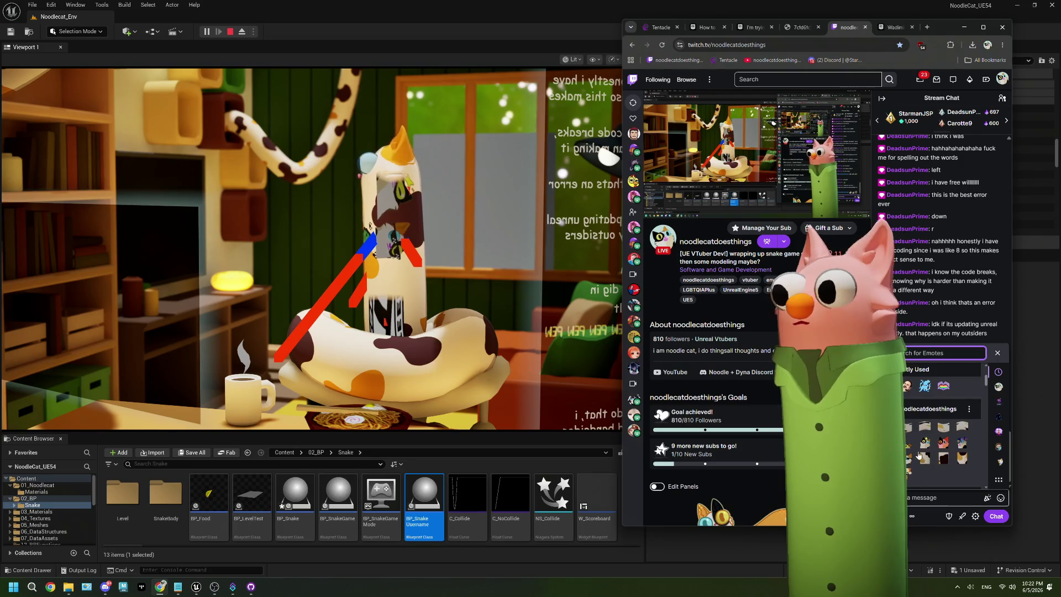
pyautogui.click(907, 413)
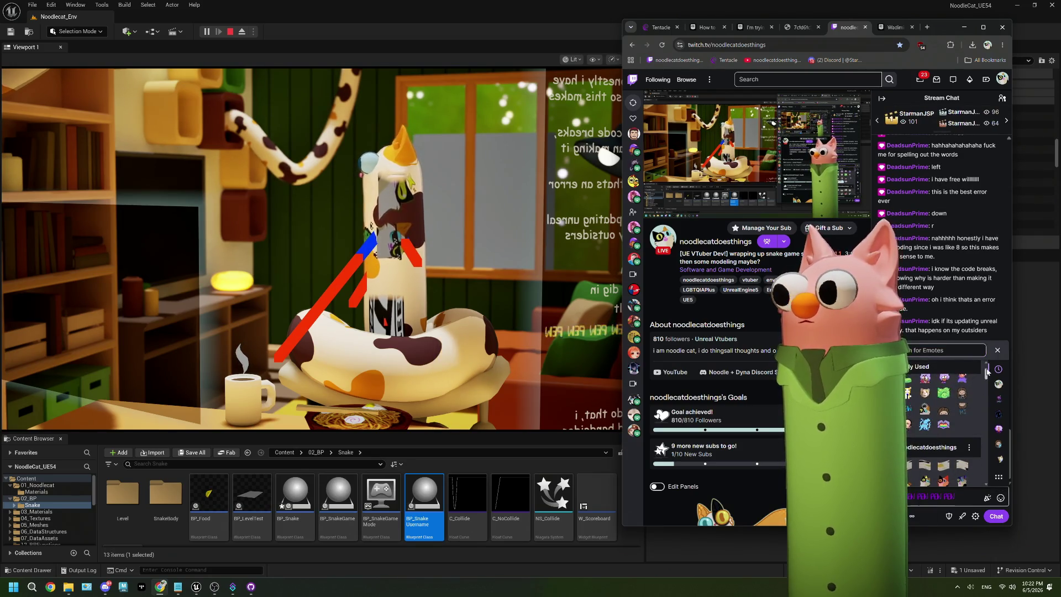
pyautogui.click(1001, 498)
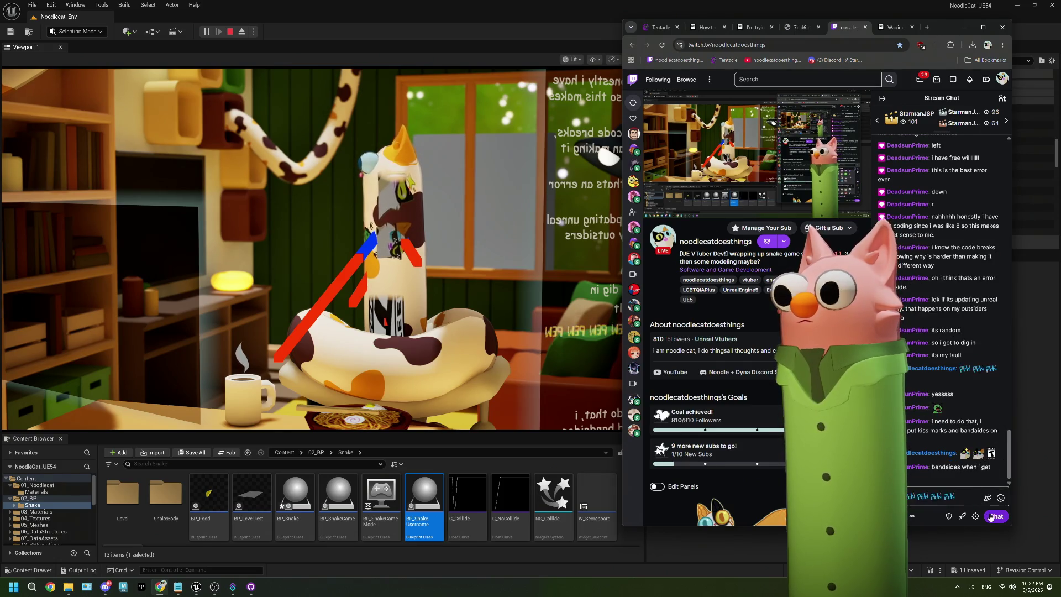
pyautogui.click(994, 516)
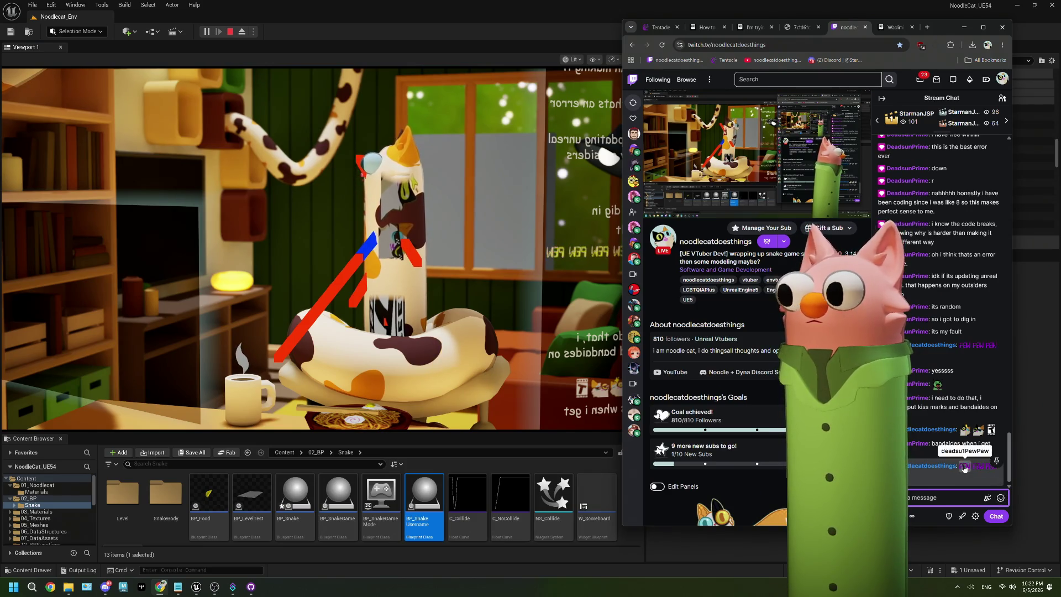
# - Send a three-emote message to chat, then return to the Unreal editor
pyautogui.click(1000, 498)
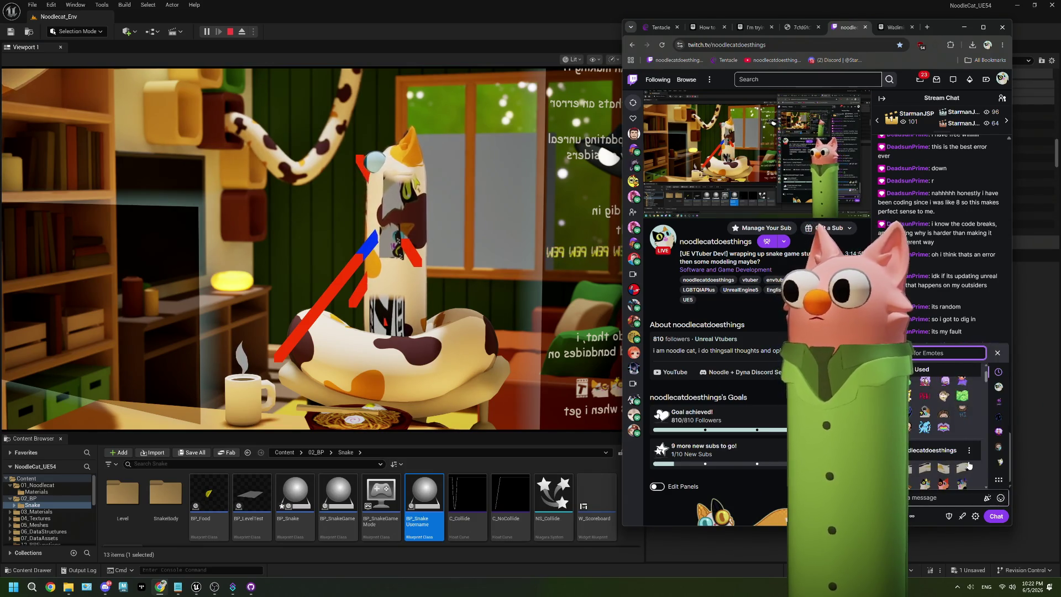
pyautogui.scroll(2, 909, 413)
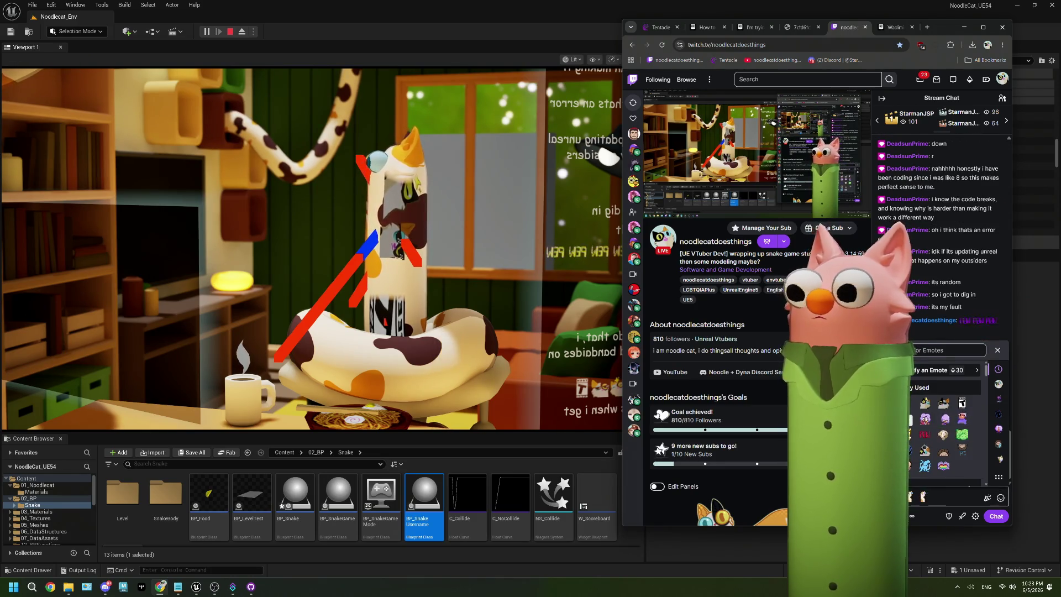
pyautogui.click(963, 402)
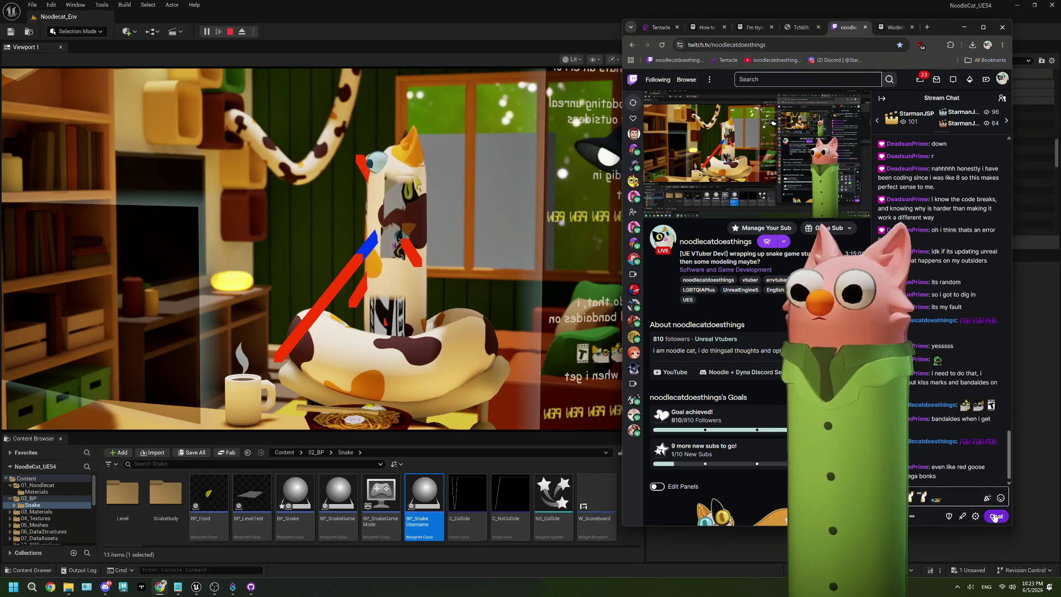
pyautogui.click(994, 517)
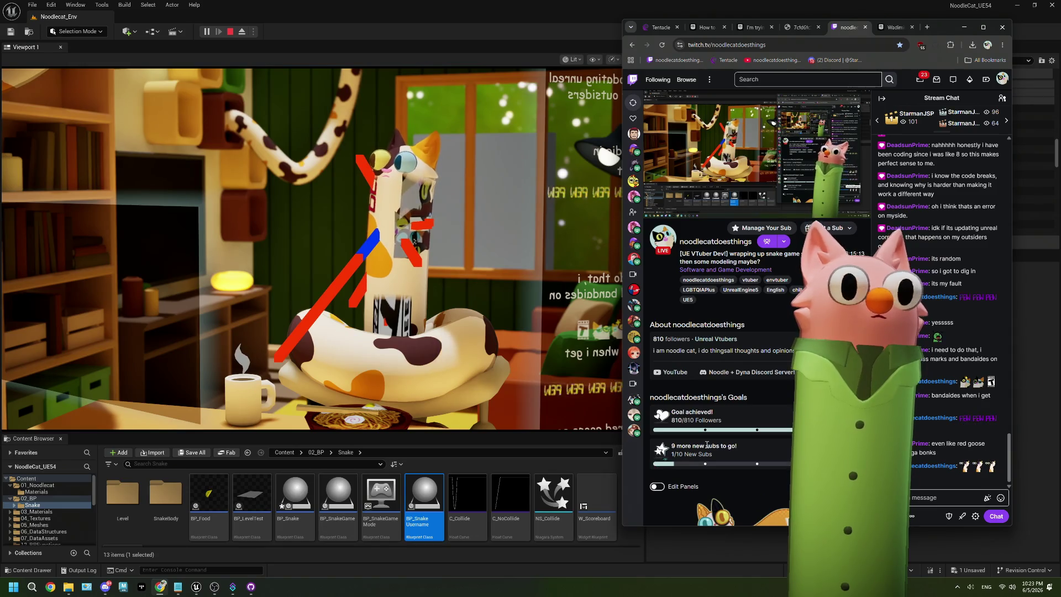
pyautogui.hotkey('alt', 'Tab')
# - Stop the play session, close the Message Log, open BP_SnakeUsername and save BP_Snake
pyautogui.press('Escape')
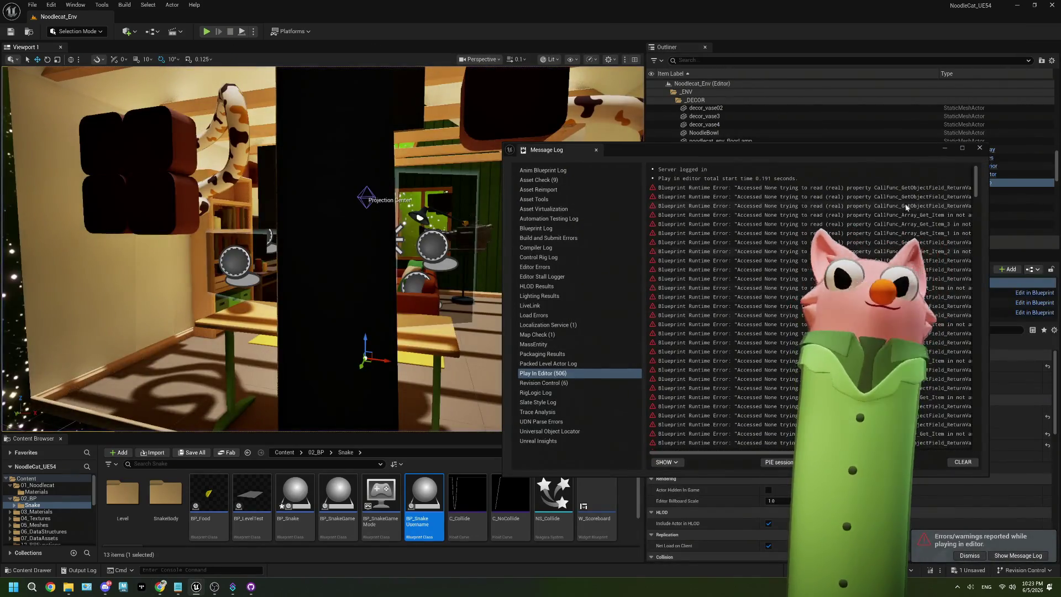
pyautogui.click(980, 148)
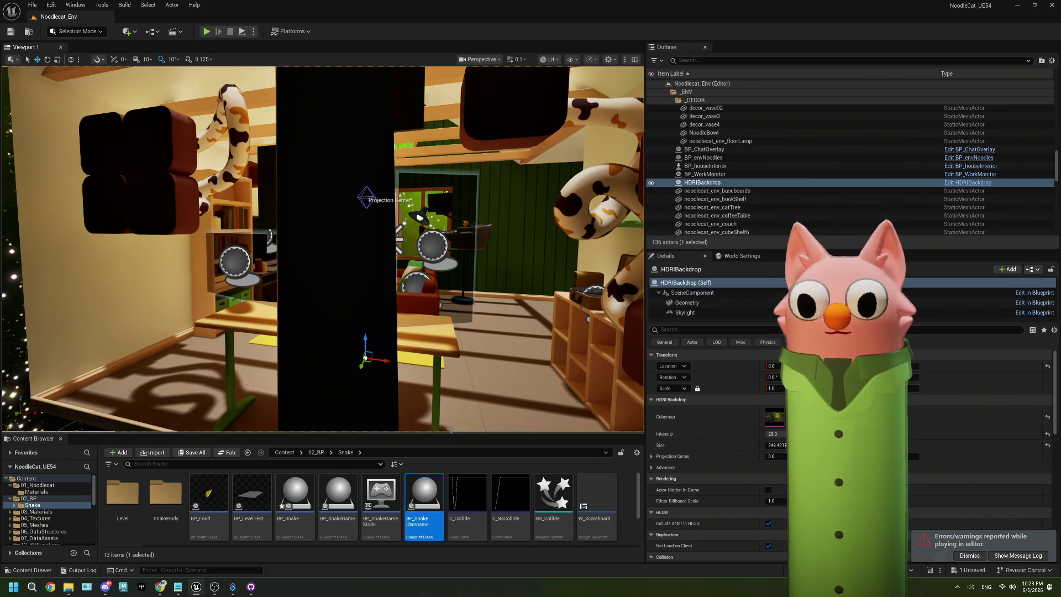
pyautogui.moveTo(452, 433); pyautogui.dragTo(452, 338)
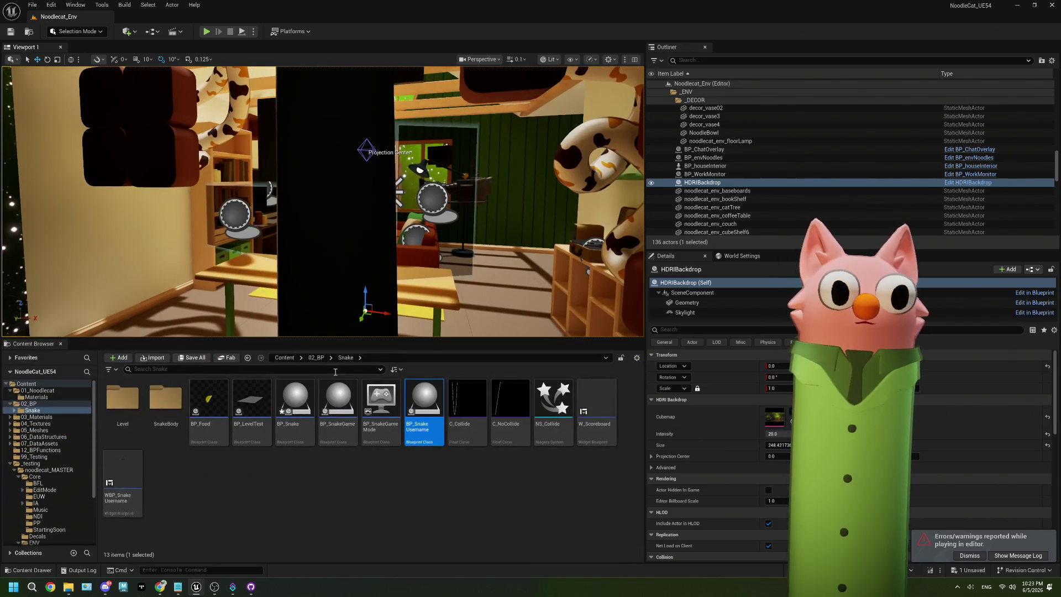
pyautogui.doubleClick(416, 398)
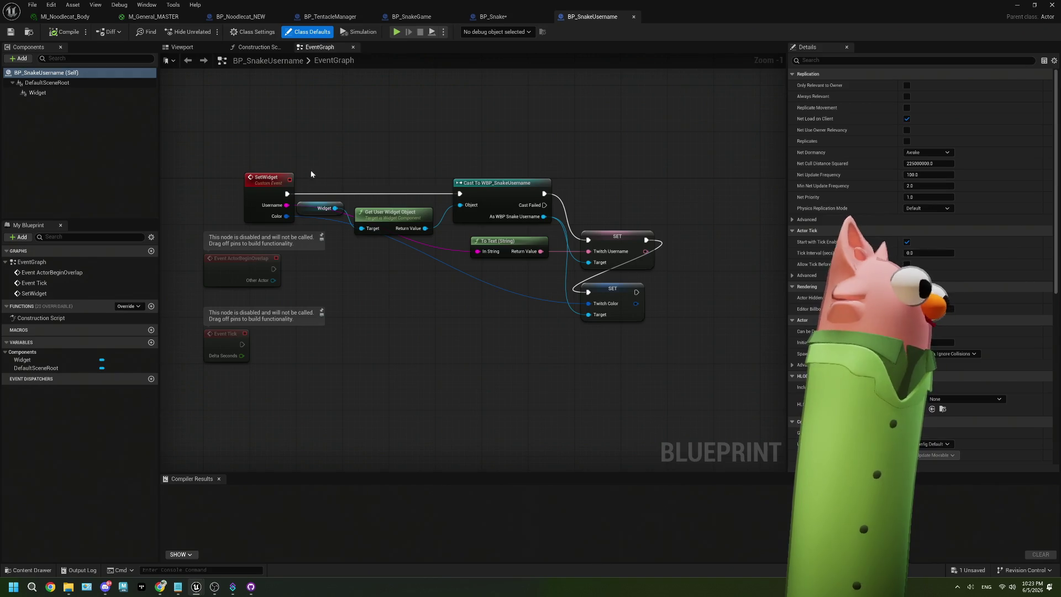
pyautogui.click(493, 17)
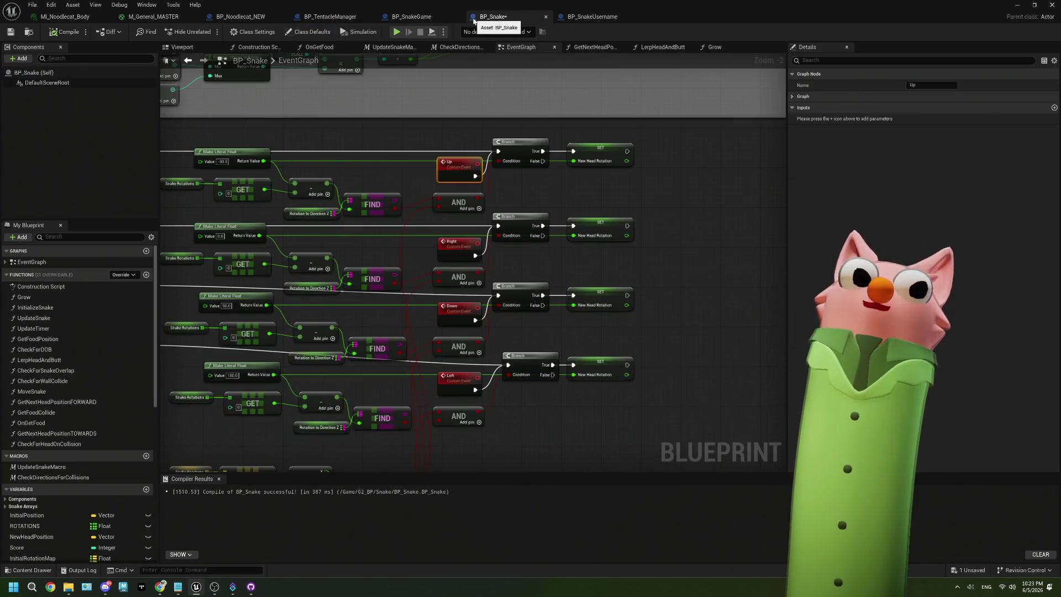
pyautogui.click(11, 31)
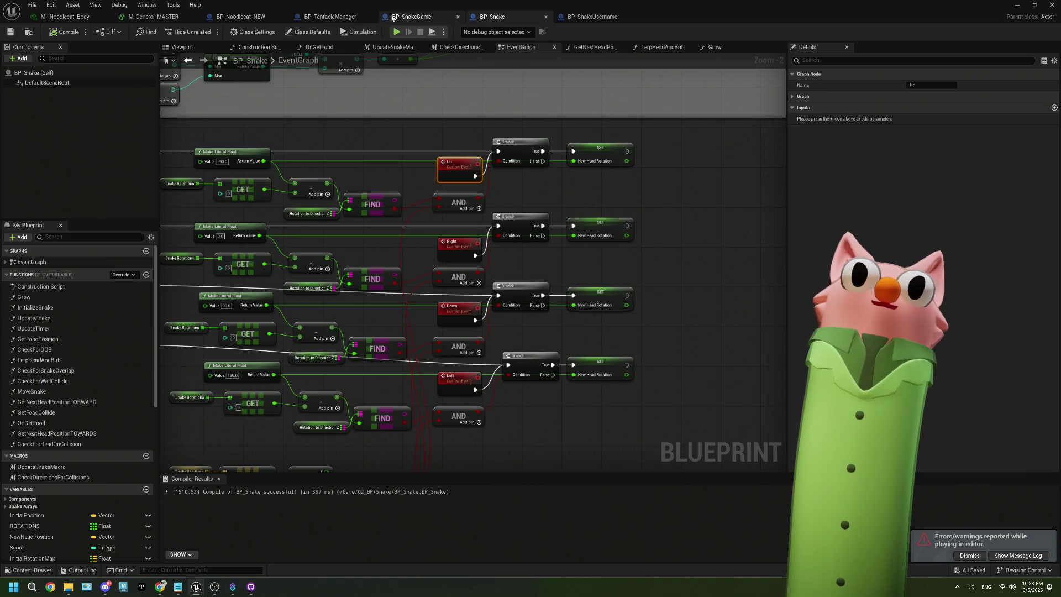
# - Close the BP_SnakeGame and BP_SnakeUsername tabs and show the BP_Noodlecat_NEW graph
pyautogui.click(344, 16)
pyautogui.click(412, 17)
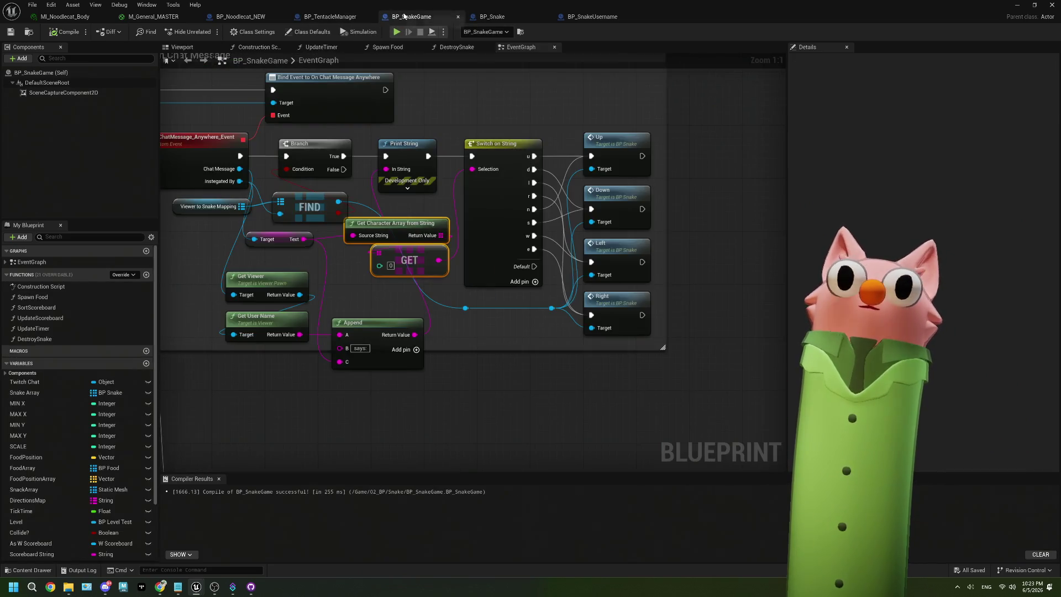
pyautogui.click(459, 18)
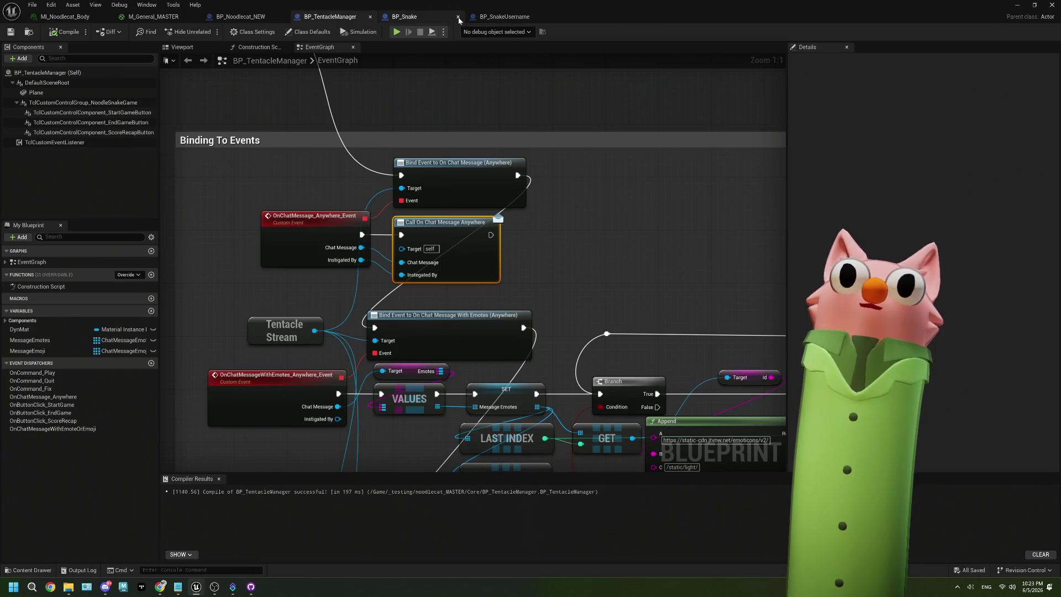
pyautogui.click(458, 17)
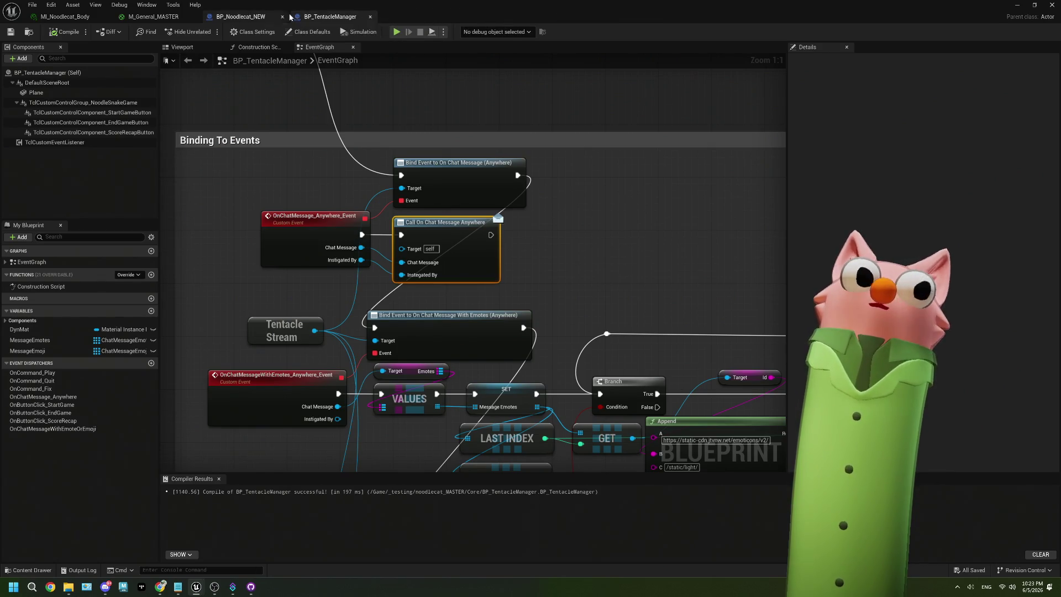
pyautogui.click(247, 17)
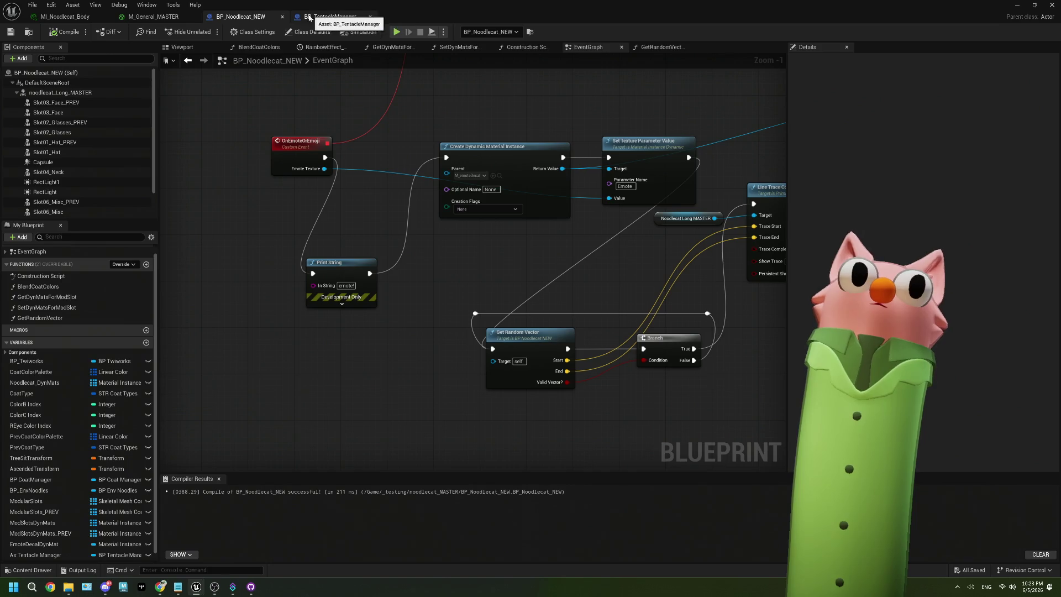
pyautogui.scroll(-2, 519, 249)
# - In BP_TentacleManager, add a Get Emote Count node off the Chat Message output
pyautogui.moveTo(519, 248); pyautogui.dragTo(310, 252)
pyautogui.click(330, 17)
pyautogui.moveTo(437, 375); pyautogui.dragTo(380, 239)
pyautogui.moveTo(290, 284)
pyautogui.mouseDown()
pyautogui.moveTo(335, 218)
pyautogui.moveTo(287, 274)
pyautogui.mouseUp()
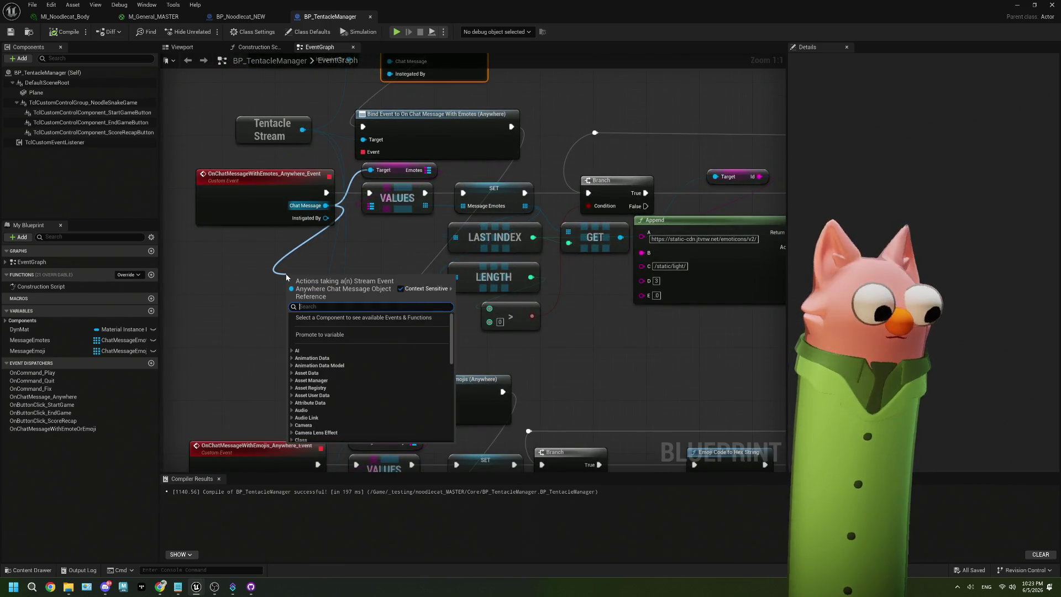
pyautogui.write('emote')
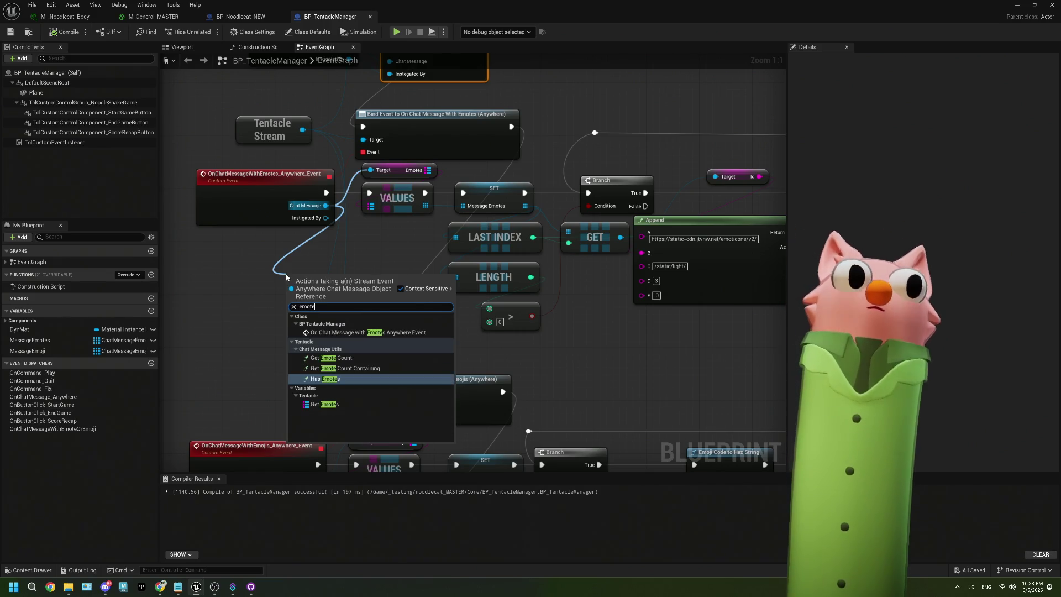
pyautogui.click(330, 358)
pyautogui.moveTo(339, 288)
pyautogui.mouseDown()
pyautogui.moveTo(297, 261)
pyautogui.moveTo(385, 259)
pyautogui.mouseUp()
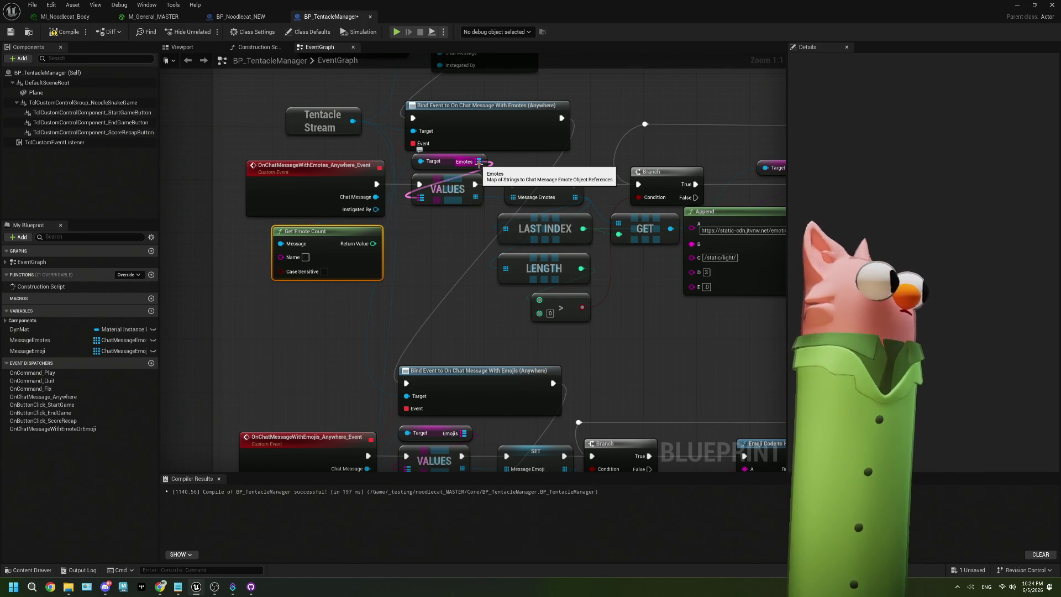
pyautogui.moveTo(431, 221); pyautogui.dragTo(542, 185)
pyautogui.moveTo(440, 202)
pyautogui.mouseDown()
pyautogui.moveTo(217, 218)
pyautogui.moveTo(509, 217)
pyautogui.moveTo(498, 208)
pyautogui.moveTo(400, 246)
pyautogui.mouseUp()
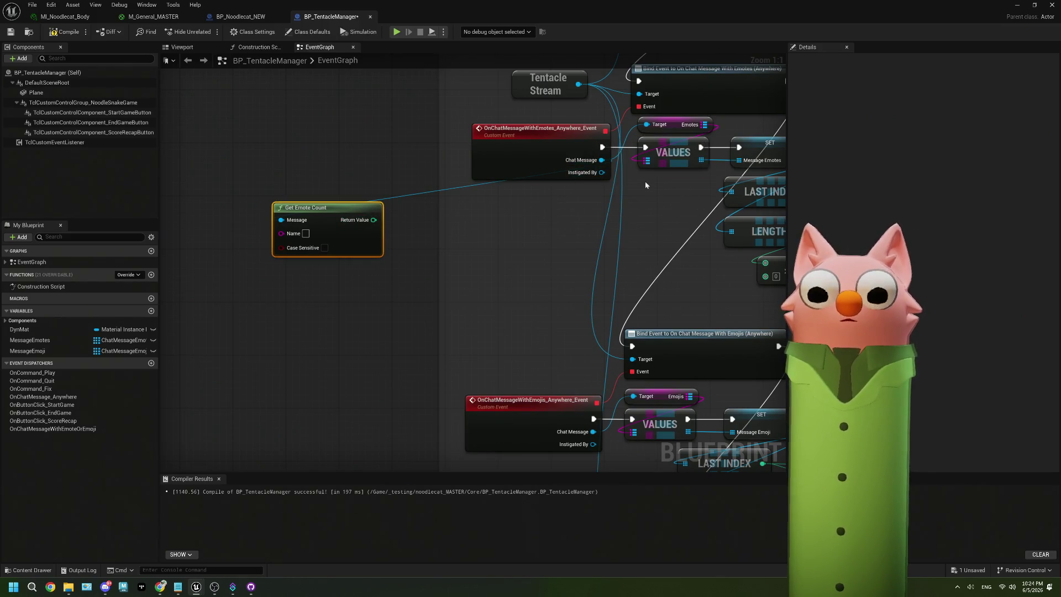
# - Add a Keys node for the Emotes map feeding a For Each Loop
pyautogui.moveTo(705, 124)
pyautogui.mouseDown()
pyautogui.moveTo(463, 201)
pyautogui.moveTo(206, 195)
pyautogui.mouseUp()
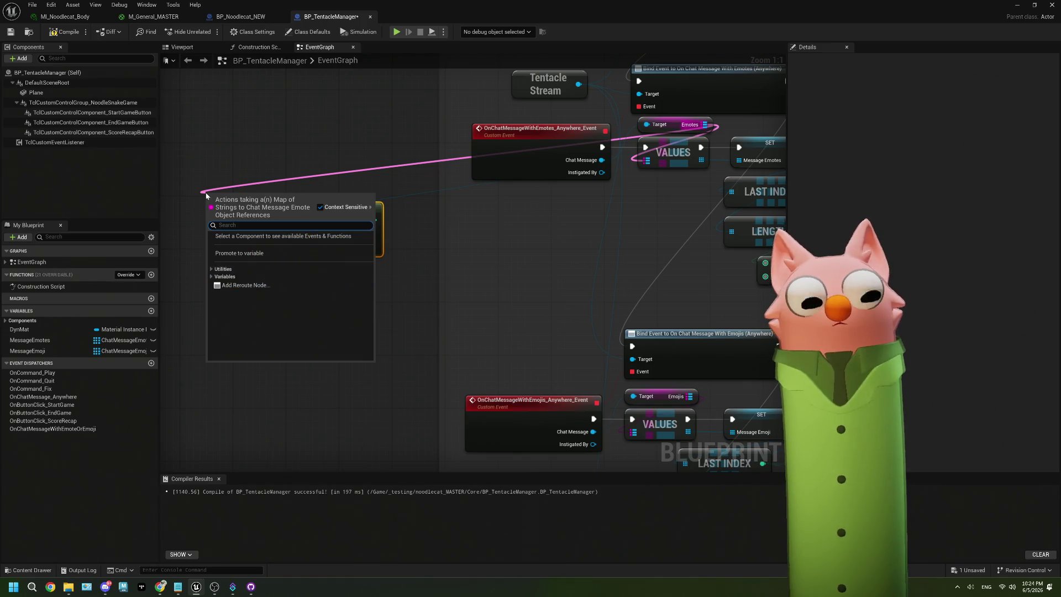
pyautogui.write('keys')
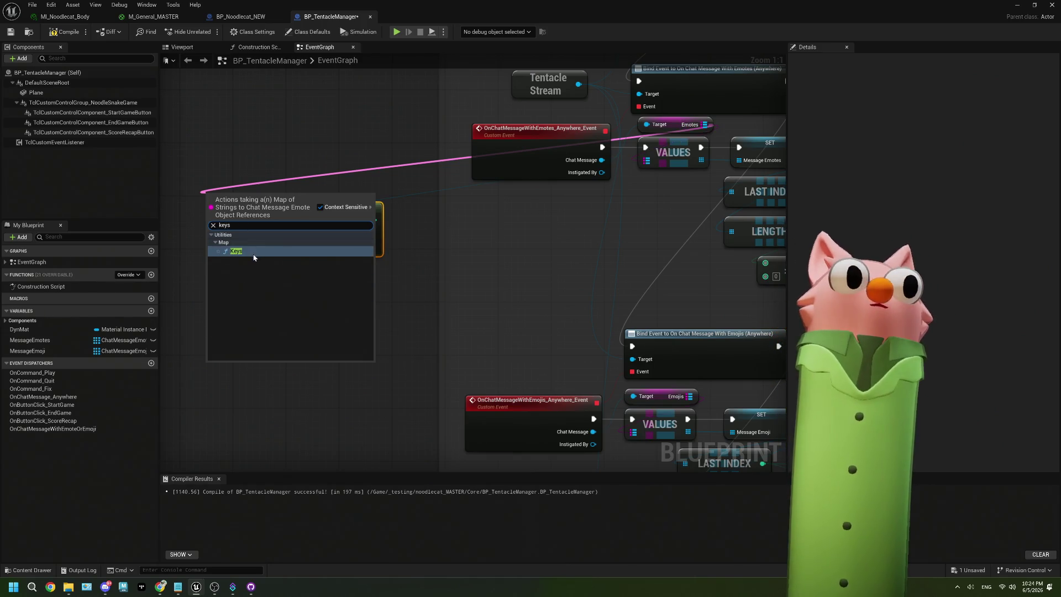
pyautogui.click(253, 254)
pyautogui.moveTo(201, 207)
pyautogui.mouseDown()
pyautogui.moveTo(324, 209)
pyautogui.moveTo(218, 214)
pyautogui.mouseUp()
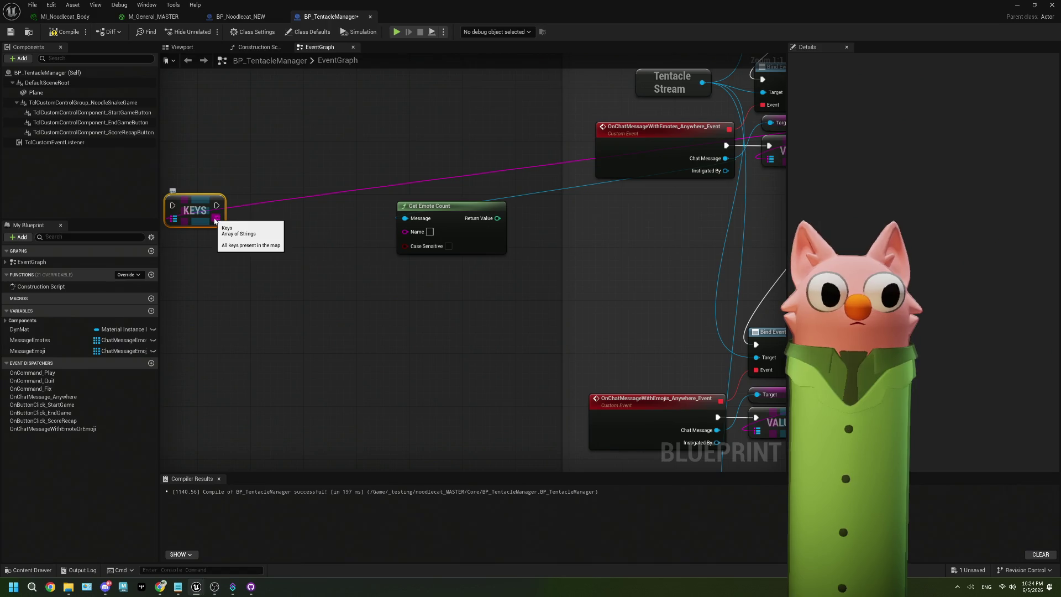
pyautogui.moveTo(217, 205)
pyautogui.mouseDown()
pyautogui.moveTo(268, 241)
pyautogui.moveTo(251, 238)
pyautogui.mouseUp()
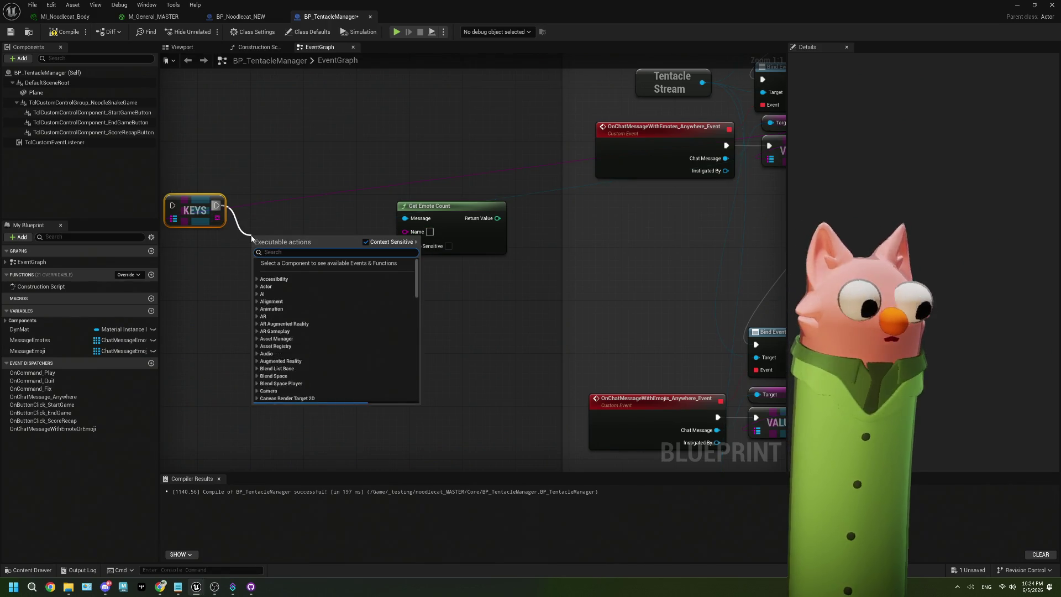
pyautogui.write('em')
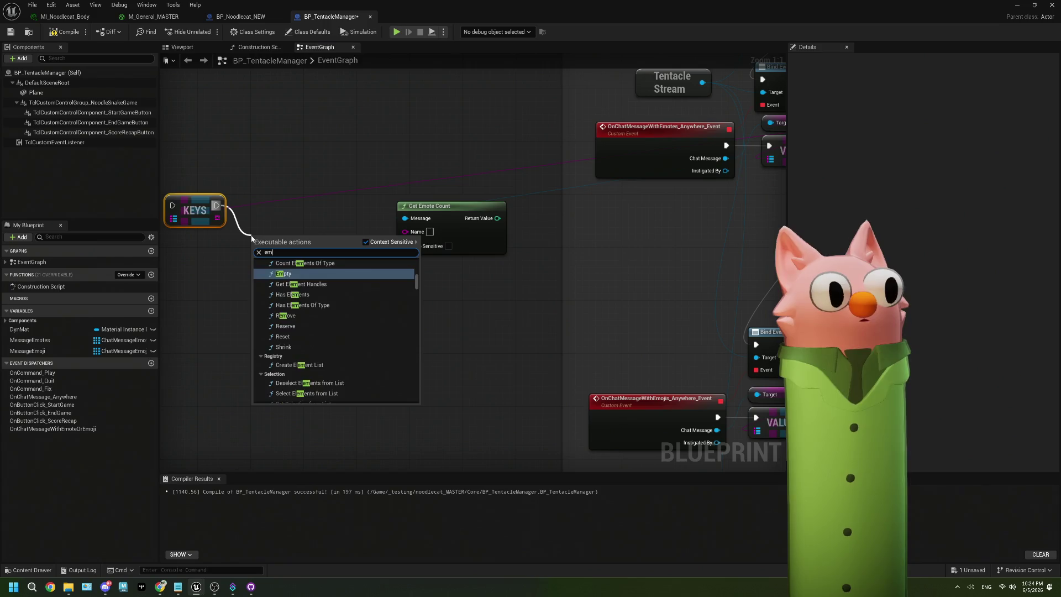
pyautogui.press('BackSpace')
pyautogui.write('for ea')
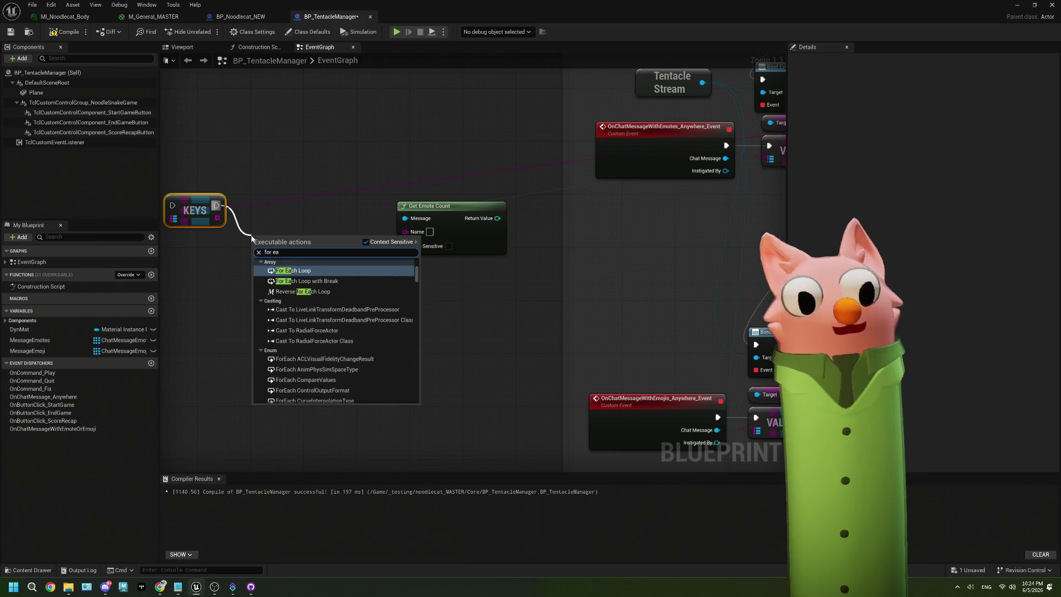
pyautogui.click(291, 271)
pyautogui.moveTo(219, 221)
pyautogui.mouseDown()
pyautogui.moveTo(259, 265)
pyautogui.moveTo(275, 196)
pyautogui.moveTo(405, 232)
pyautogui.moveTo(439, 223)
pyautogui.moveTo(393, 217)
pyautogui.moveTo(393, 228)
pyautogui.mouseUp()
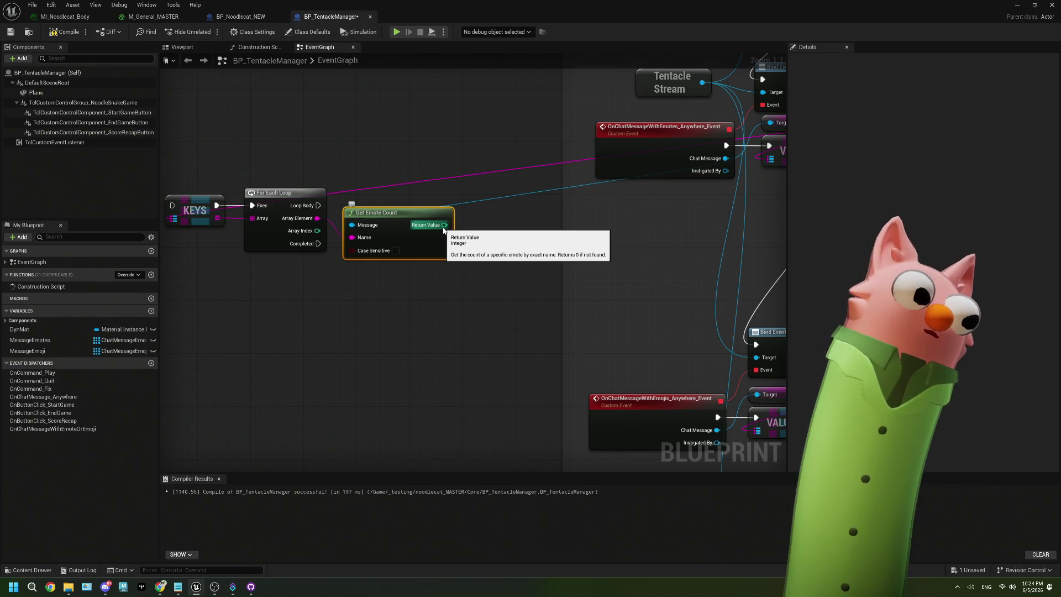
# - Add a Find node on the Emotes map using each loop key as the lookup key
pyautogui.moveTo(452, 246)
pyautogui.mouseDown()
pyautogui.moveTo(434, 243)
pyautogui.moveTo(491, 150)
pyautogui.mouseUp()
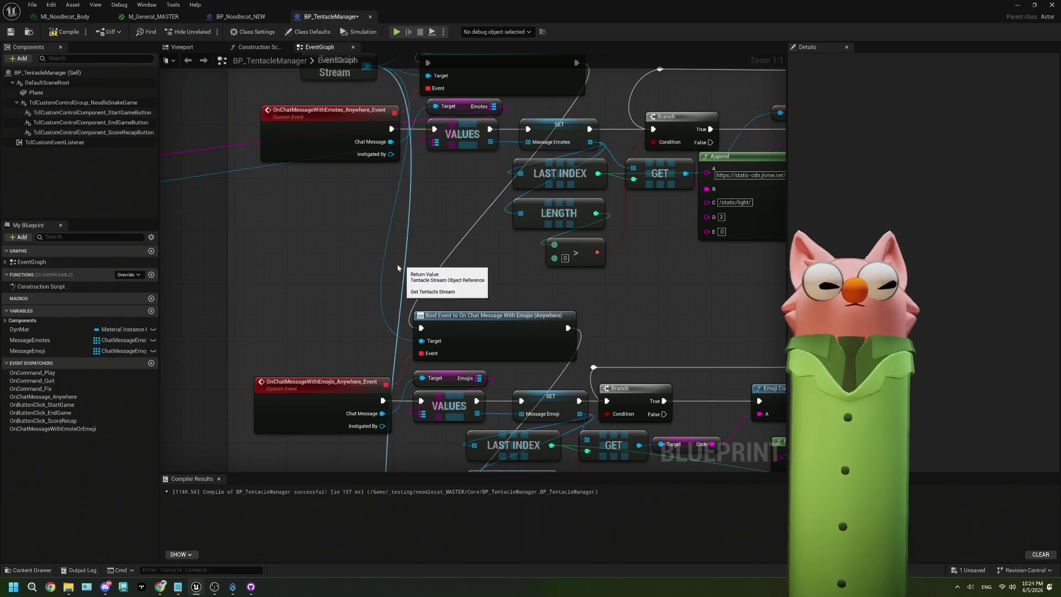
pyautogui.moveTo(354, 263); pyautogui.dragTo(439, 263)
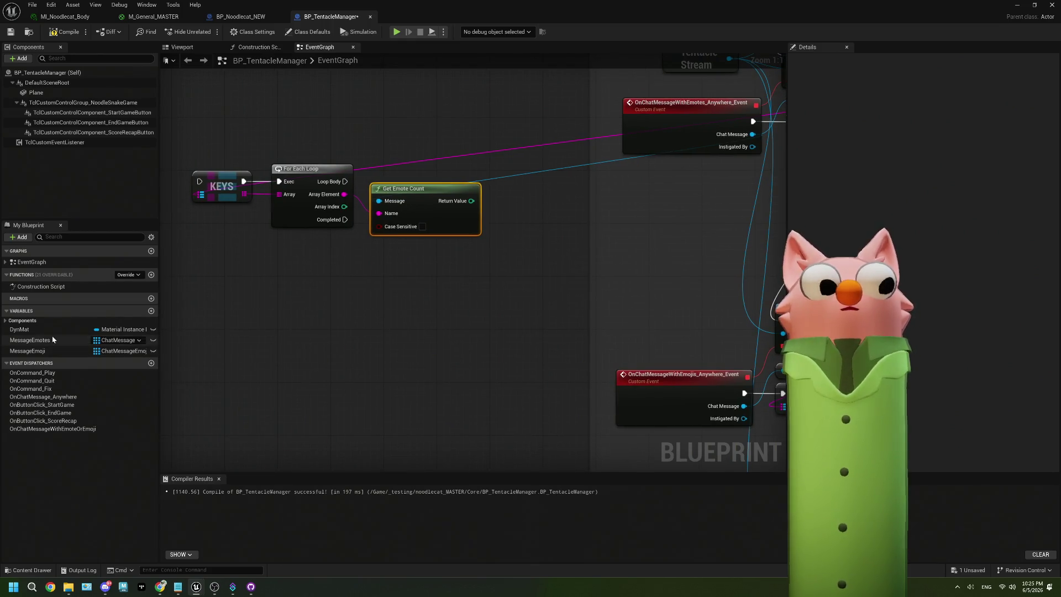
pyautogui.moveTo(619, 274); pyautogui.dragTo(523, 287)
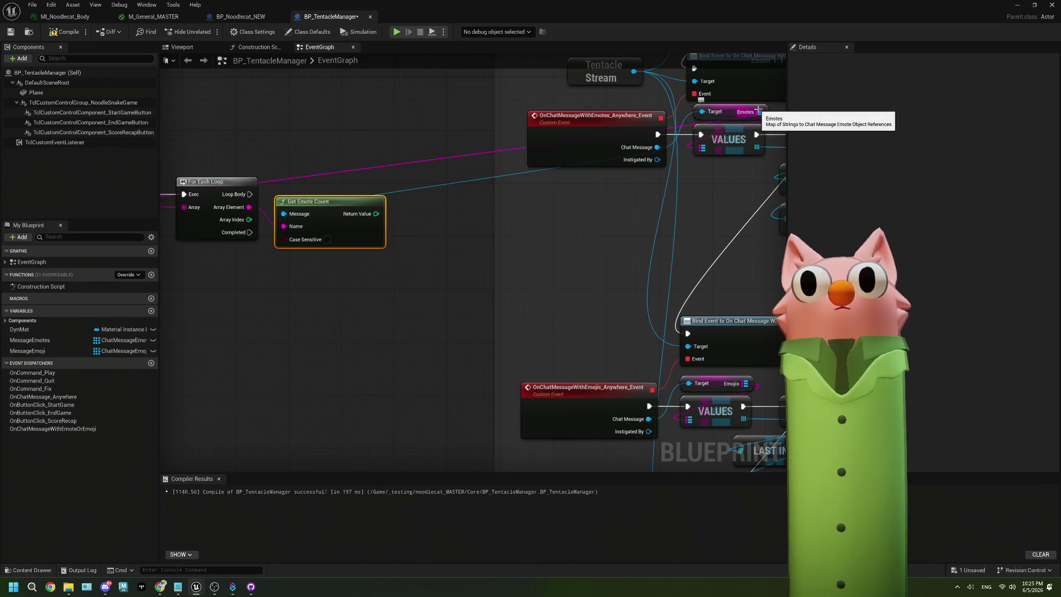
pyautogui.moveTo(761, 111)
pyautogui.mouseDown()
pyautogui.moveTo(154, 283)
pyautogui.moveTo(333, 272)
pyautogui.mouseUp()
pyautogui.write('find')
pyautogui.press('Return')
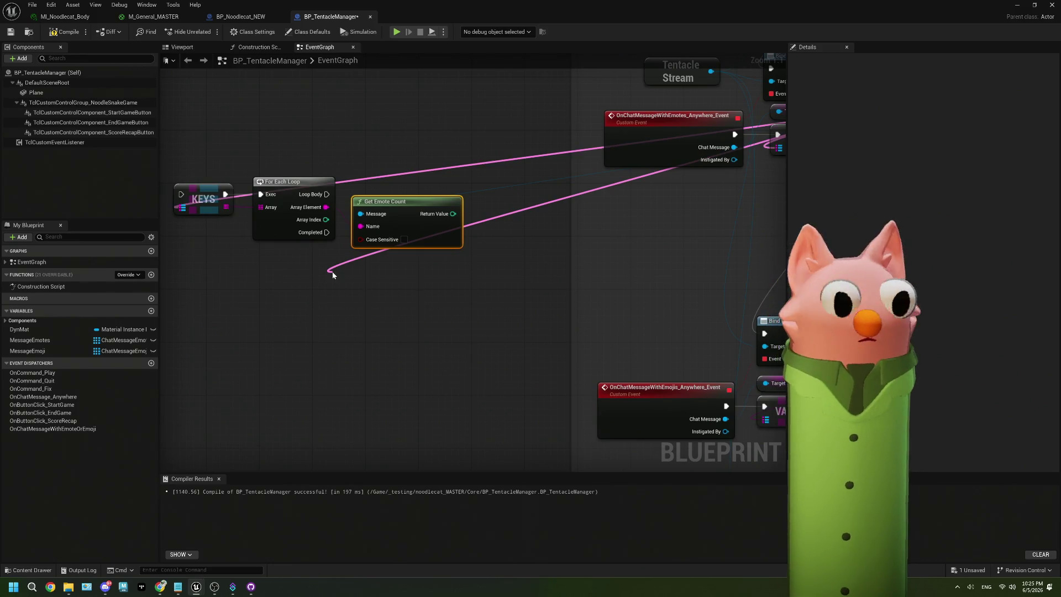
pyautogui.moveTo(326, 208)
pyautogui.mouseDown()
pyautogui.moveTo(340, 292)
pyautogui.moveTo(394, 265)
pyautogui.mouseUp()
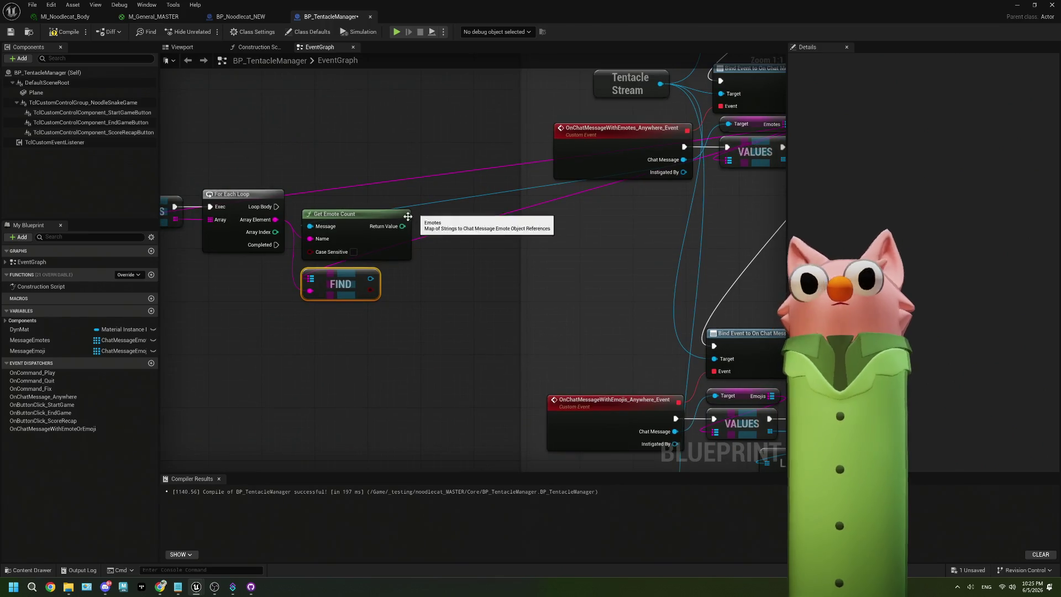
pyautogui.moveTo(277, 206); pyautogui.dragTo(441, 204)
# - Add a For Loop in the loop body from First Index 1 to the Get Emote Count result
pyautogui.write('for')
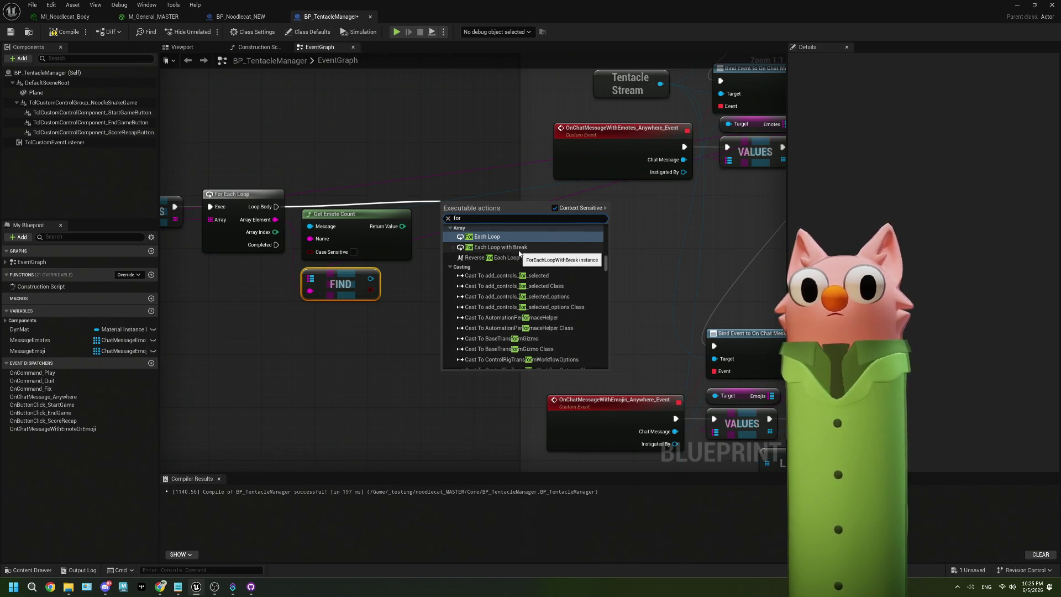
pyautogui.write(' loop')
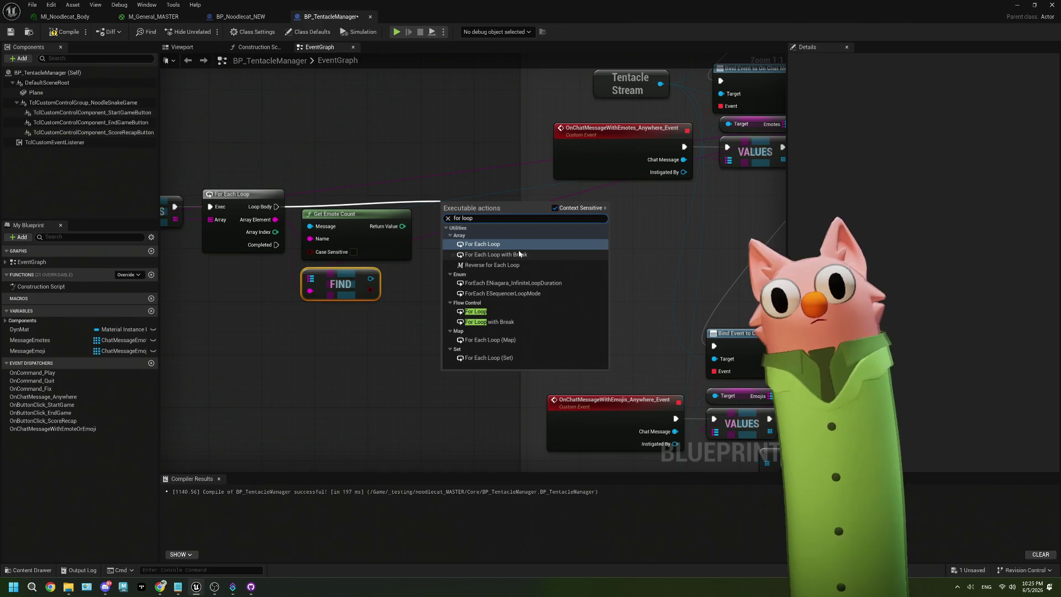
pyautogui.click(504, 310)
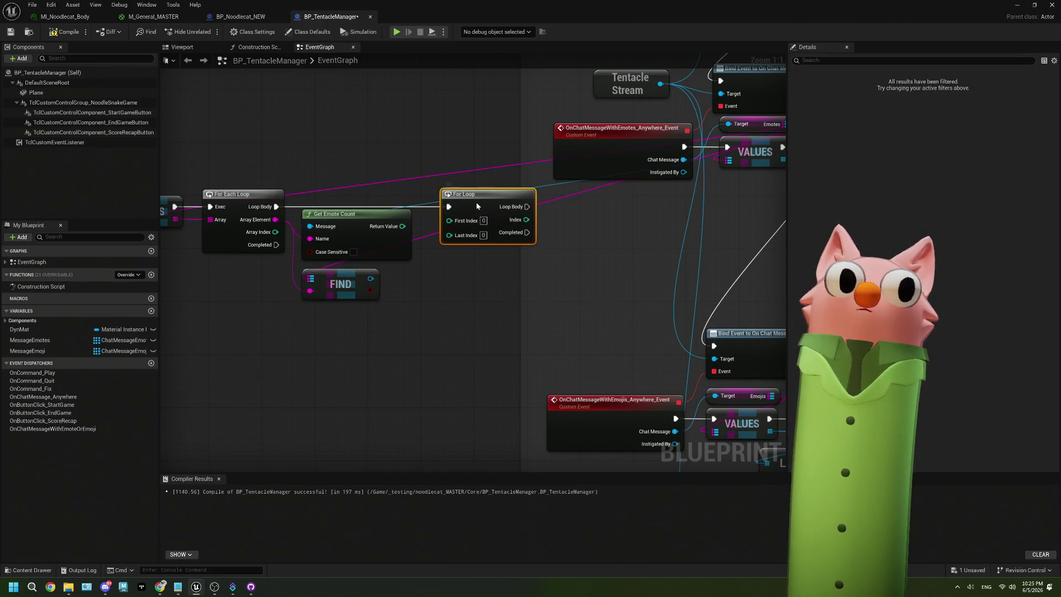
pyautogui.moveTo(474, 202); pyautogui.dragTo(474, 209)
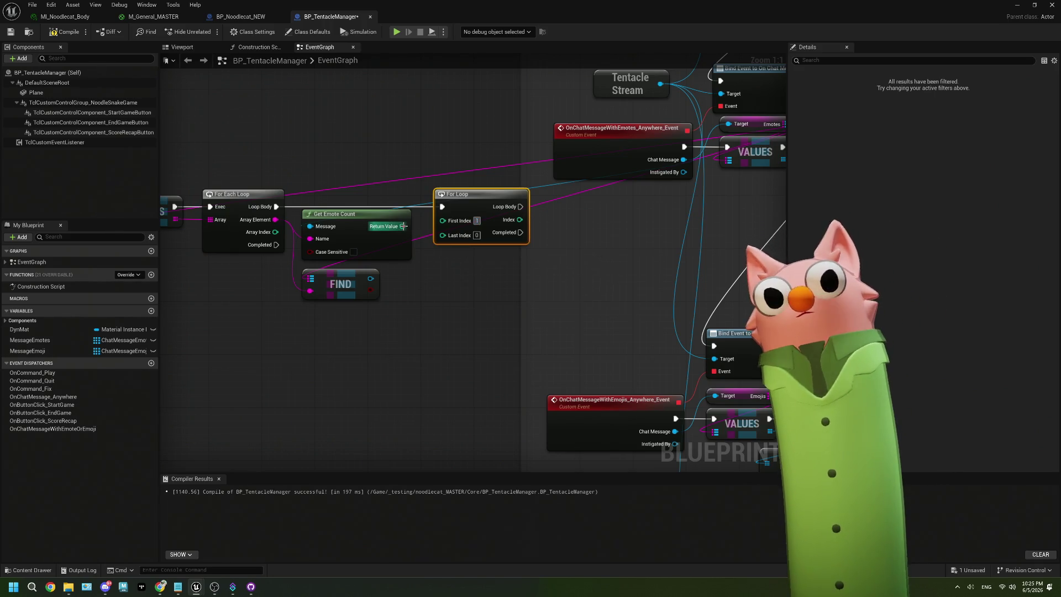
pyautogui.write('1')
pyautogui.click(418, 231)
pyautogui.moveTo(404, 226); pyautogui.dragTo(438, 232)
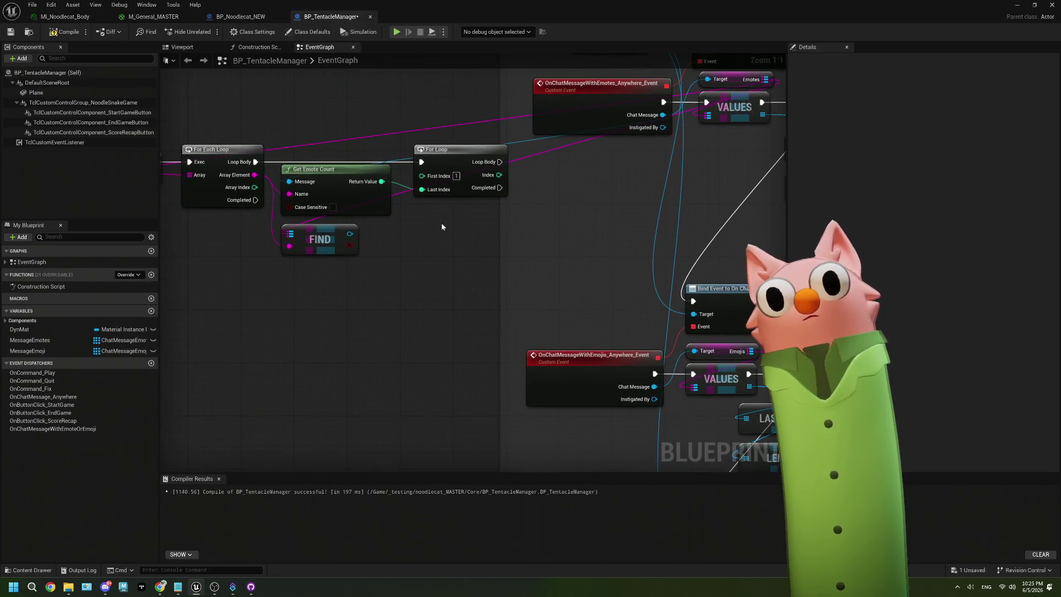
pyautogui.moveTo(486, 181); pyautogui.dragTo(462, 173)
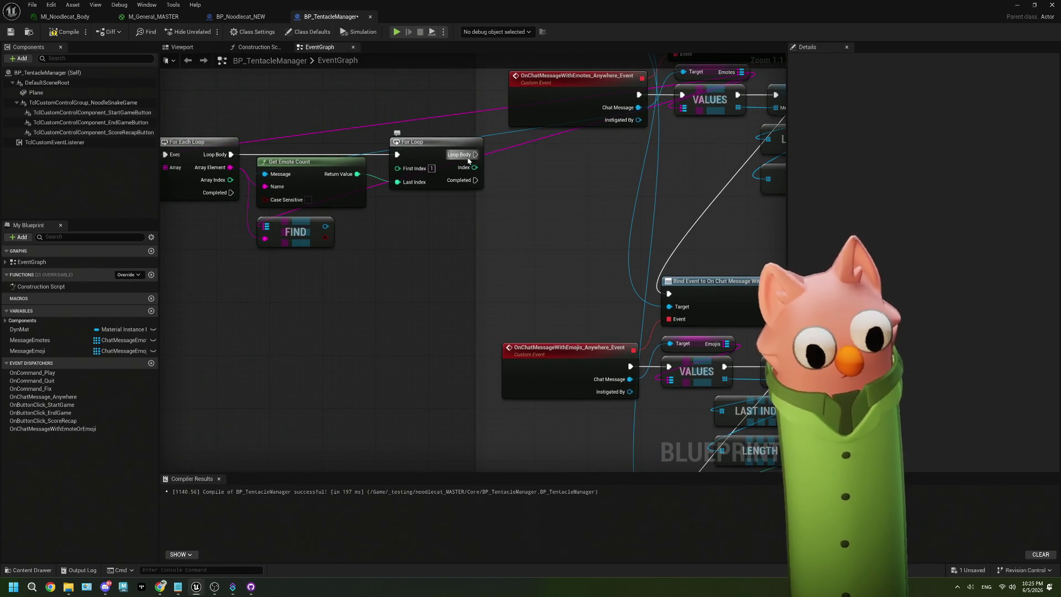
pyautogui.moveTo(600, 185)
pyautogui.mouseDown()
pyautogui.moveTo(536, 250)
pyautogui.moveTo(502, 261)
pyautogui.moveTo(535, 250)
pyautogui.moveTo(400, 280)
pyautogui.moveTo(12, 334)
pyautogui.moveTo(33, 339)
pyautogui.moveTo(232, 266)
pyautogui.moveTo(296, 212)
pyautogui.mouseUp()
pyautogui.click(279, 260)
# - Add a MessageEmotes Clear node left of KEYS and another MessageEmotes getter below the loops
pyautogui.write('clea')
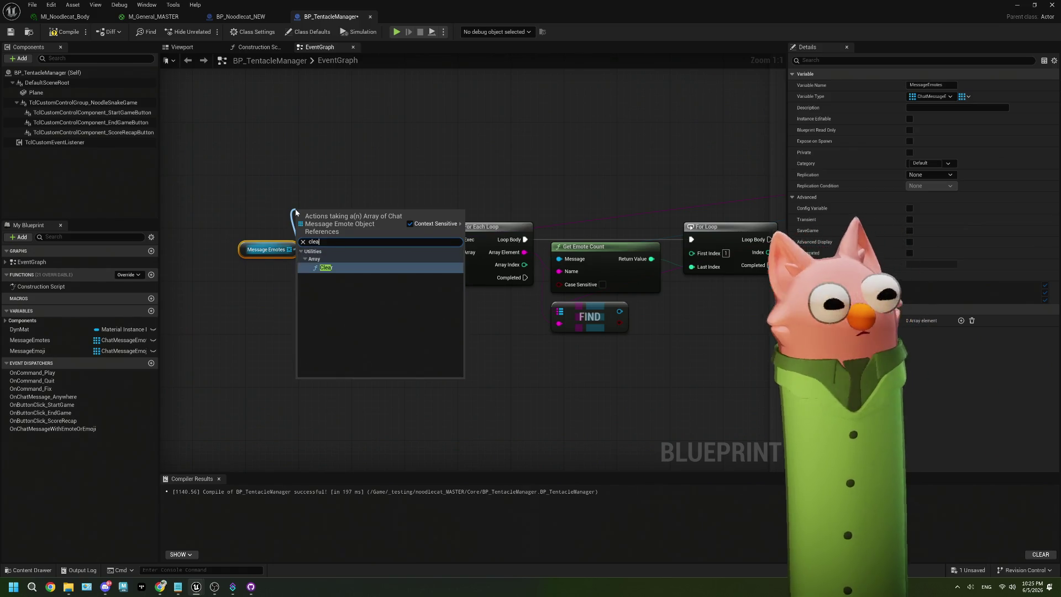
pyautogui.press('Return')
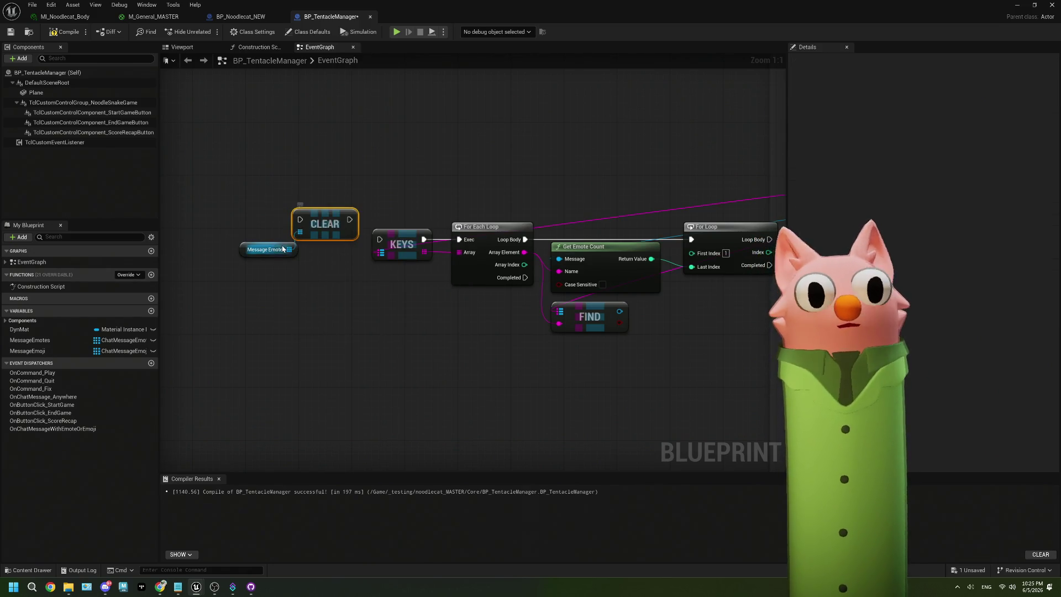
pyautogui.moveTo(283, 249); pyautogui.dragTo(205, 263)
pyautogui.moveTo(326, 219); pyautogui.dragTo(317, 238)
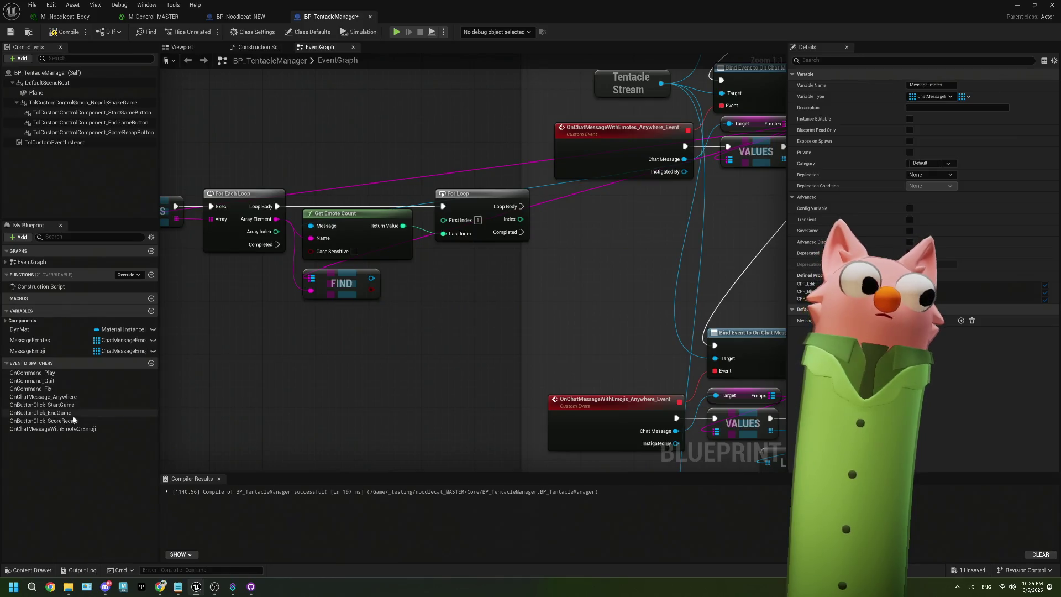
pyautogui.click(33, 340)
pyautogui.moveTo(339, 370); pyautogui.dragTo(428, 347)
pyautogui.click(354, 376)
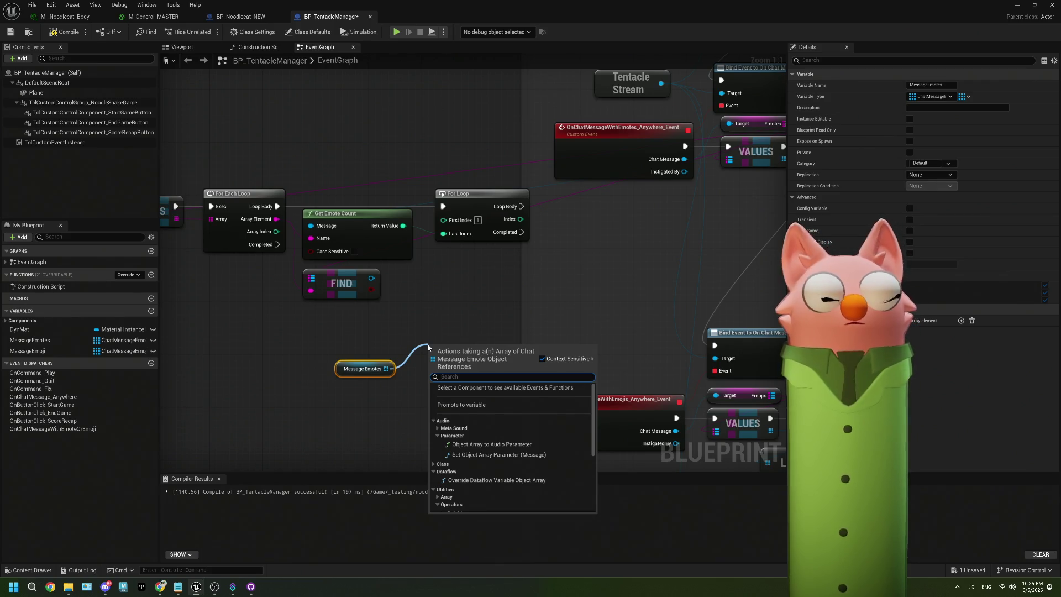
# - Add an ADD node for MessageEmotes and run it inside the For Loop body
pyautogui.write('add')
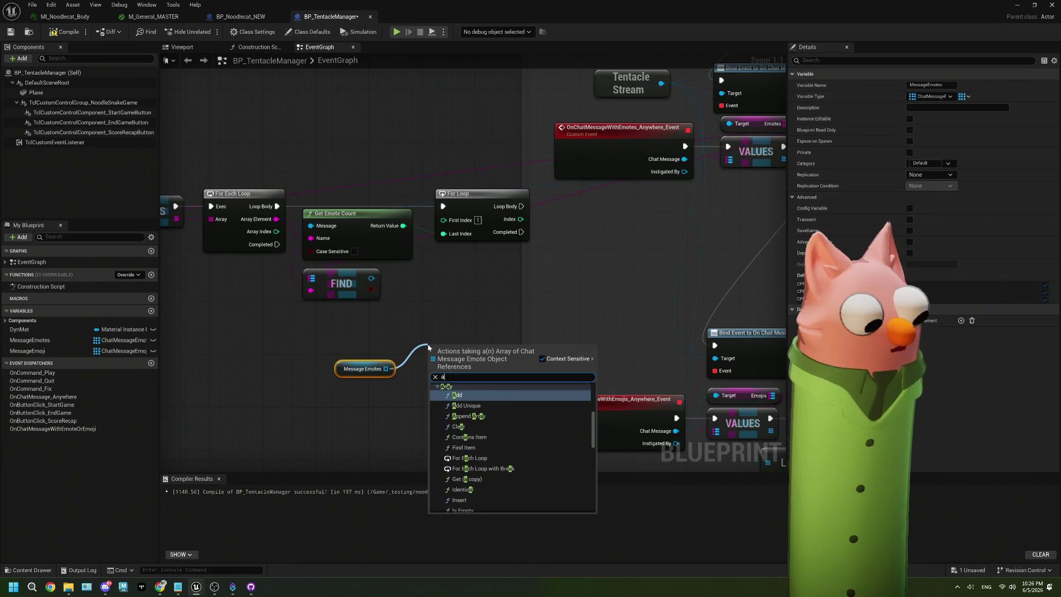
pyautogui.click(461, 404)
pyautogui.moveTo(470, 365); pyautogui.dragTo(516, 309)
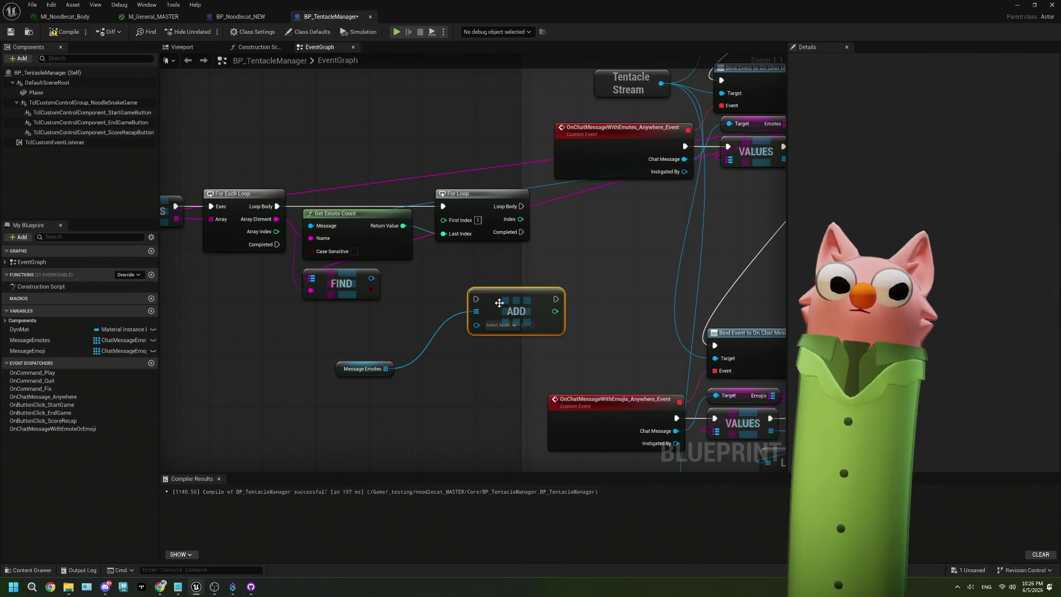
pyautogui.moveTo(525, 206)
pyautogui.mouseDown()
pyautogui.moveTo(483, 293)
pyautogui.moveTo(374, 281)
pyautogui.moveTo(476, 326)
pyautogui.mouseUp()
pyautogui.moveTo(526, 312)
pyautogui.mouseDown()
pyautogui.moveTo(554, 220)
pyautogui.moveTo(579, 220)
pyautogui.mouseUp()
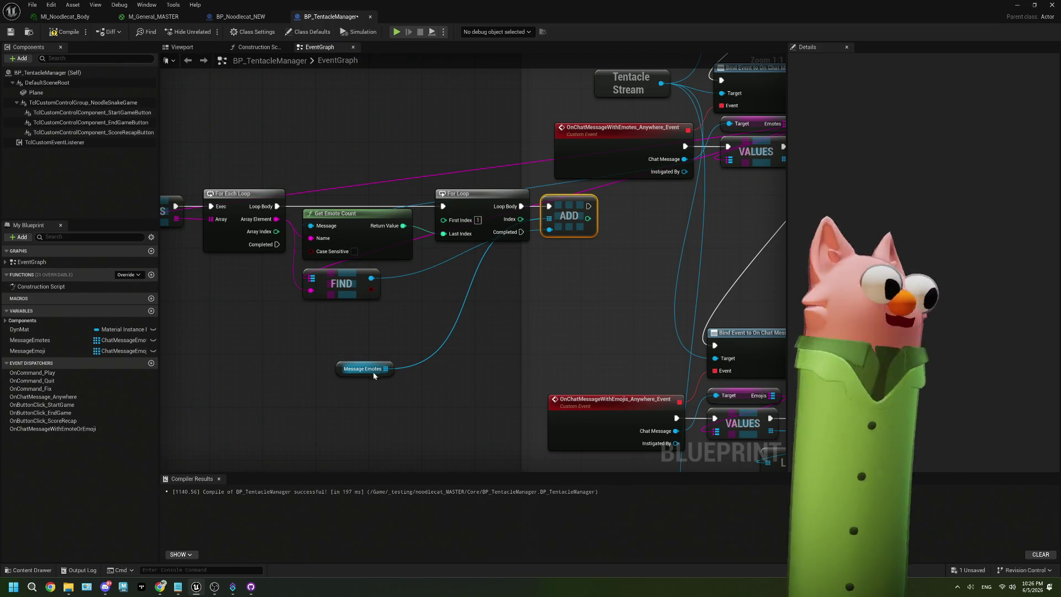
pyautogui.moveTo(374, 376)
pyautogui.mouseDown()
pyautogui.moveTo(585, 257)
pyautogui.moveTo(578, 263)
pyautogui.mouseUp()
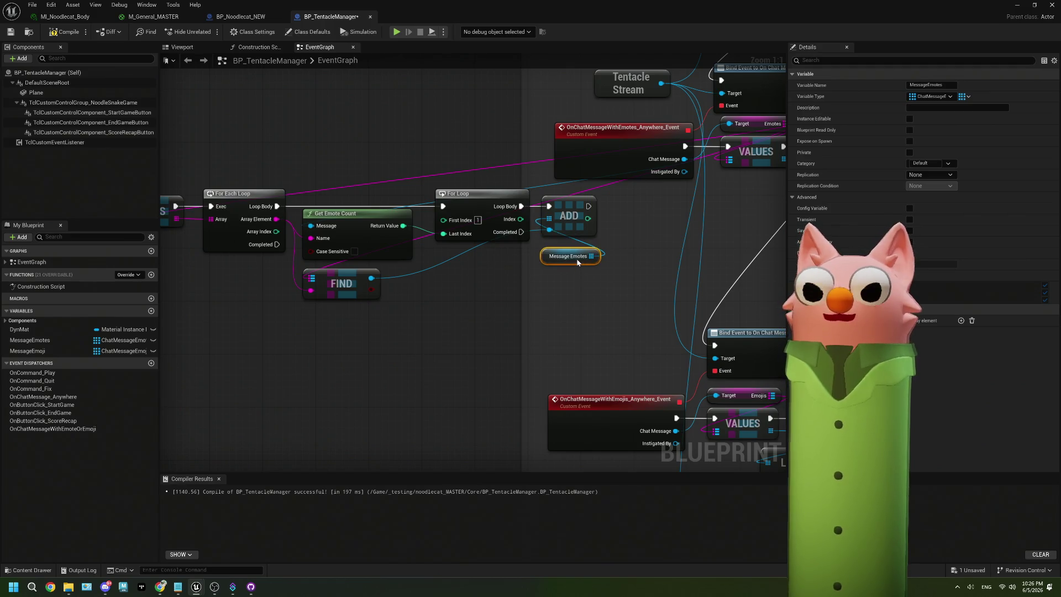
# - Rearrange the CLEAR-to-ADD loop nodes and wire the loop's completion to the SET node
pyautogui.moveTo(398, 314); pyautogui.dragTo(511, 303)
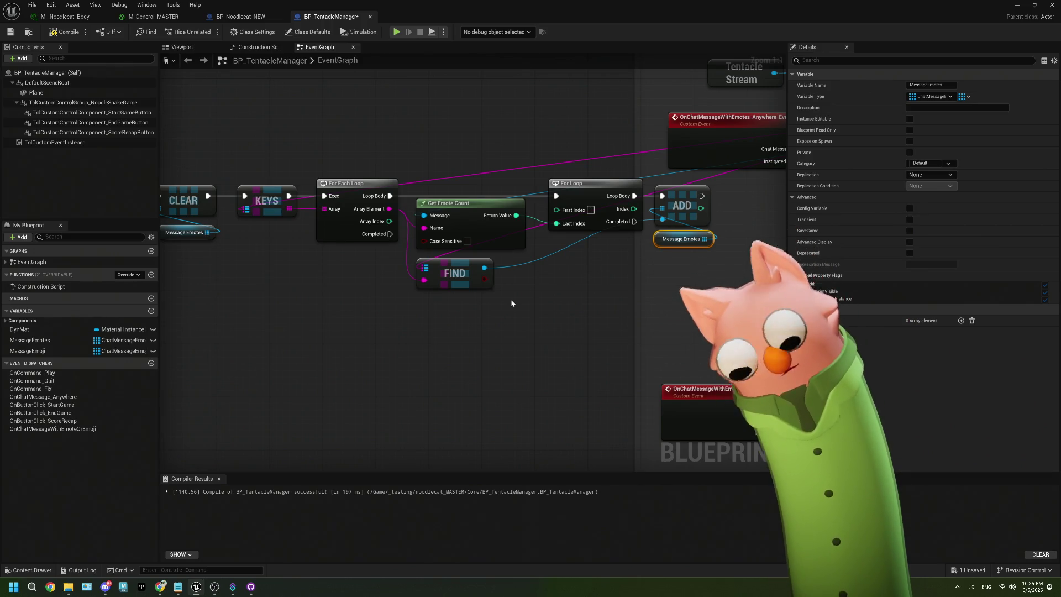
pyautogui.scroll(-2, 510, 300)
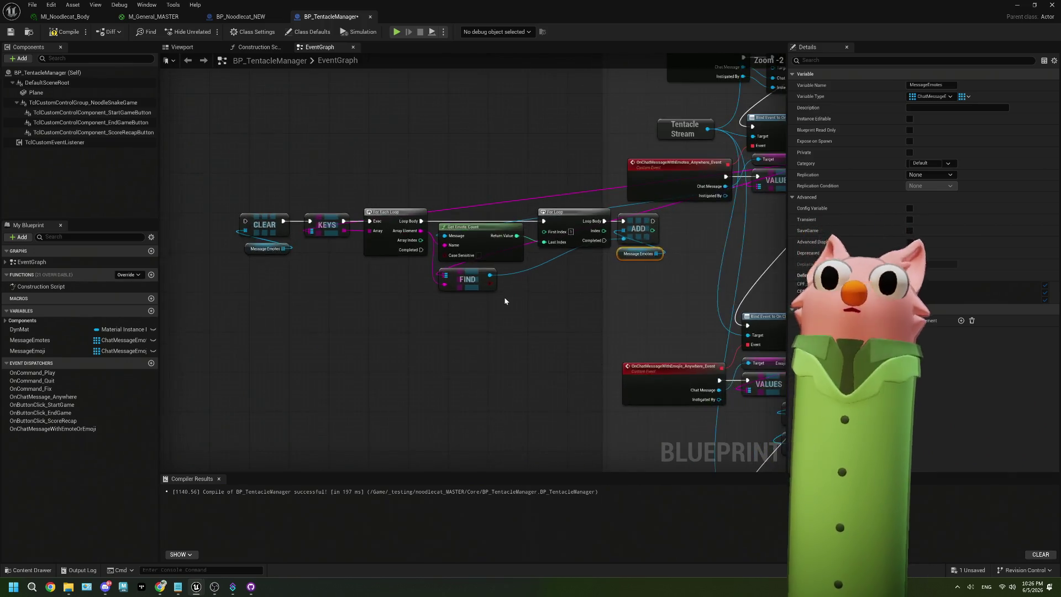
pyautogui.moveTo(690, 173)
pyautogui.mouseDown()
pyautogui.moveTo(643, 215)
pyautogui.moveTo(223, 219)
pyautogui.mouseUp()
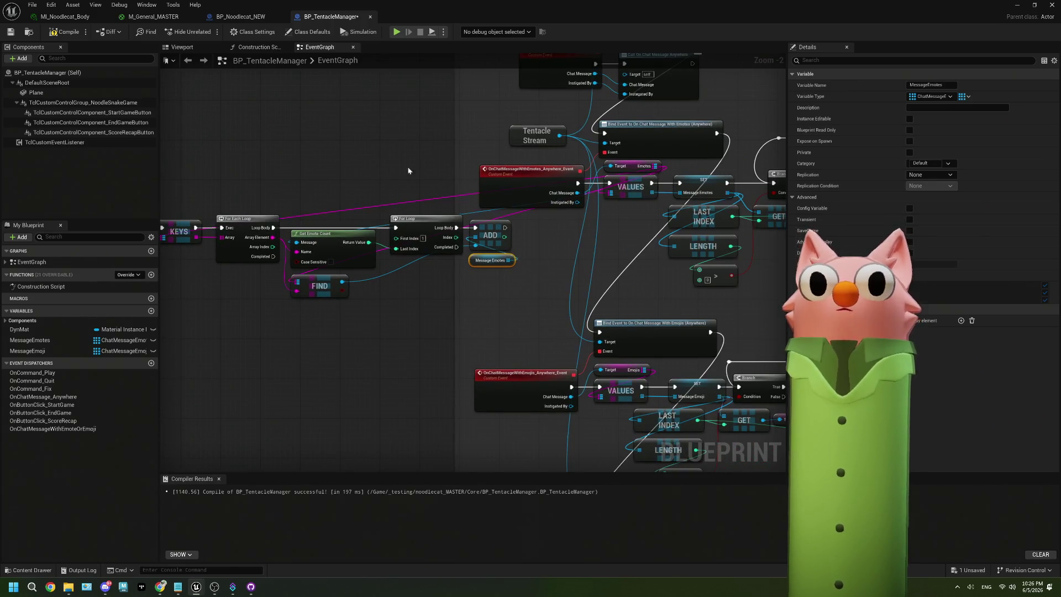
pyautogui.moveTo(578, 183)
pyautogui.mouseDown()
pyautogui.moveTo(151, 210)
pyautogui.moveTo(194, 227)
pyautogui.mouseUp()
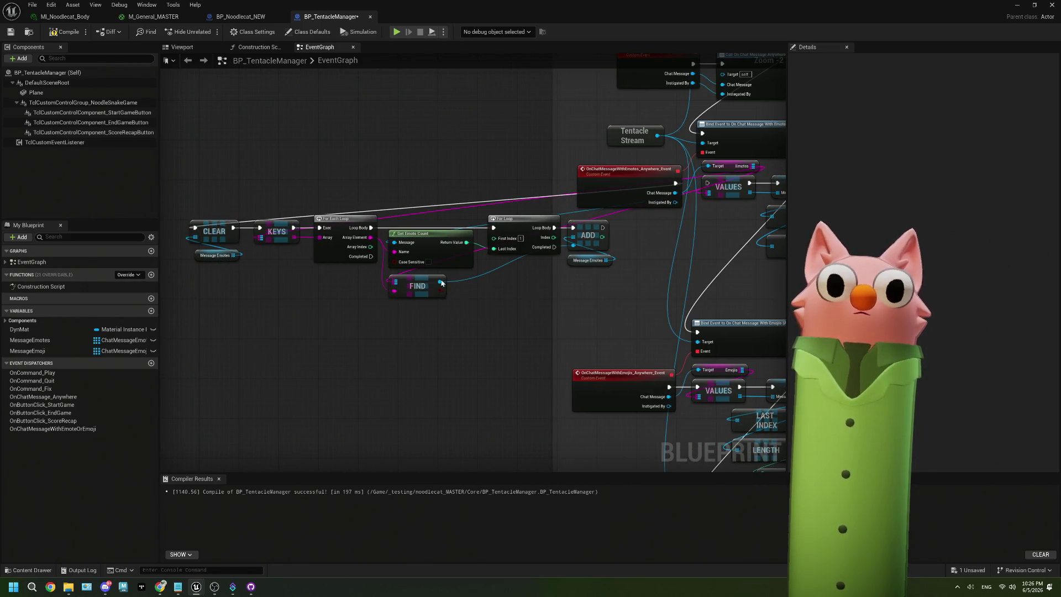
pyautogui.moveTo(585, 305)
pyautogui.mouseDown()
pyautogui.moveTo(232, 216)
pyautogui.moveTo(183, 216)
pyautogui.mouseUp()
pyautogui.moveTo(387, 233); pyautogui.dragTo(392, 278)
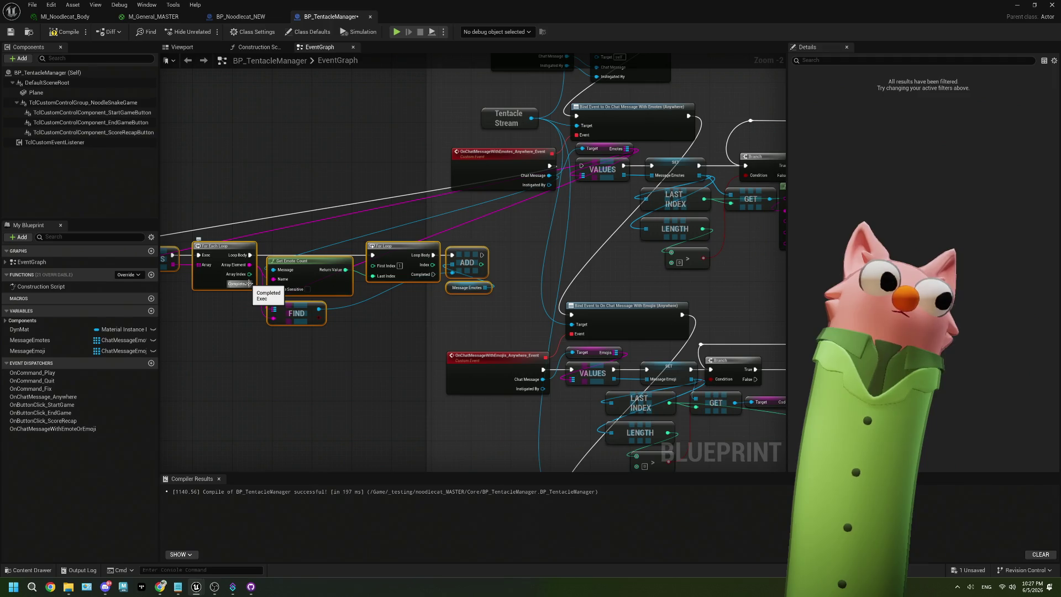
pyautogui.moveTo(248, 283)
pyautogui.mouseDown()
pyautogui.moveTo(657, 194)
pyautogui.moveTo(625, 170)
pyautogui.moveTo(745, 167)
pyautogui.mouseUp()
# - Move the Last Index and Length links onto a new Message Emotes getter and delete the SET and VALUES nodes
pyautogui.scroll(2, 635, 194)
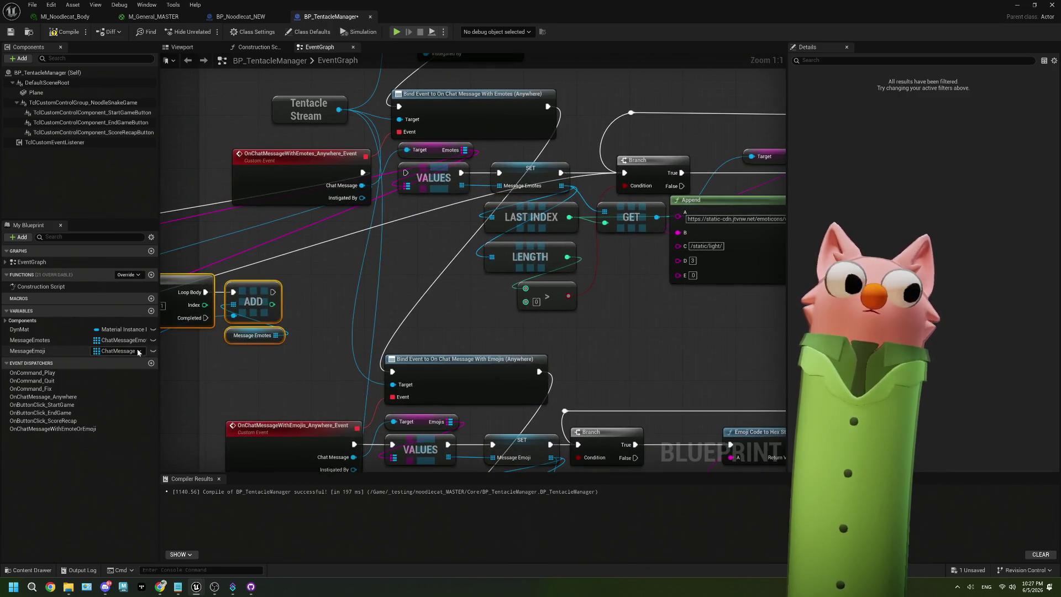
pyautogui.moveTo(46, 345)
pyautogui.mouseDown()
pyautogui.moveTo(487, 254)
pyautogui.moveTo(437, 243)
pyautogui.moveTo(434, 232)
pyautogui.mouseUp()
pyautogui.moveTo(562, 185)
pyautogui.mouseDown()
pyautogui.moveTo(488, 238)
pyautogui.moveTo(417, 244)
pyautogui.mouseUp()
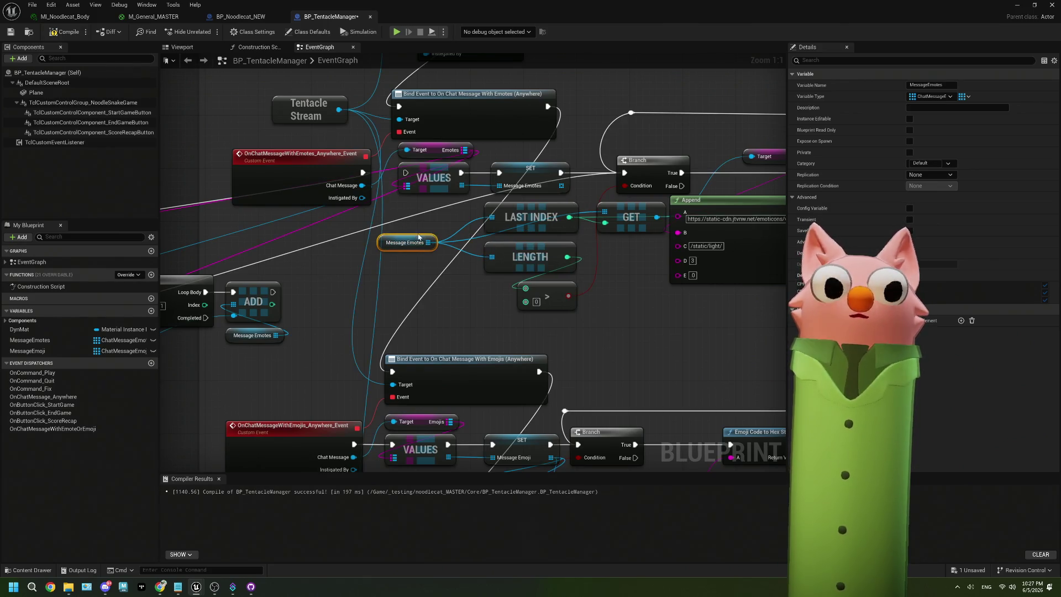
pyautogui.click(539, 173)
pyautogui.press('Delete')
pyautogui.click(450, 170)
pyautogui.press('Delete')
pyautogui.moveTo(404, 204)
pyautogui.mouseDown()
pyautogui.moveTo(488, 192)
pyautogui.moveTo(511, 147)
pyautogui.moveTo(641, 161)
pyautogui.moveTo(588, 148)
pyautogui.mouseUp()
pyautogui.scroll(-2, 641, 161)
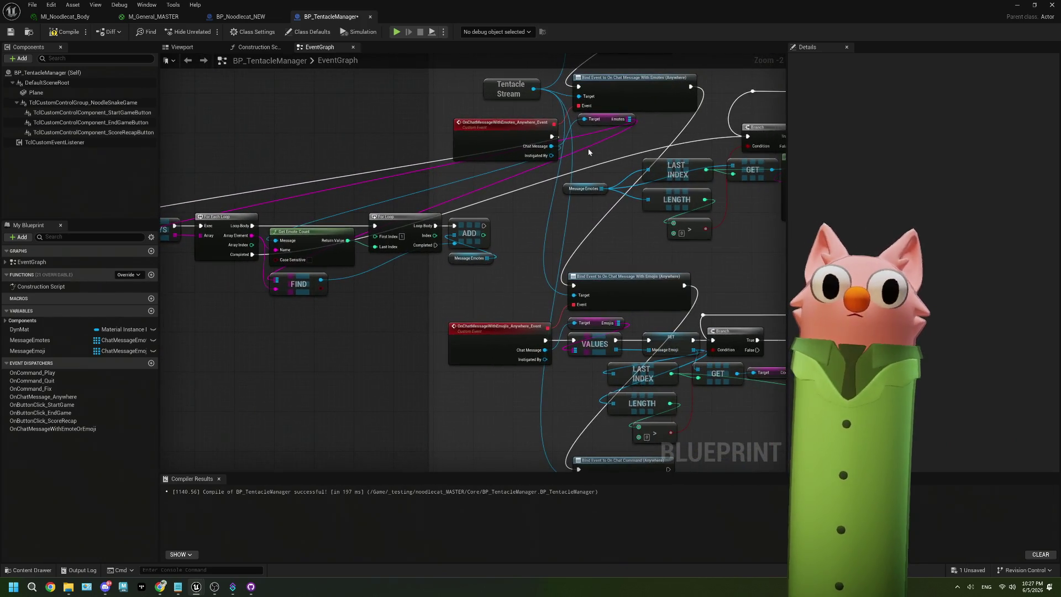
# - Save BP_TentacleManager and play the Noodlecat_Env level in the editor
pyautogui.click(10, 33)
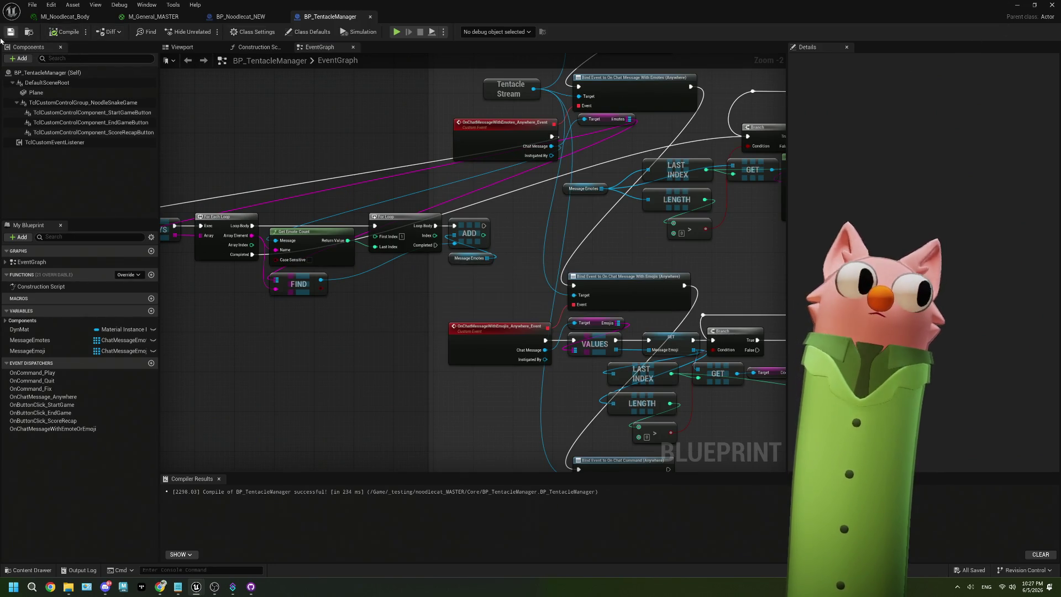
pyautogui.click(1019, 5)
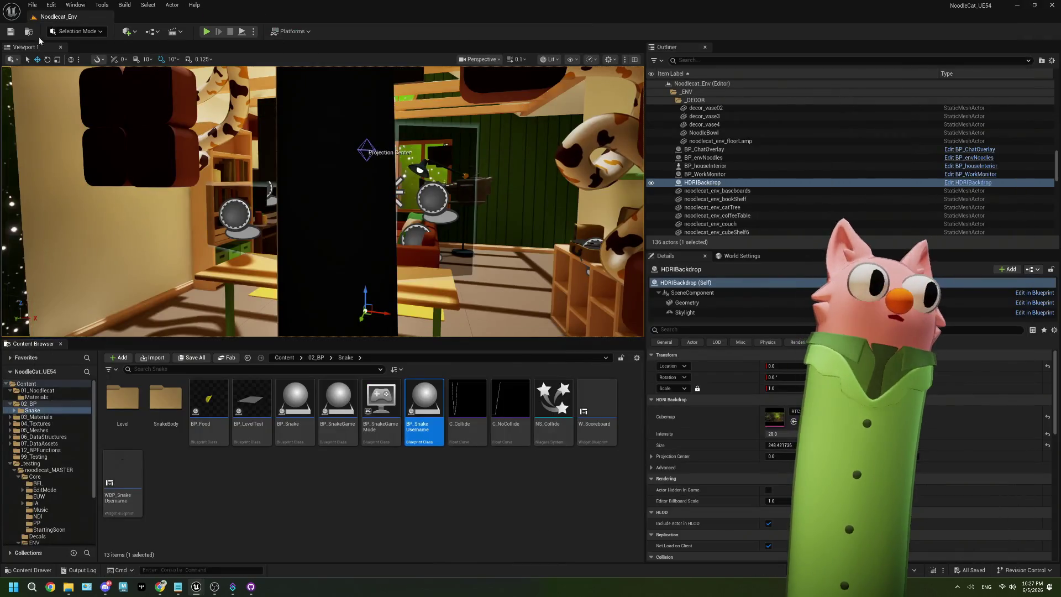
pyautogui.click(206, 31)
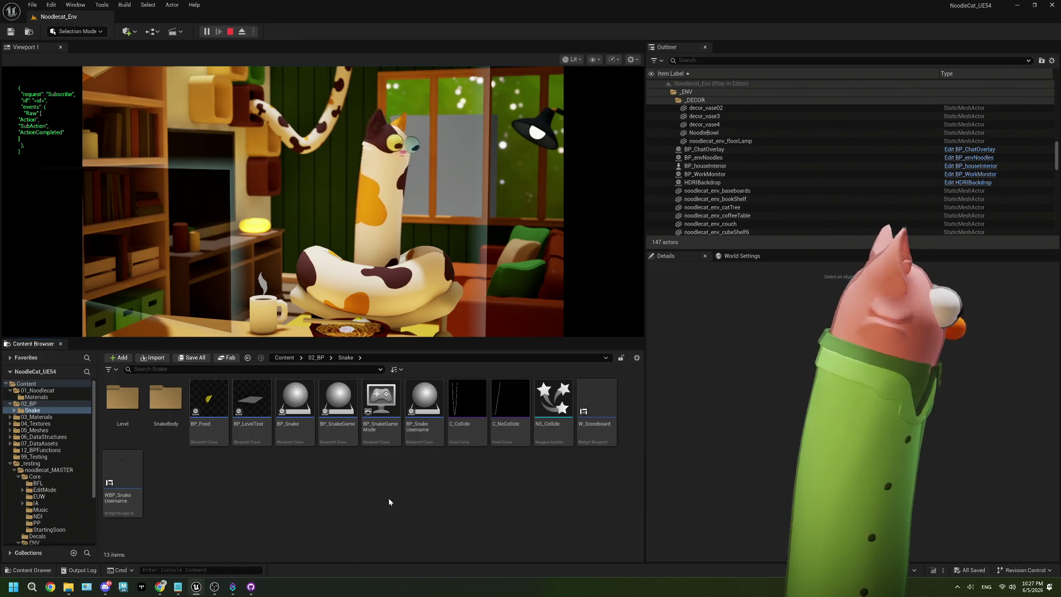
pyautogui.click(160, 587)
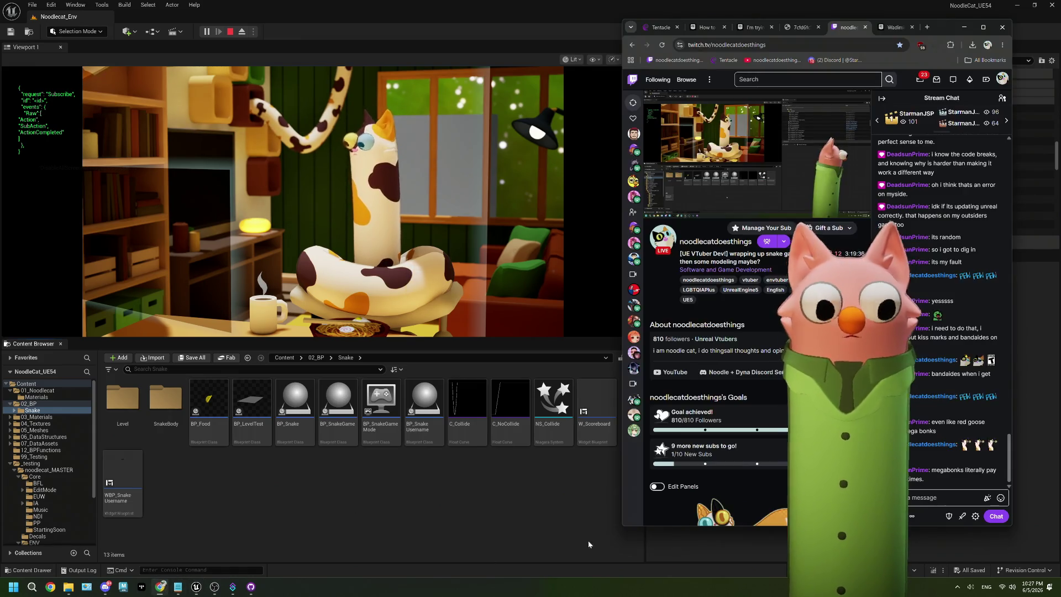
# - Send two emote messages in Twitch chat, one with four purple emotes, then stop the play session
pyautogui.click(1001, 498)
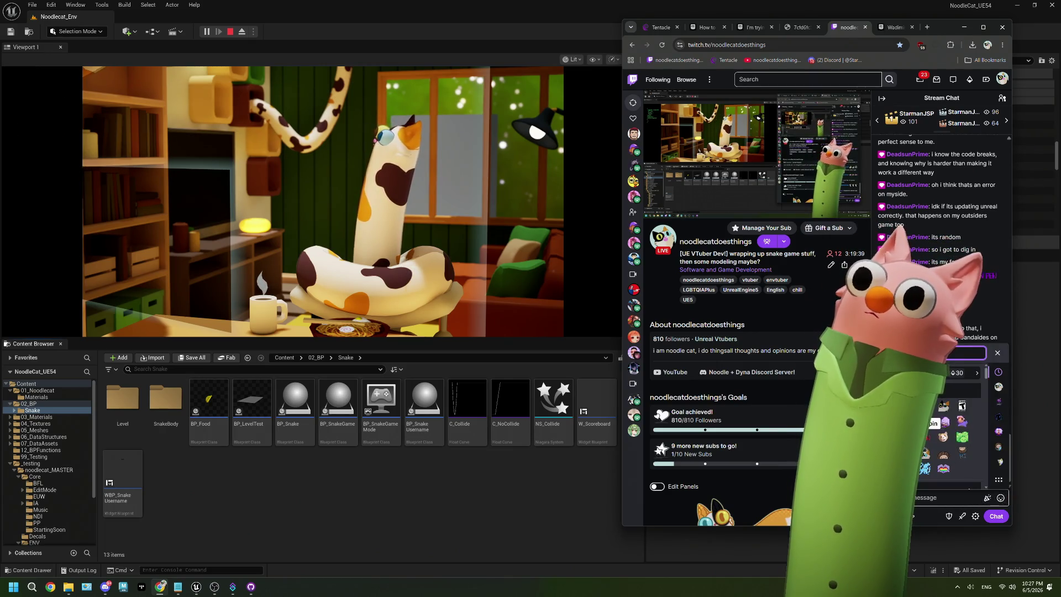
pyautogui.click(997, 515)
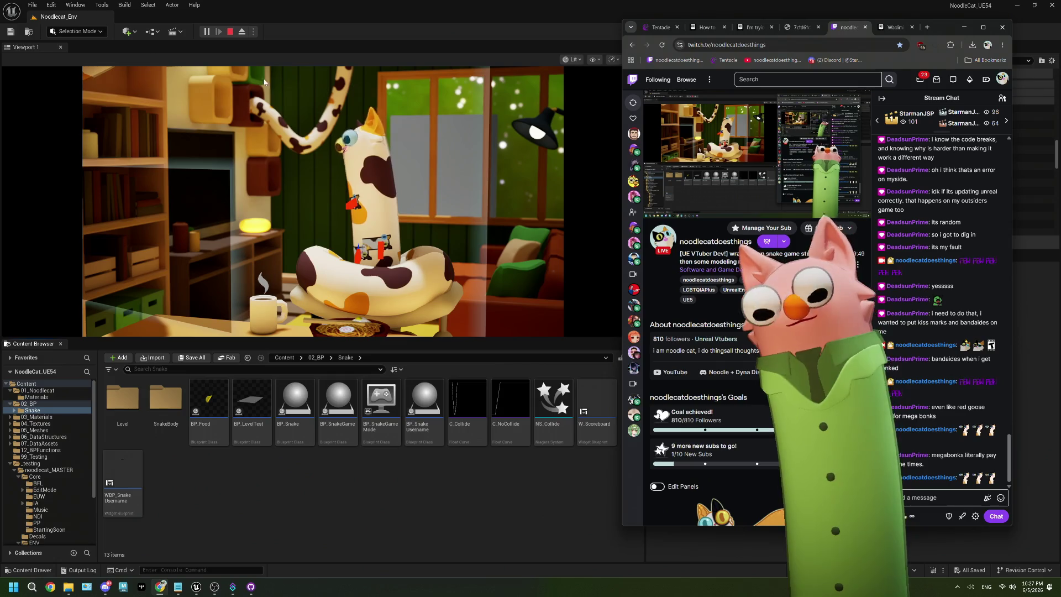
pyautogui.click(1000, 497)
pyautogui.doubleClick(962, 406)
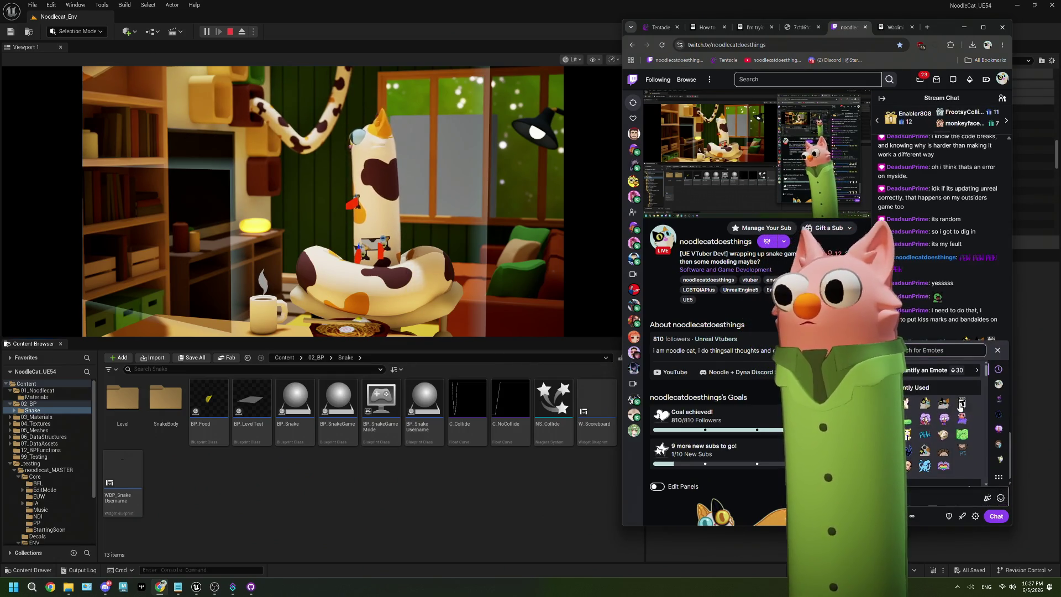
pyautogui.doubleClick(955, 419)
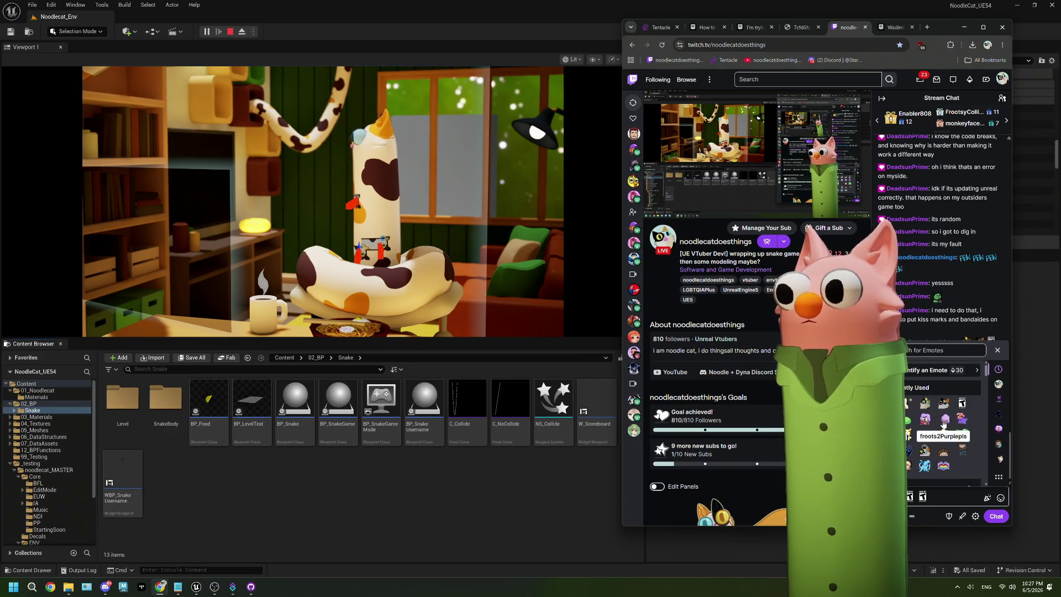
pyautogui.click(997, 351)
pyautogui.press('Return')
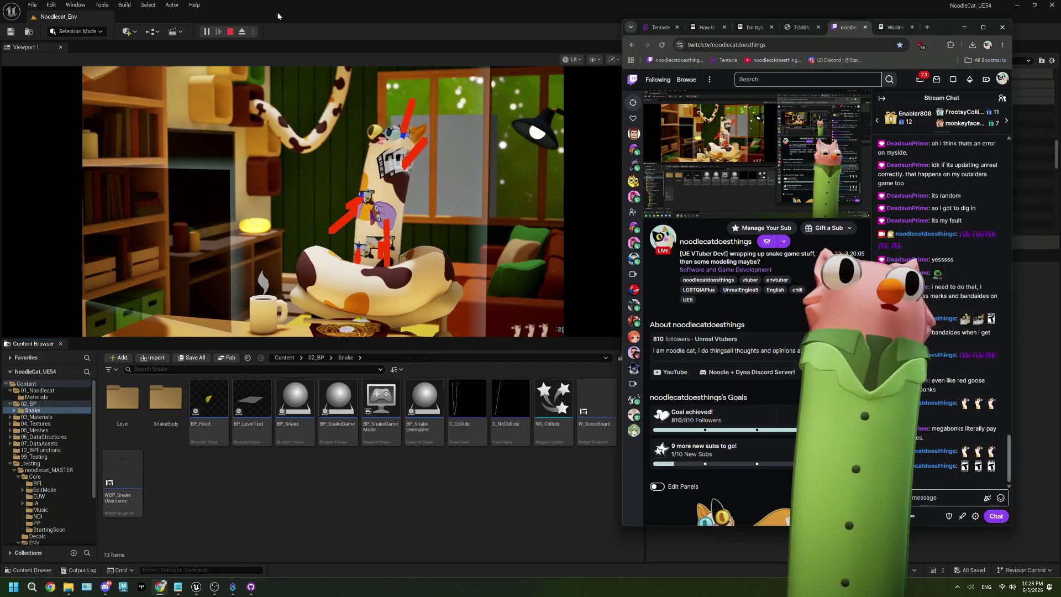
pyautogui.click(230, 31)
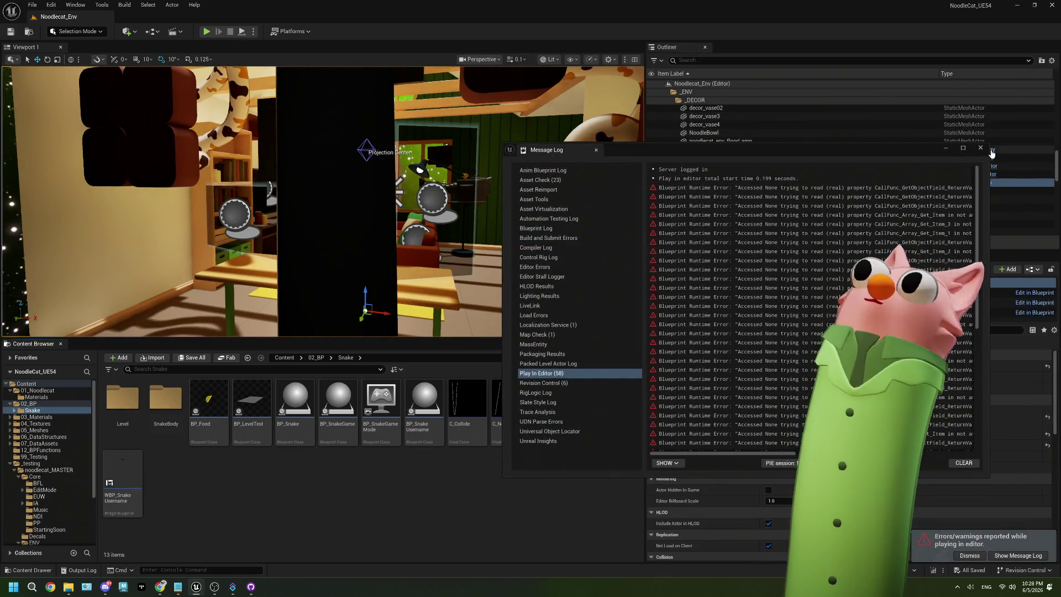
# - Close the Message Log and open BP_TentacleManager from the Core folder
pyautogui.click(27, 47)
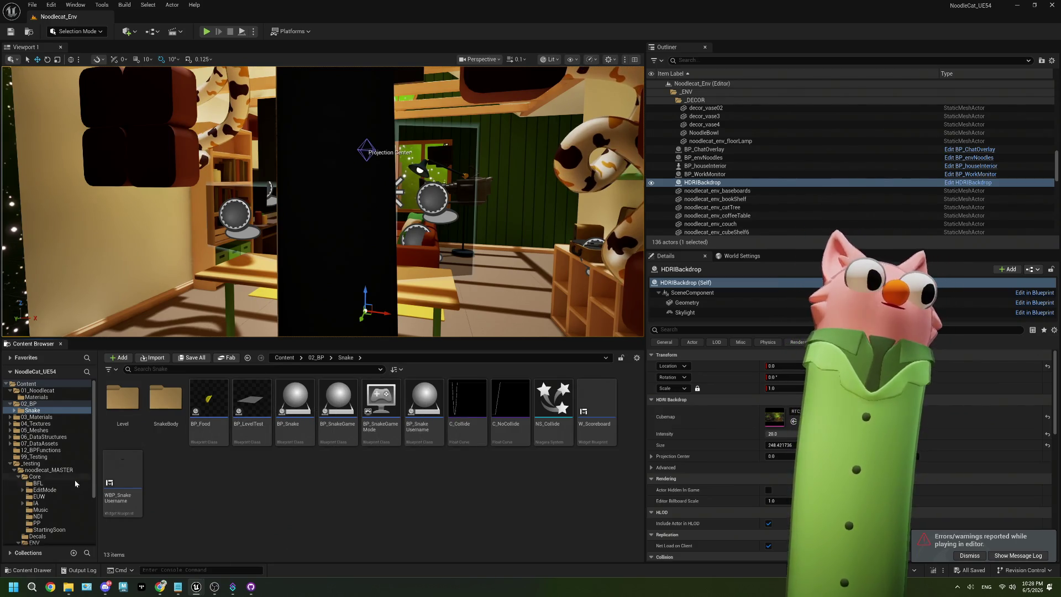
pyautogui.click(41, 476)
pyautogui.click(340, 464)
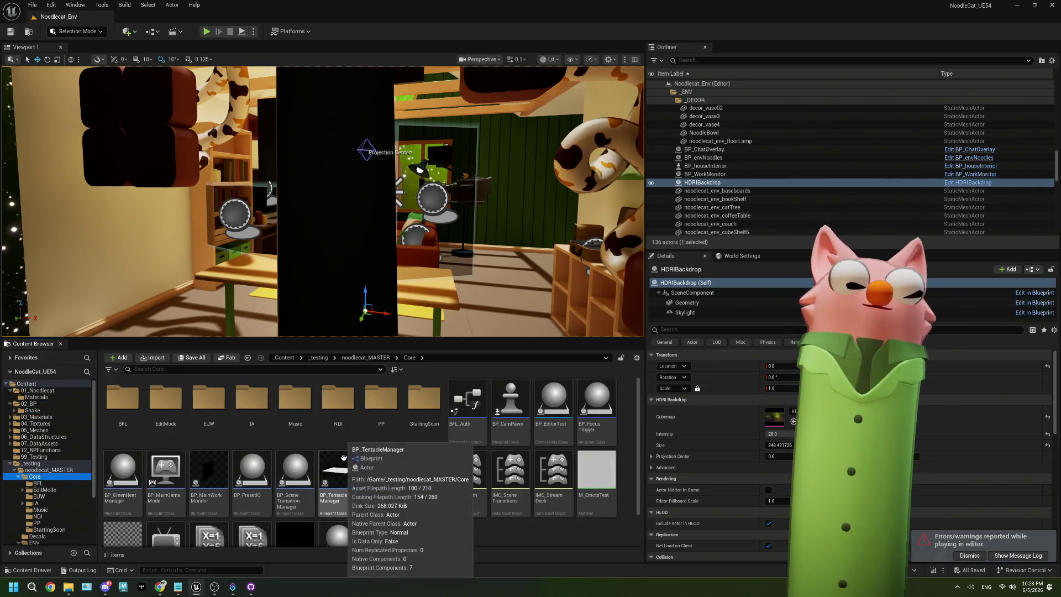
pyautogui.doubleClick(344, 457)
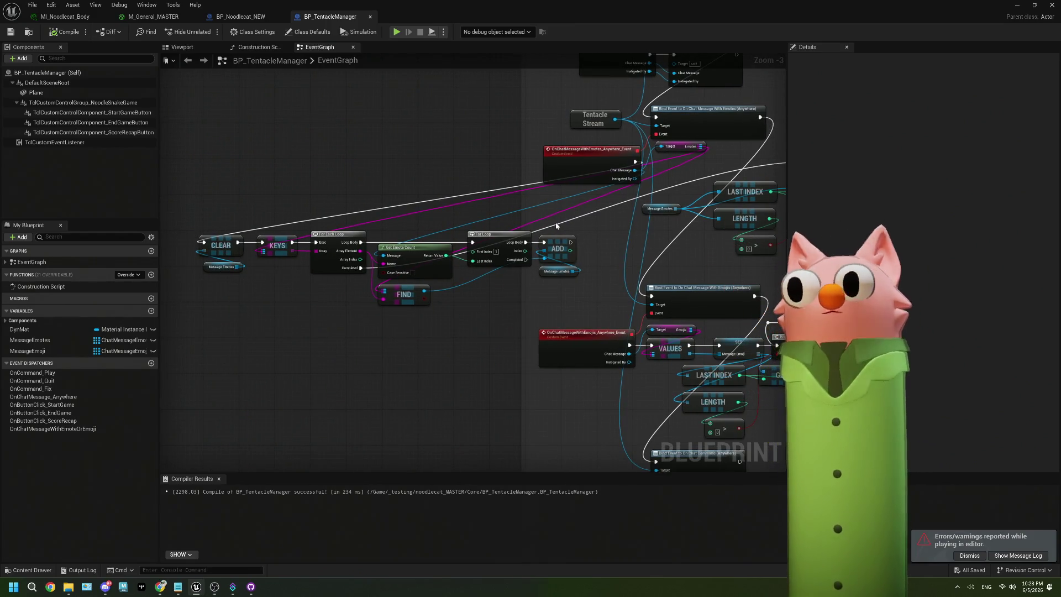
# - Widen the comment box and place the OnChatMessageWithEmotes event and its Emotes getter at the chain's start
pyautogui.moveTo(556, 225); pyautogui.dragTo(561, 239)
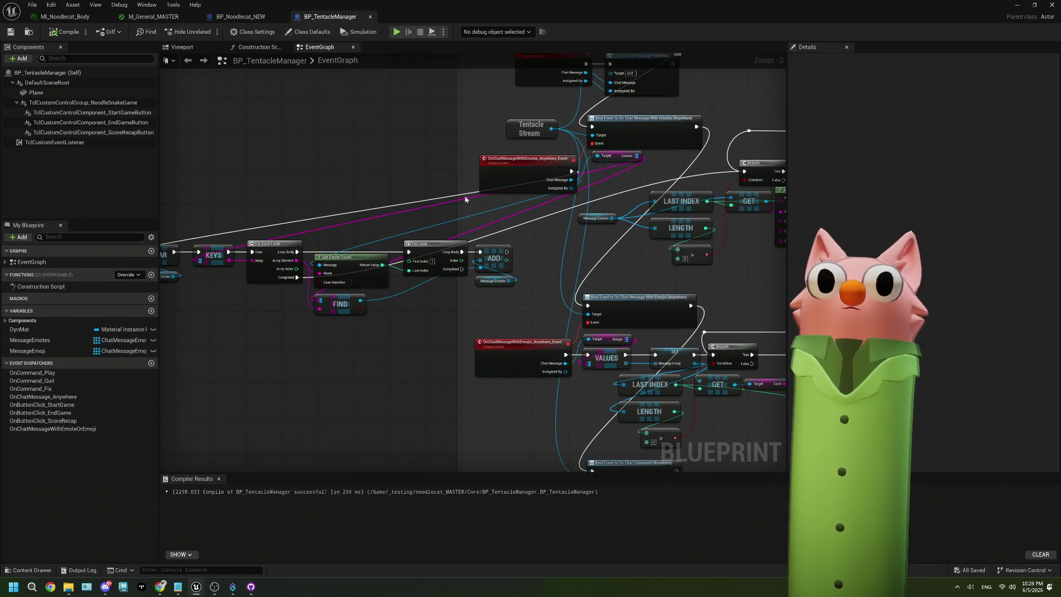
pyautogui.scroll(-4, 498, 213)
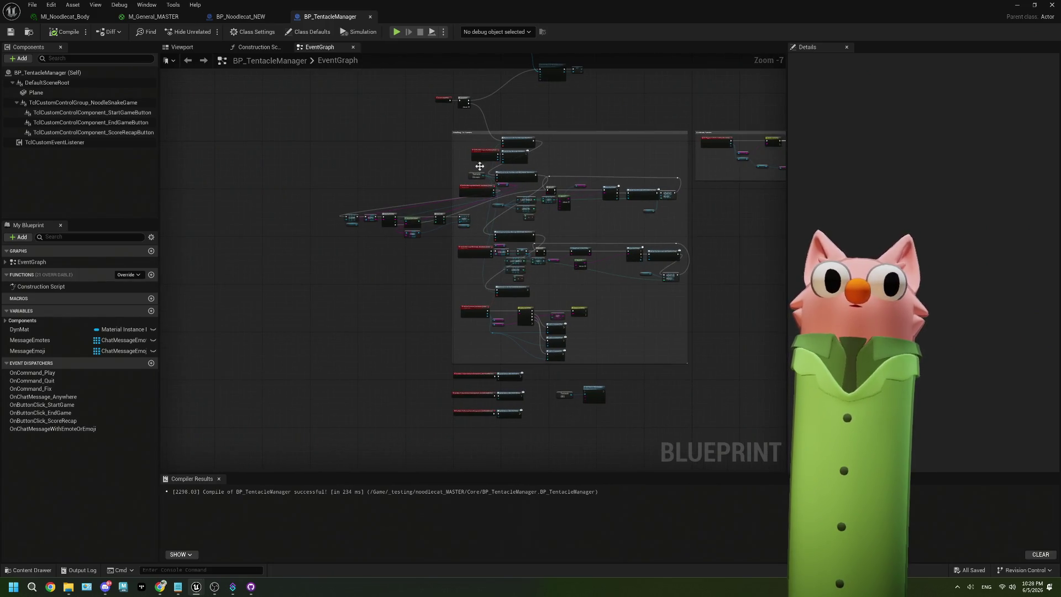
pyautogui.moveTo(451, 160)
pyautogui.mouseDown()
pyautogui.moveTo(337, 165)
pyautogui.moveTo(267, 208)
pyautogui.mouseUp()
pyautogui.scroll(4, 380, 177)
pyautogui.moveTo(512, 251)
pyautogui.mouseDown()
pyautogui.moveTo(124, 251)
pyautogui.moveTo(229, 273)
pyautogui.moveTo(227, 316)
pyautogui.mouseUp()
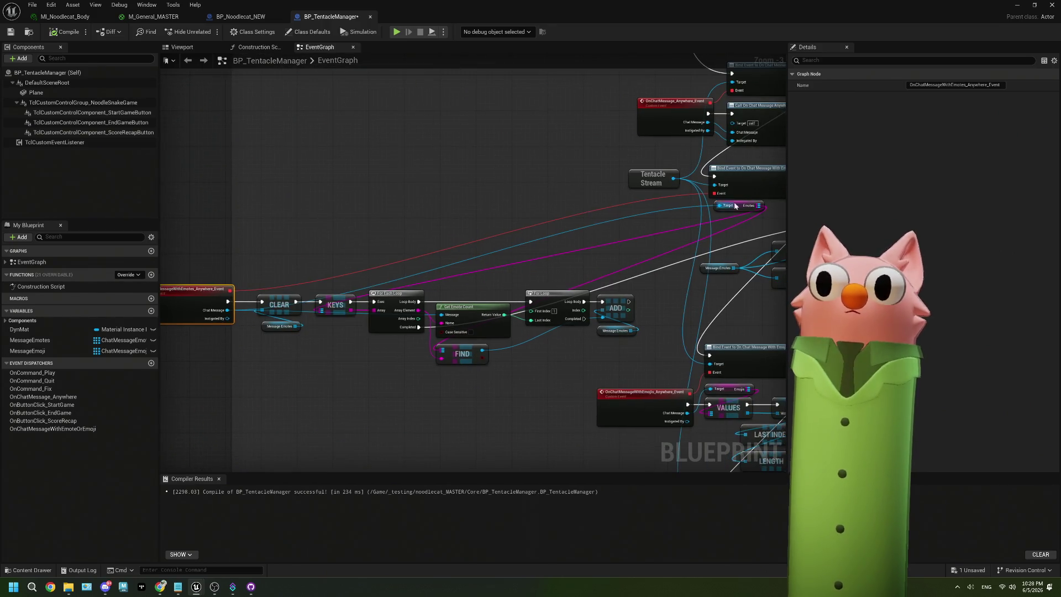
pyautogui.moveTo(741, 204); pyautogui.dragTo(217, 341)
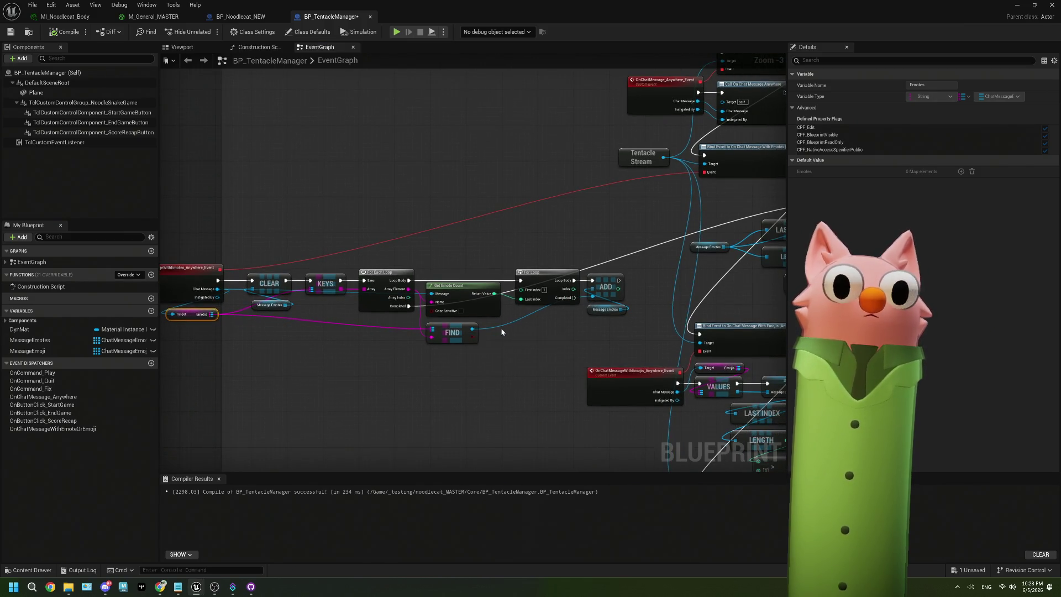
# - Reframe the graph around the event and CLEAR nodes, and drag in a MessageEmoji getter
pyautogui.moveTo(501, 332); pyautogui.dragTo(465, 327)
pyautogui.scroll(3, 231, 299)
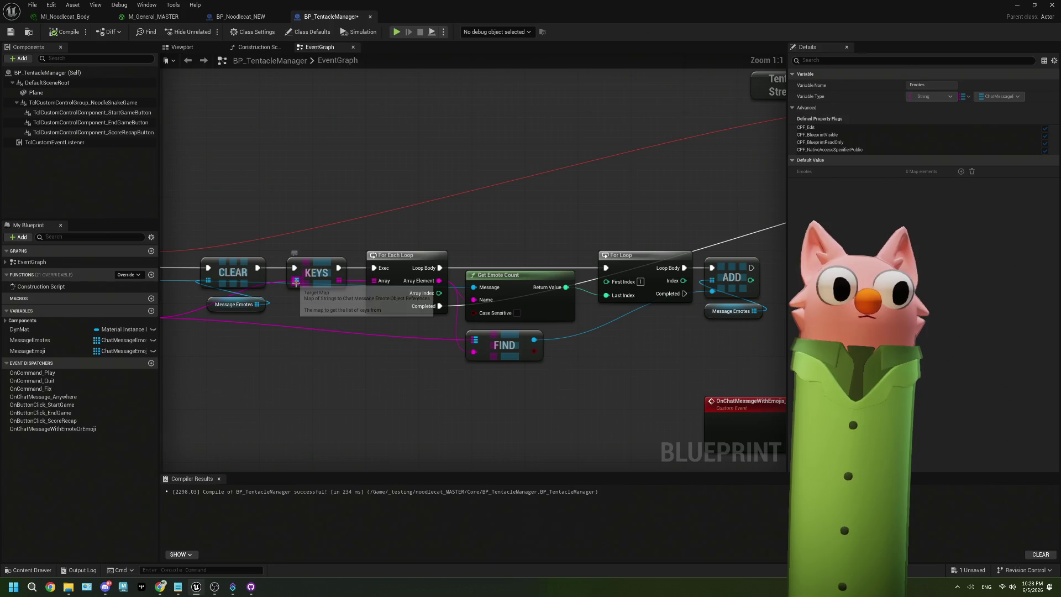
pyautogui.moveTo(295, 282); pyautogui.dragTo(470, 290)
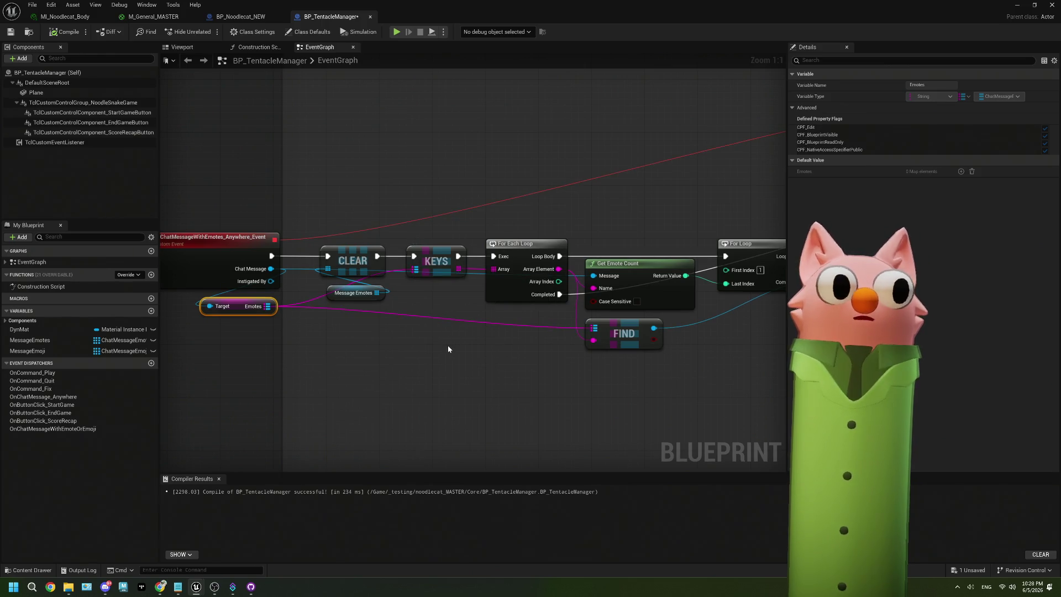
pyautogui.scroll(-3, 448, 349)
pyautogui.moveTo(592, 309)
pyautogui.mouseDown()
pyautogui.moveTo(485, 322)
pyautogui.moveTo(362, 312)
pyautogui.moveTo(427, 287)
pyautogui.moveTo(361, 253)
pyautogui.mouseUp()
pyautogui.scroll(-2, 361, 312)
pyautogui.scroll(2, 403, 285)
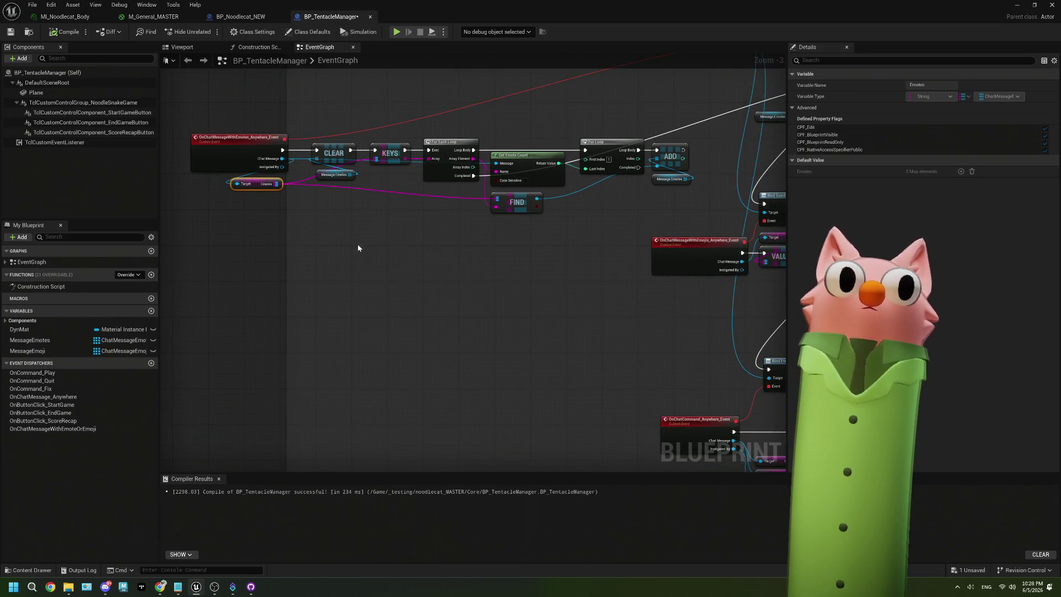
pyautogui.moveTo(43, 354)
pyautogui.mouseDown()
pyautogui.moveTo(204, 347)
pyautogui.moveTo(256, 331)
pyautogui.mouseUp()
# - Add a MessageEmoji array Clear node and begin a Keys node from the Emojis map
pyautogui.click(226, 356)
pyautogui.write('clear')
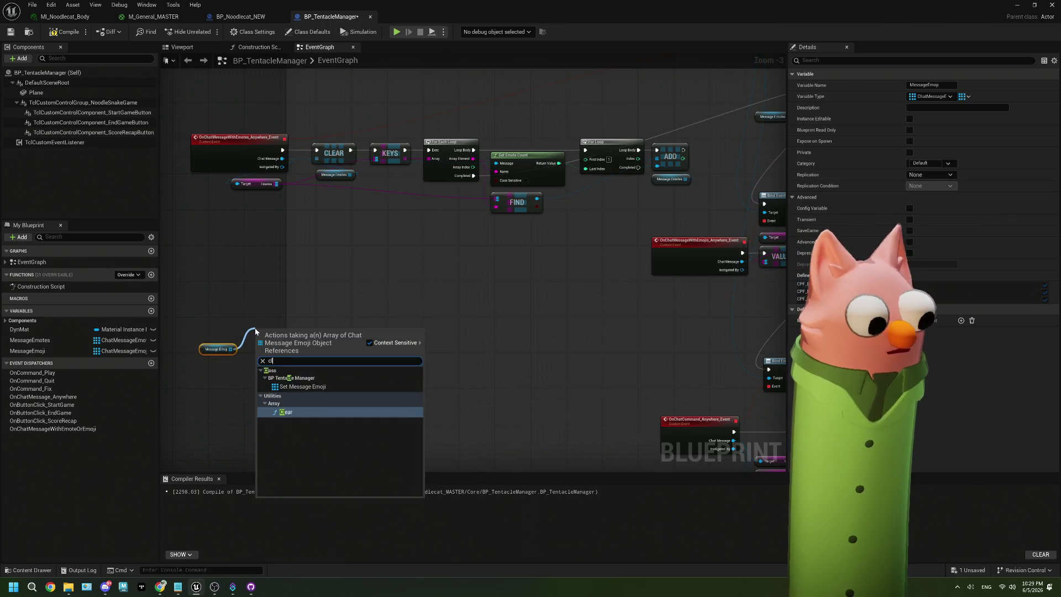
pyautogui.click(294, 386)
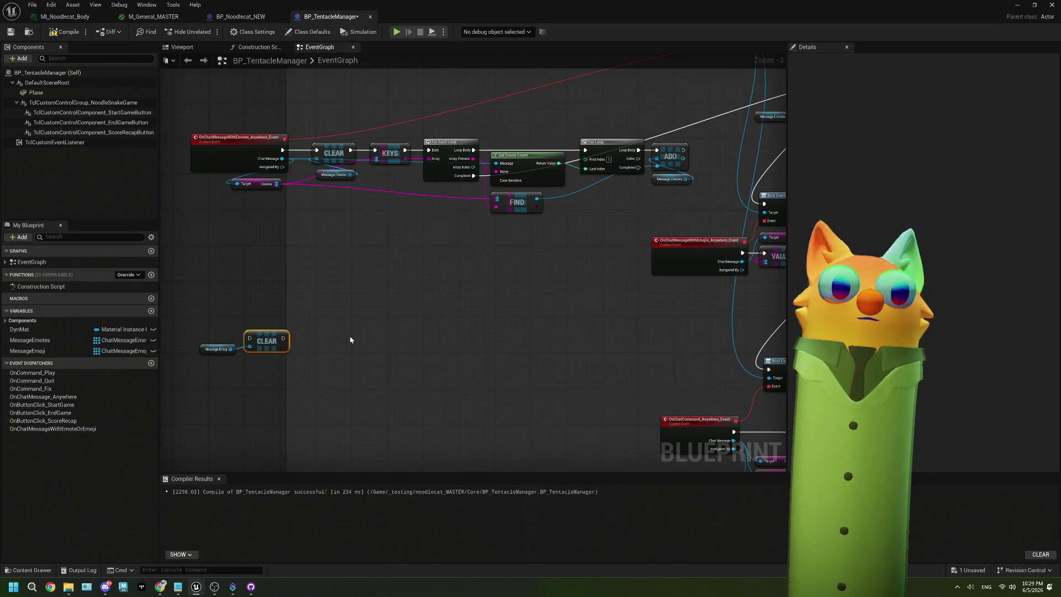
pyautogui.scroll(-1, 471, 372)
pyautogui.moveTo(669, 241); pyautogui.dragTo(214, 373)
pyautogui.write('keys')
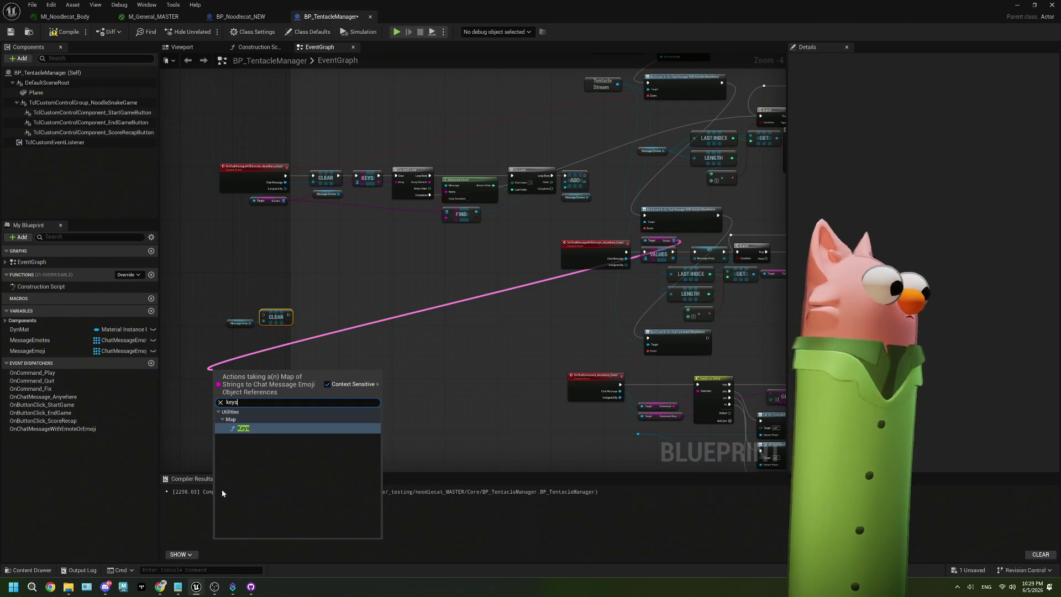
pyautogui.moveTo(214, 590)
pyautogui.click(235, 513)
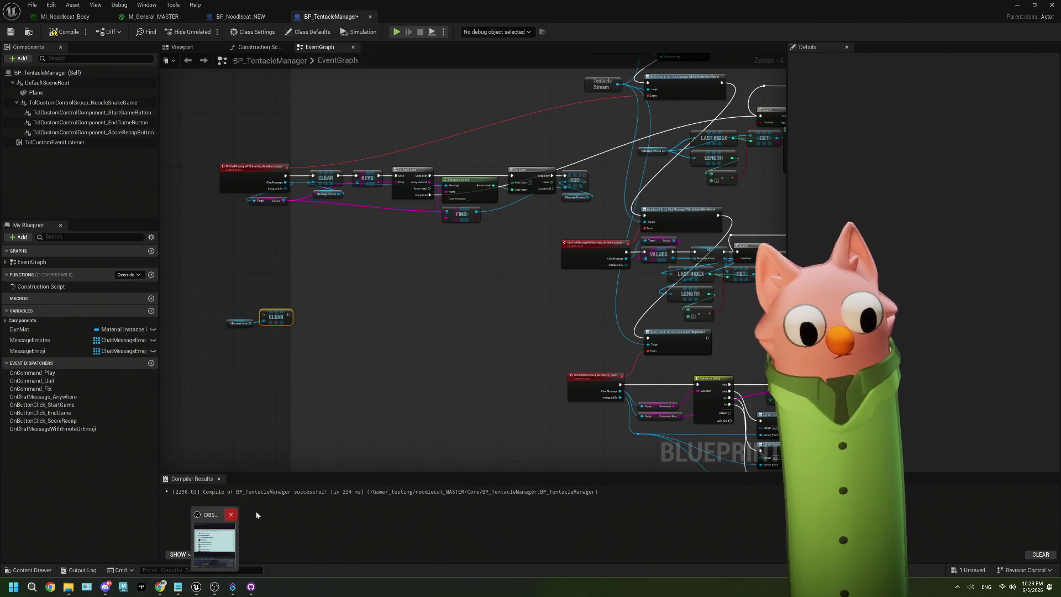
# - Move the SET Message Emoji node's links onto a new Message Emoji getter and delete SET
pyautogui.scroll(2, 281, 346)
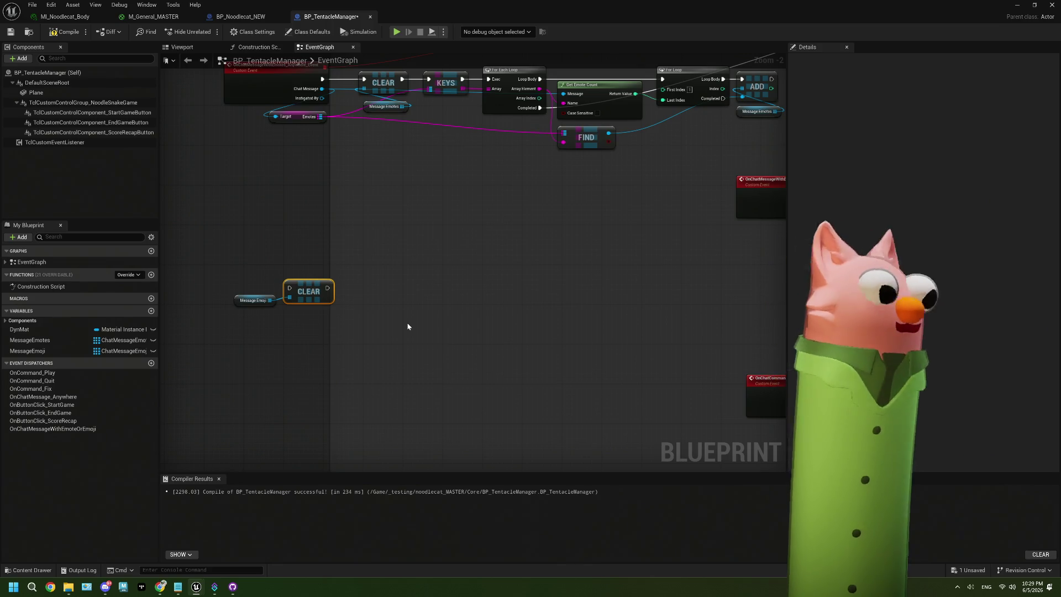
pyautogui.moveTo(481, 300); pyautogui.dragTo(332, 286)
pyautogui.moveTo(537, 300); pyautogui.dragTo(433, 313)
pyautogui.click(657, 199)
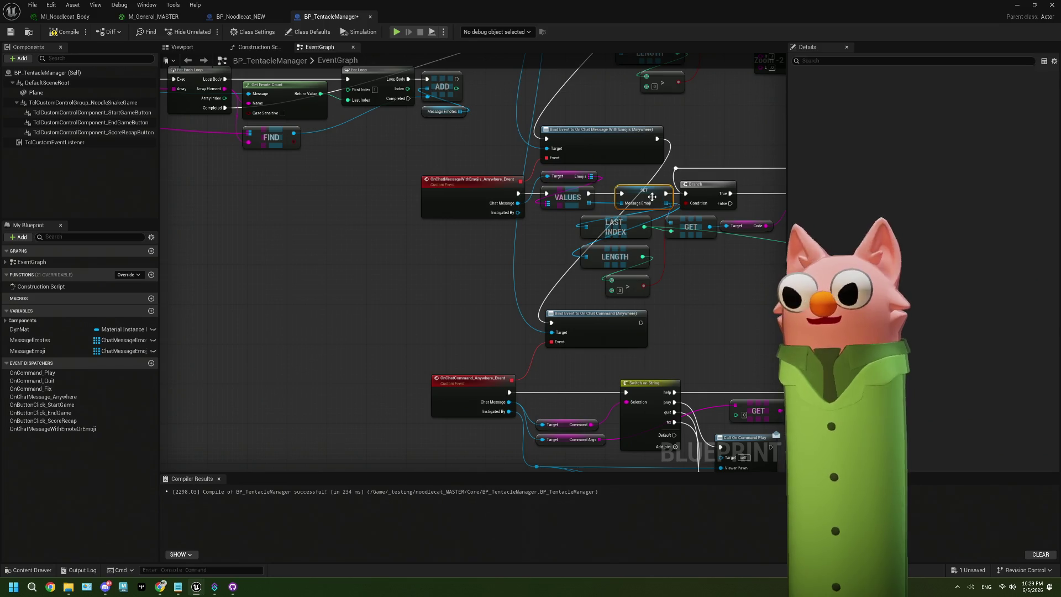
pyautogui.moveTo(27, 351); pyautogui.dragTo(486, 256)
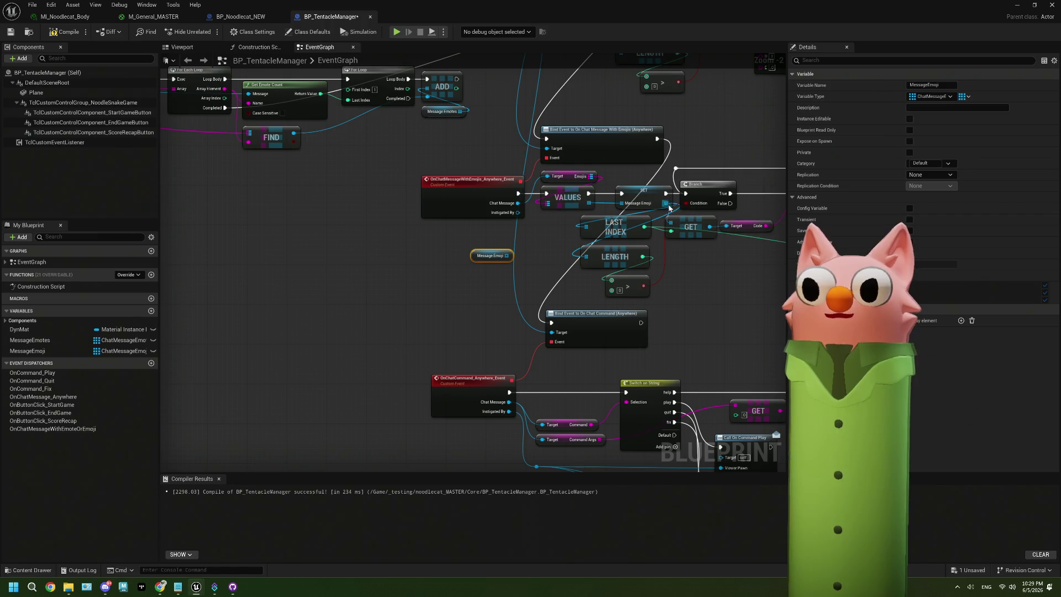
pyautogui.moveTo(666, 203); pyautogui.dragTo(511, 259)
pyautogui.click(649, 197)
pyautogui.press('Delete')
# - Delete the VALUES node and move the emoji event and Target getter beside CLEAR
pyautogui.click(568, 197)
pyautogui.press('Delete')
pyautogui.scroll(-2, 641, 251)
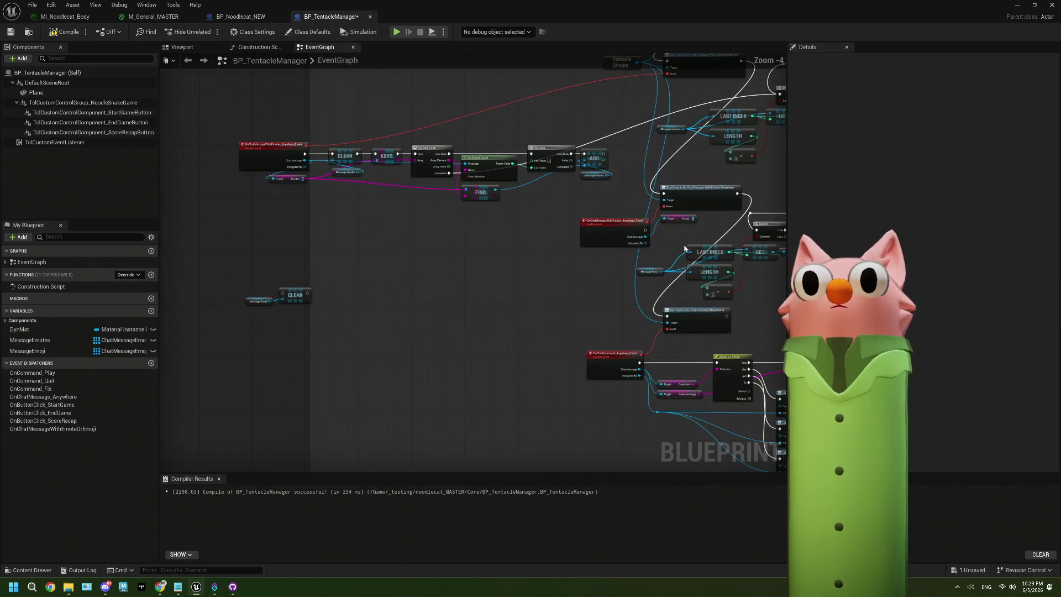
pyautogui.moveTo(582, 221)
pyautogui.mouseDown()
pyautogui.moveTo(299, 265)
pyautogui.moveTo(171, 263)
pyautogui.mouseUp()
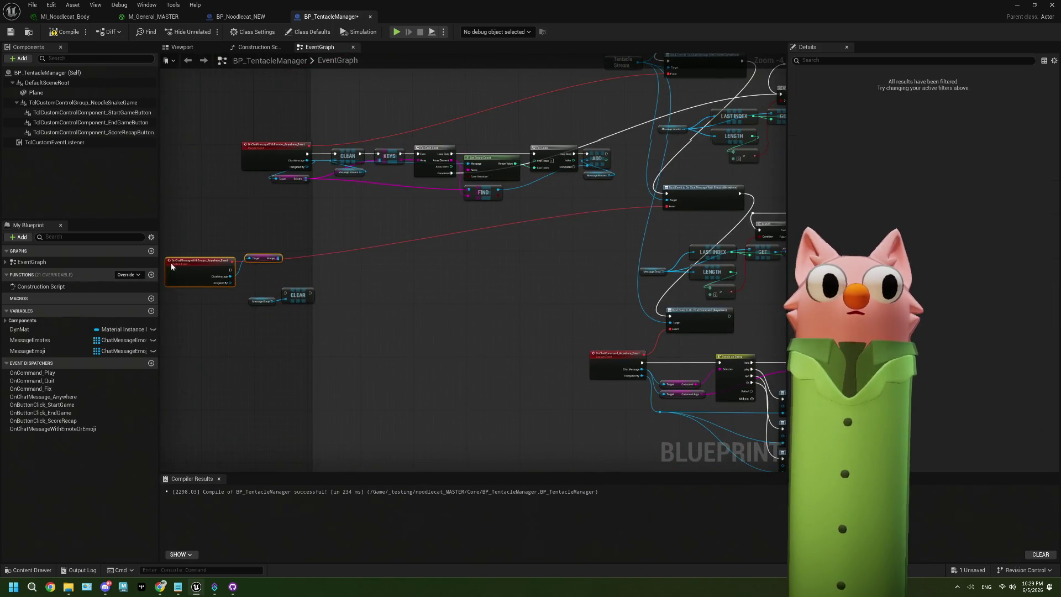
# - Place the Emojis getter by the event and add a Map Keys node fed by it
pyautogui.scroll(3, 271, 278)
pyautogui.moveTo(314, 250)
pyautogui.mouseDown()
pyautogui.moveTo(308, 282)
pyautogui.moveTo(258, 282)
pyautogui.moveTo(262, 303)
pyautogui.moveTo(237, 312)
pyautogui.mouseUp()
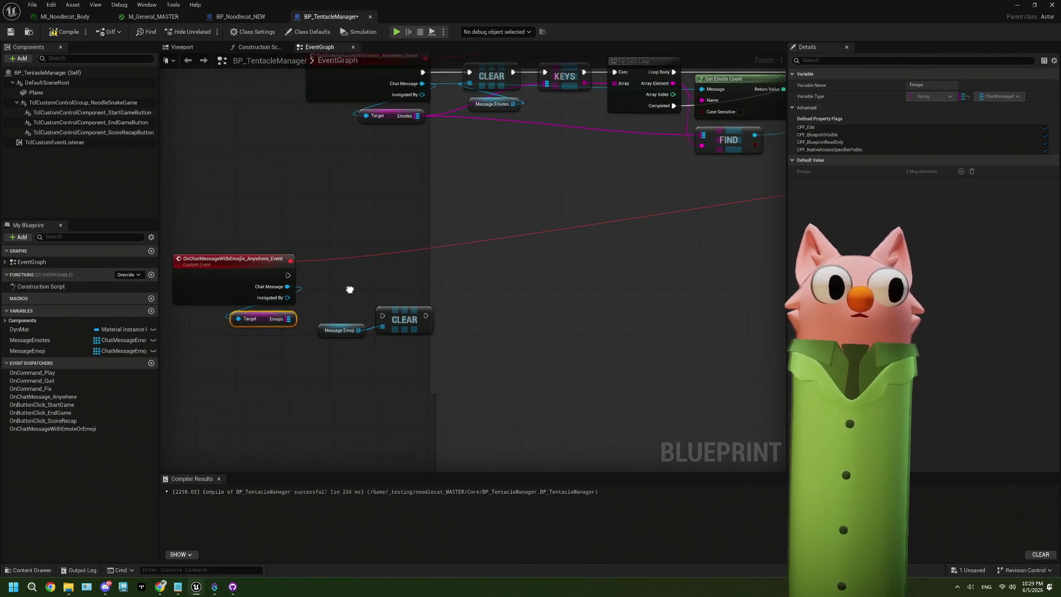
pyautogui.moveTo(393, 305); pyautogui.dragTo(384, 312)
pyautogui.moveTo(303, 348); pyautogui.dragTo(403, 320)
pyautogui.write('keys')
pyautogui.press('Return')
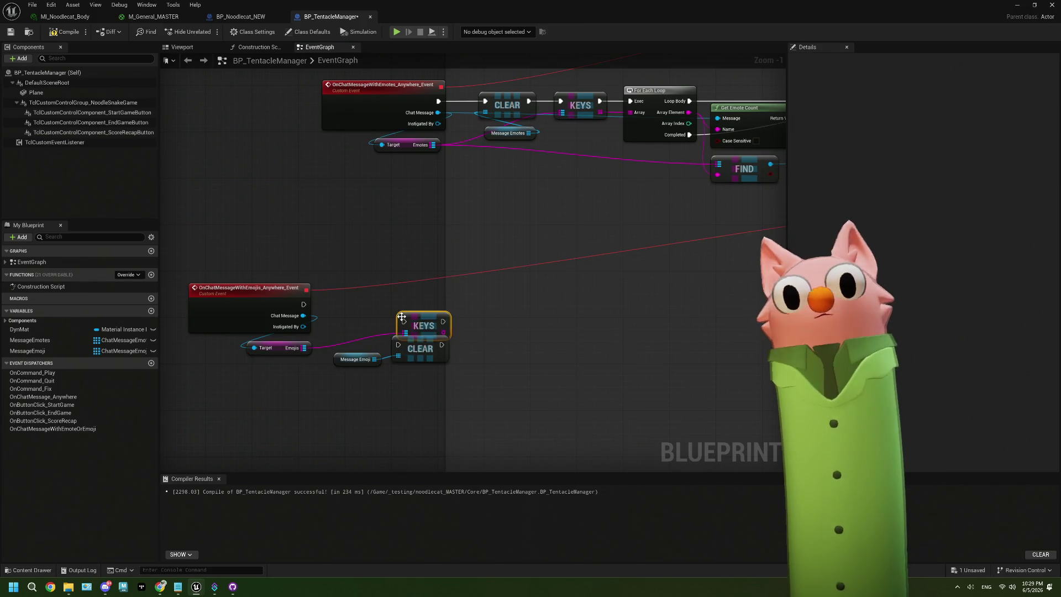
# - Wire the emoji event into CLEAR, set Message Emoji beside it, and select the emote counting loop
pyautogui.moveTo(303, 305)
pyautogui.mouseDown()
pyautogui.moveTo(398, 348)
pyautogui.moveTo(354, 327)
pyautogui.moveTo(358, 316)
pyautogui.mouseUp()
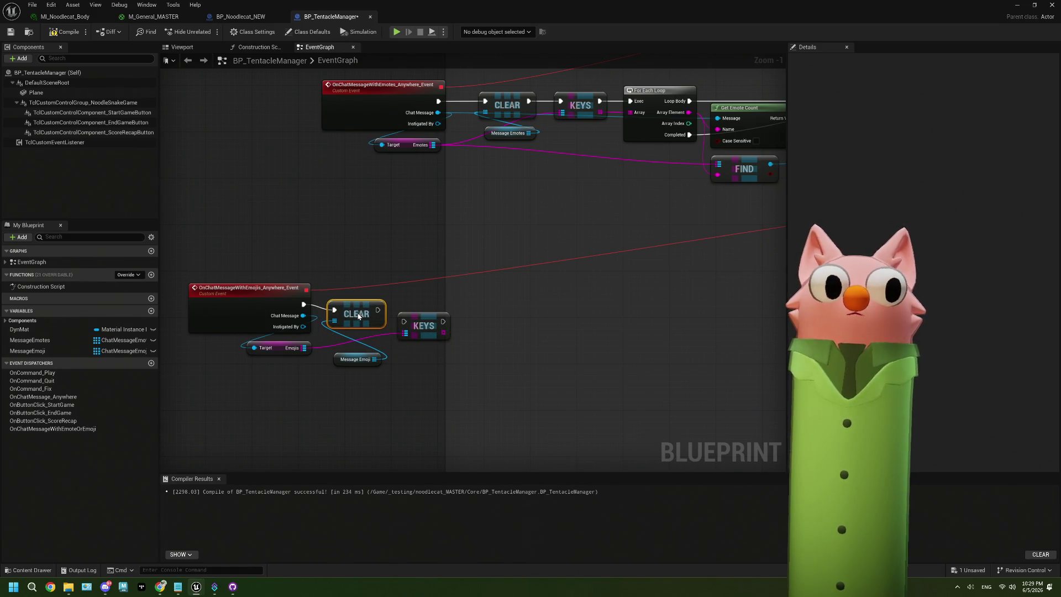
pyautogui.moveTo(358, 362)
pyautogui.mouseDown()
pyautogui.moveTo(364, 333)
pyautogui.moveTo(428, 309)
pyautogui.mouseUp()
pyautogui.moveTo(531, 332); pyautogui.dragTo(505, 256)
pyautogui.moveTo(392, 108); pyautogui.dragTo(667, 202)
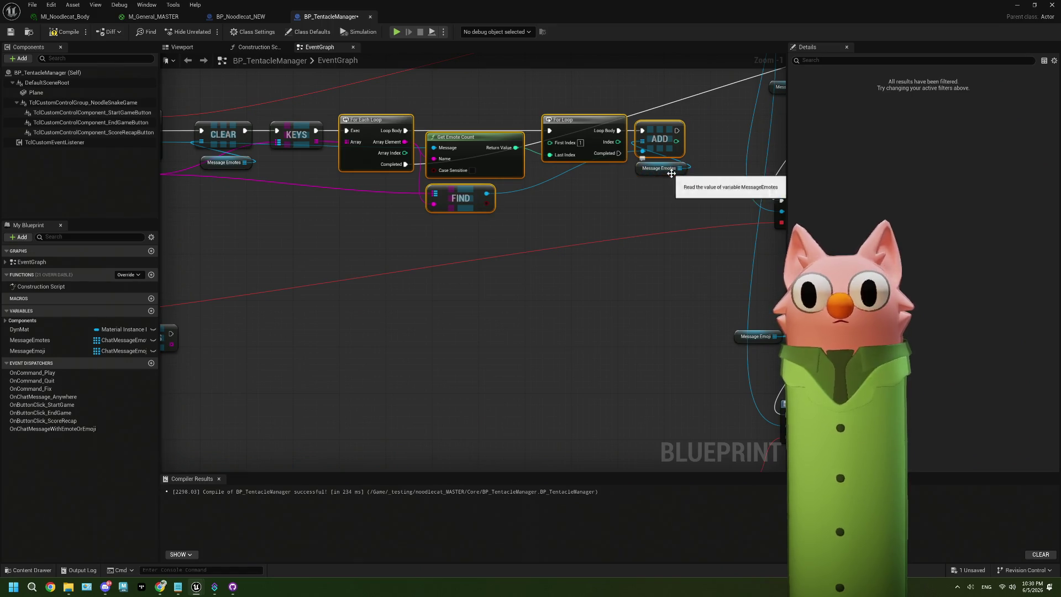
# - Paste a copy of the emote counting loop nodes beside KEYS
pyautogui.hotkey('ctrl', 'v')
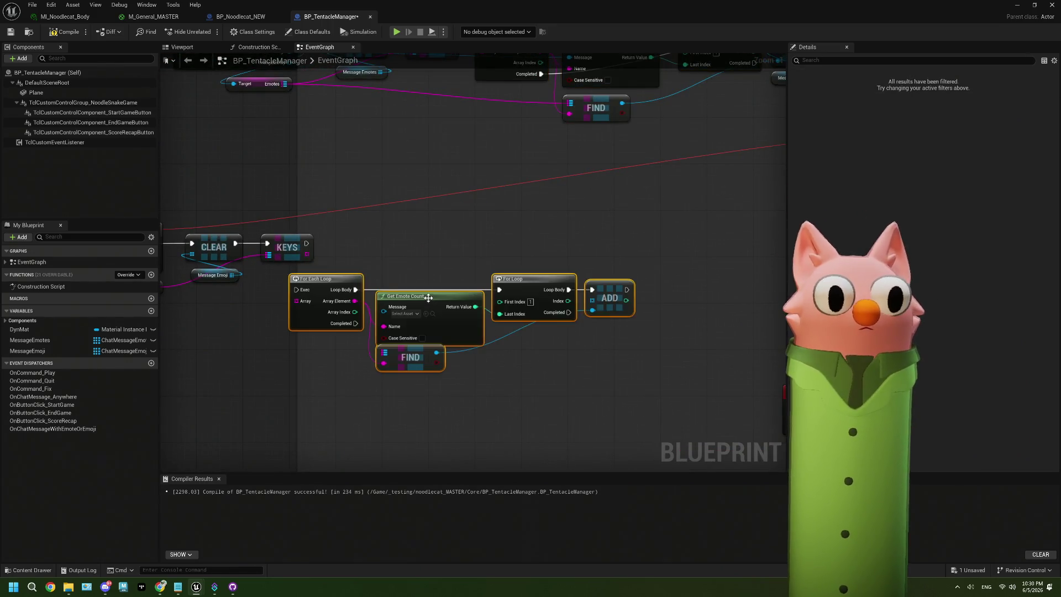
pyautogui.moveTo(320, 289)
pyautogui.mouseDown()
pyautogui.moveTo(367, 252)
pyautogui.moveTo(343, 249)
pyautogui.moveTo(362, 245)
pyautogui.mouseUp()
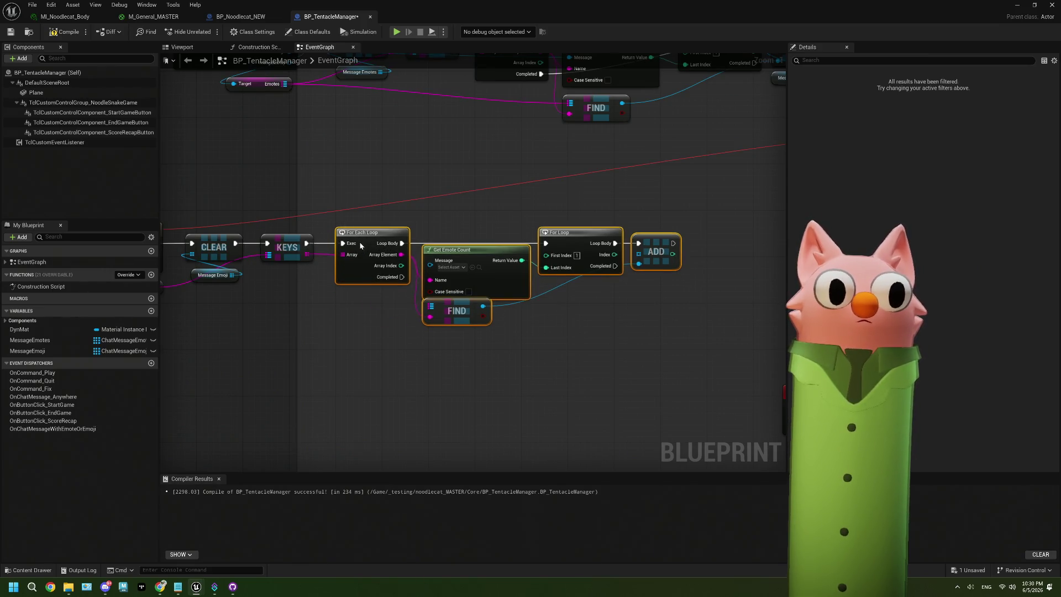
pyautogui.moveTo(383, 313); pyautogui.dragTo(437, 309)
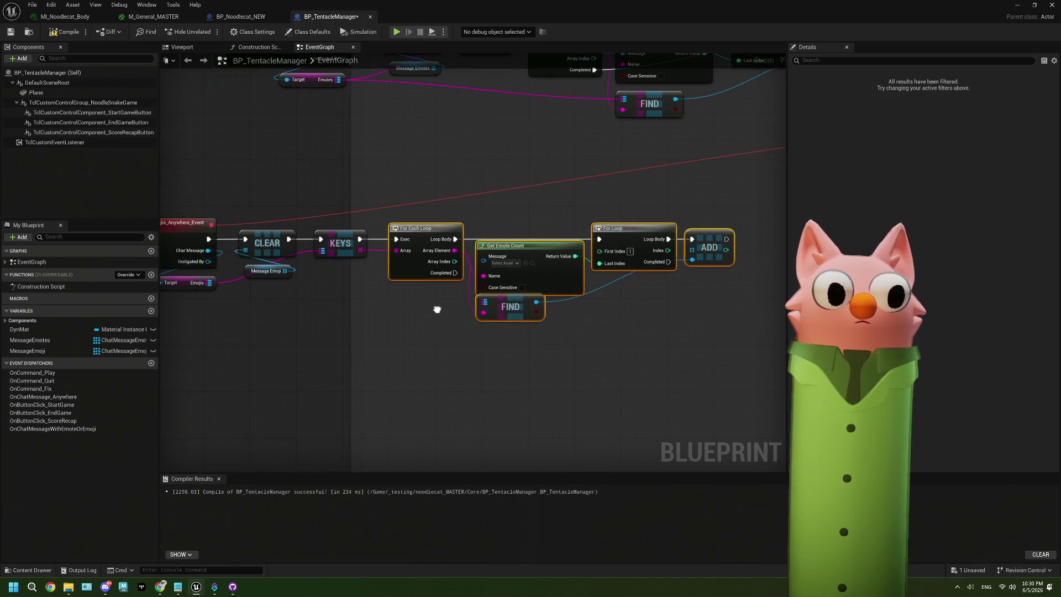
pyautogui.scroll(-2, 479, 244)
pyautogui.scroll(2, 502, 173)
# - Replace the copied Get Emote Count with Get Emoji Count fed by Chat Message
pyautogui.moveTo(230, 276); pyautogui.dragTo(504, 281)
pyautogui.click(569, 301)
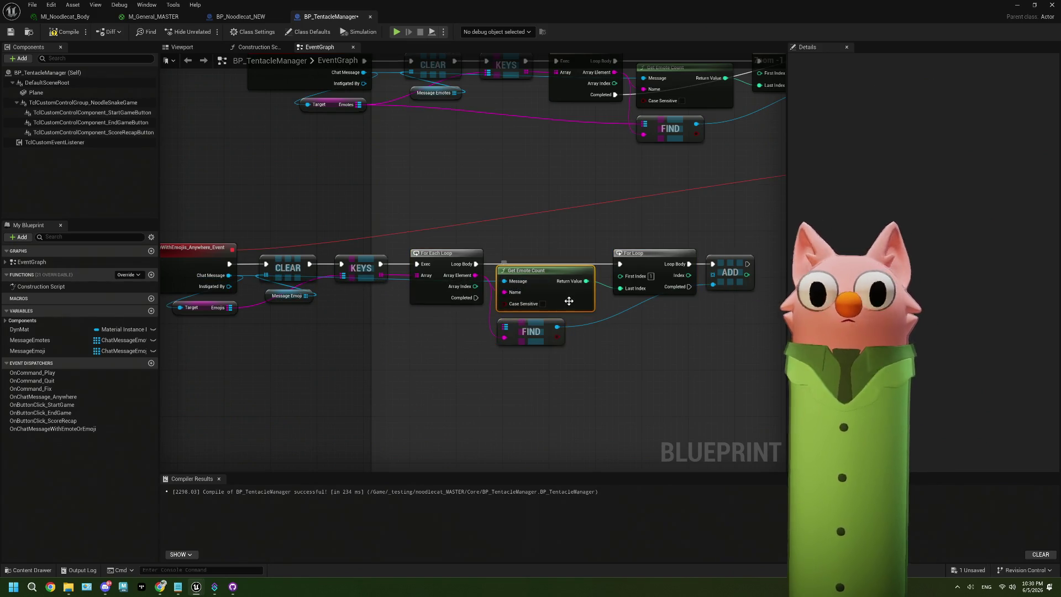
pyautogui.press('Delete')
pyautogui.moveTo(229, 275); pyautogui.dragTo(281, 335)
pyautogui.write('emoji')
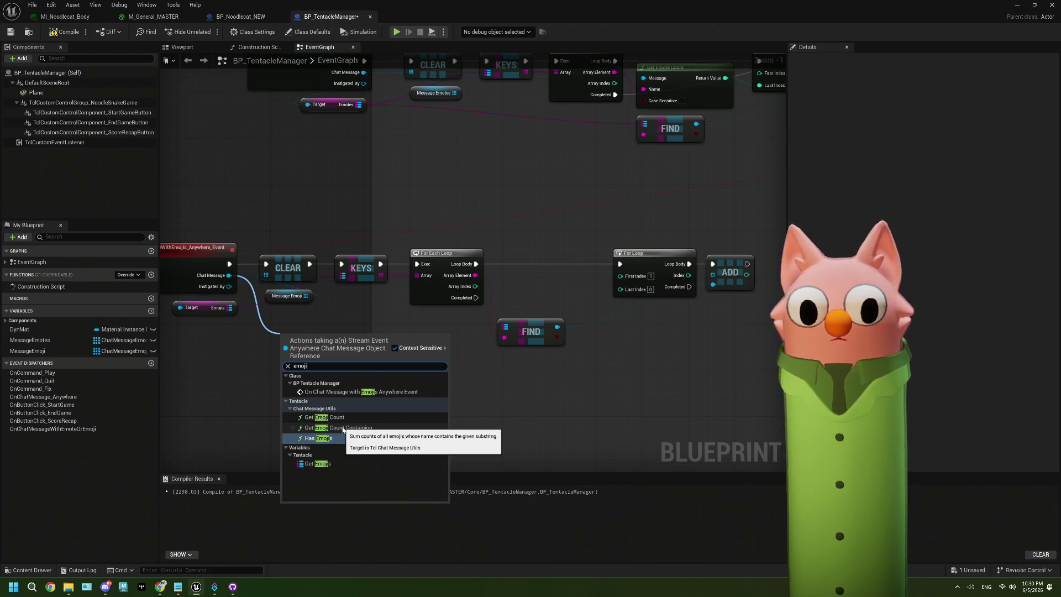
pyautogui.click(342, 419)
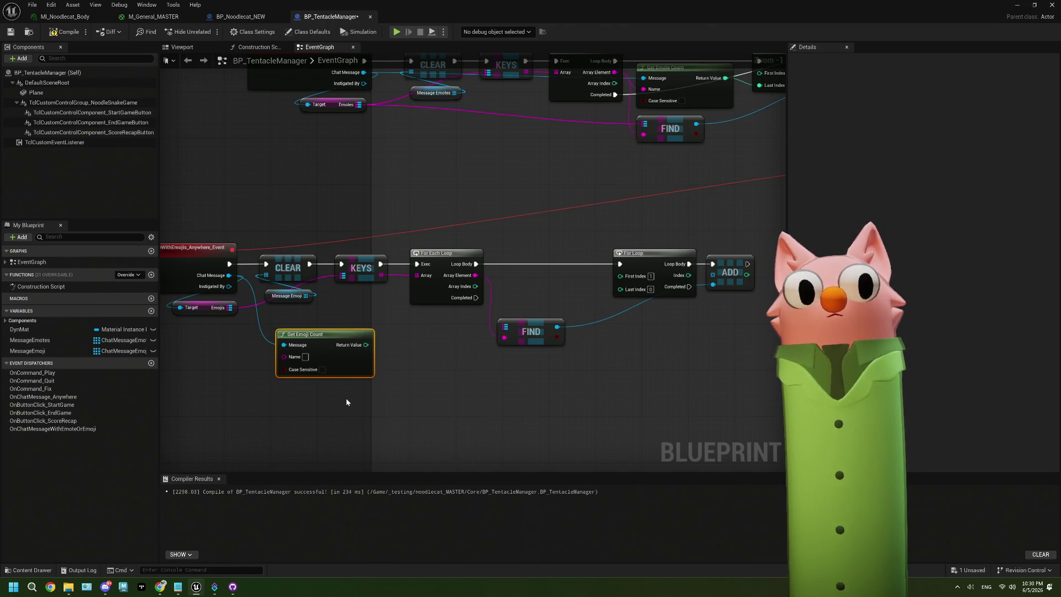
pyautogui.moveTo(366, 345); pyautogui.dragTo(570, 268)
pyautogui.press('Escape')
pyautogui.moveTo(319, 351); pyautogui.dragTo(541, 286)
# - Wire Array Element into Get Emoji Count and its Return Value to Last Index, and delete the copied FIND
pyautogui.moveTo(477, 276); pyautogui.dragTo(505, 293)
pyautogui.moveTo(586, 281); pyautogui.dragTo(630, 291)
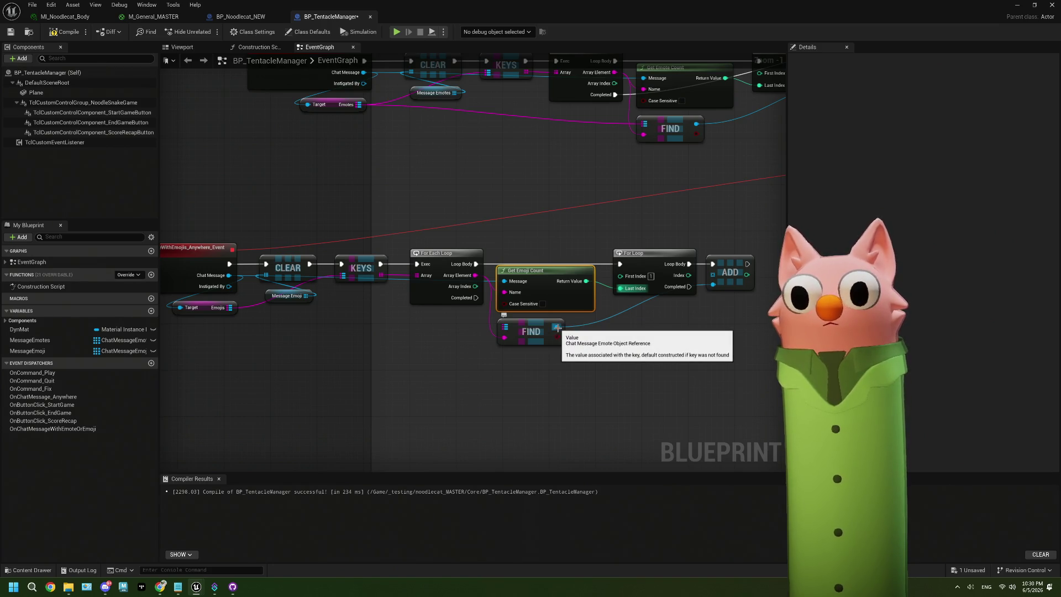
pyautogui.click(531, 334)
pyautogui.press('Delete')
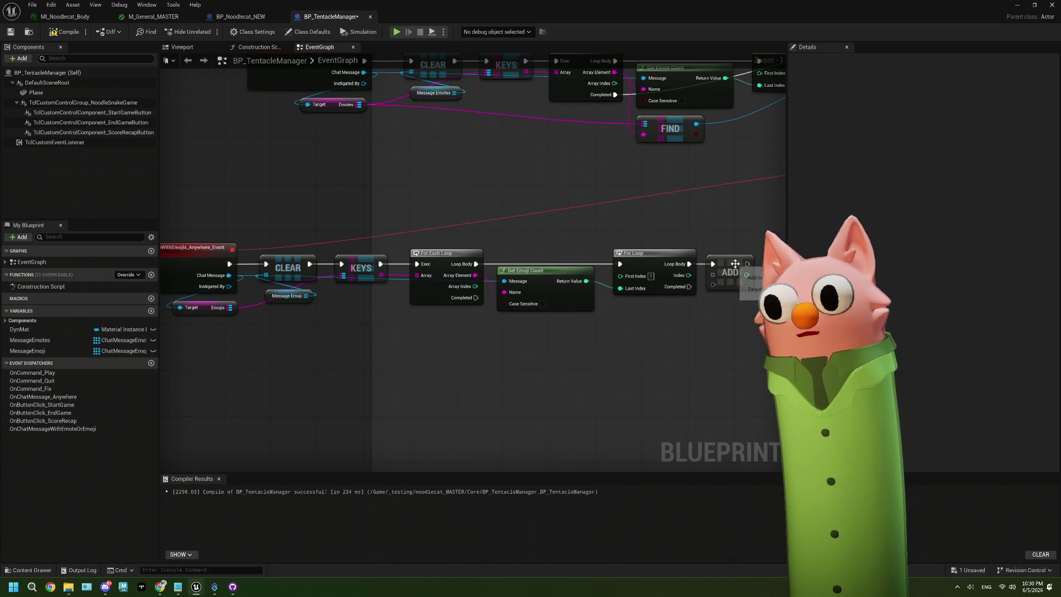
pyautogui.moveTo(28, 351)
pyautogui.mouseDown()
pyautogui.moveTo(344, 369)
pyautogui.moveTo(252, 363)
pyautogui.mouseUp()
# - Add a Map Find node from Emojis, keyed by the loop's Array Element
pyautogui.moveTo(230, 308)
pyautogui.mouseDown()
pyautogui.moveTo(420, 366)
pyautogui.moveTo(528, 331)
pyautogui.mouseUp()
pyautogui.write('find')
pyautogui.press('Return')
pyautogui.moveTo(476, 275)
pyautogui.mouseDown()
pyautogui.moveTo(510, 338)
pyautogui.moveTo(460, 328)
pyautogui.moveTo(541, 323)
pyautogui.moveTo(617, 285)
pyautogui.mouseUp()
# - Feed a Message Emoji getter into ADD, link the loop's completion to the Branch, and compile
pyautogui.moveTo(28, 351)
pyautogui.mouseDown()
pyautogui.moveTo(300, 409)
pyautogui.moveTo(557, 339)
pyautogui.moveTo(616, 275)
pyautogui.mouseUp()
pyautogui.click(579, 350)
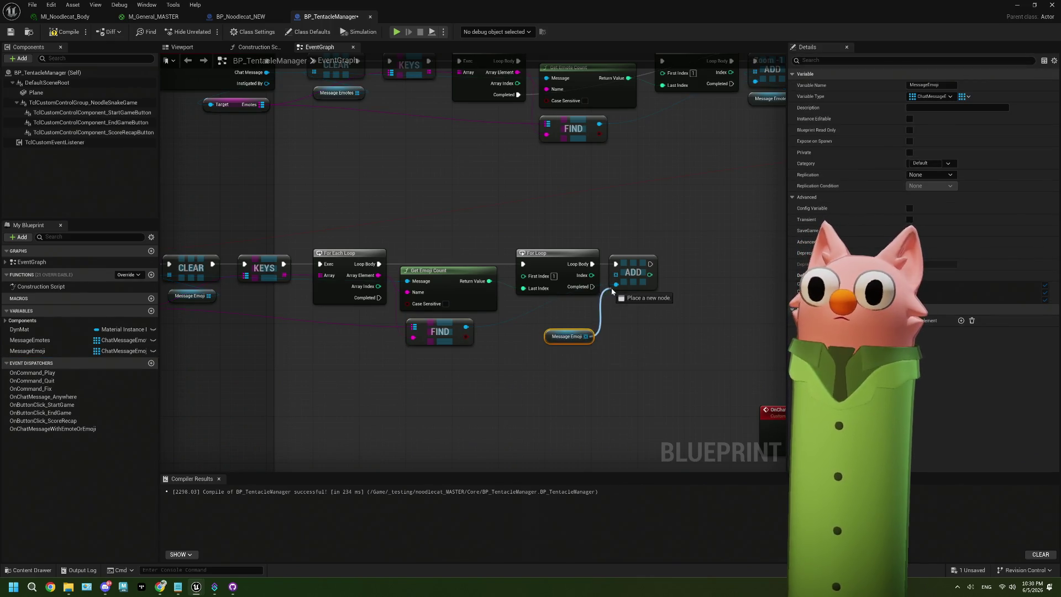
pyautogui.moveTo(583, 330); pyautogui.dragTo(641, 302)
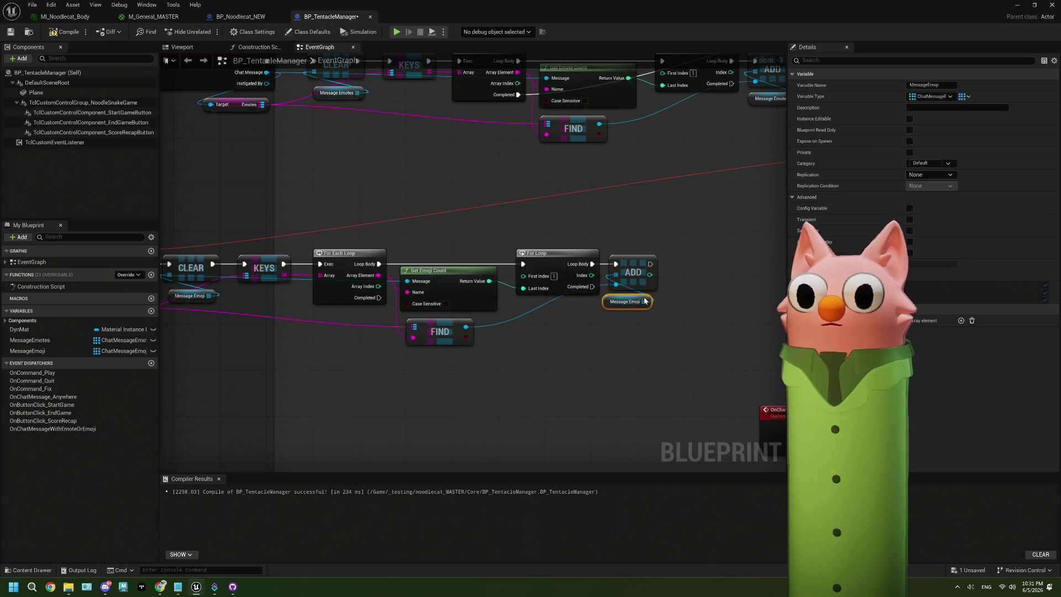
pyautogui.moveTo(596, 337); pyautogui.dragTo(506, 380)
pyautogui.moveTo(289, 340)
pyautogui.mouseDown()
pyautogui.moveTo(310, 354)
pyautogui.moveTo(691, 371)
pyautogui.moveTo(295, 394)
pyautogui.moveTo(699, 308)
pyautogui.moveTo(687, 272)
pyautogui.moveTo(712, 243)
pyautogui.moveTo(700, 238)
pyautogui.mouseUp()
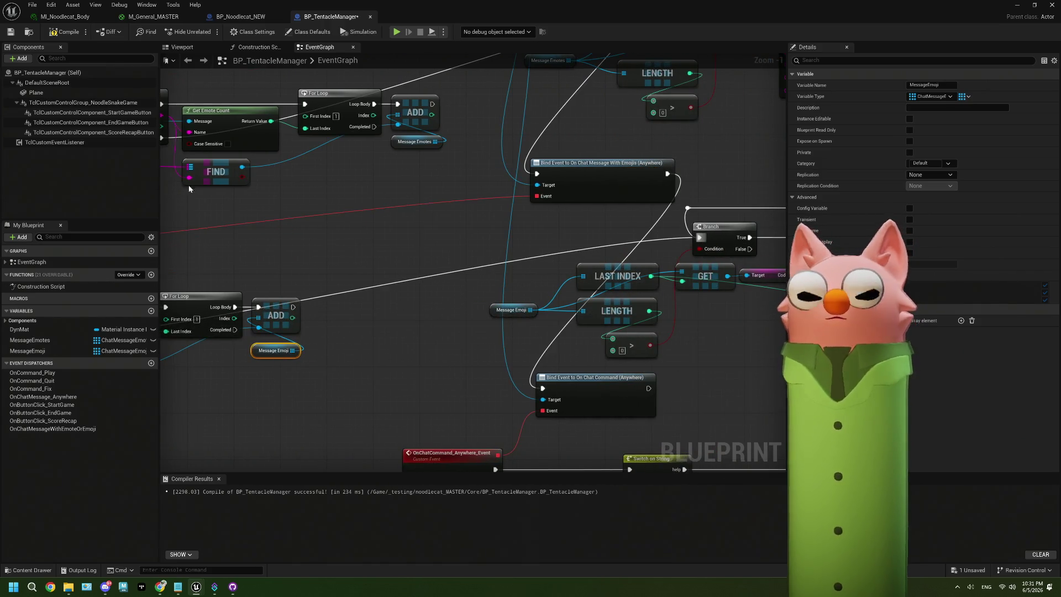
pyautogui.click(64, 32)
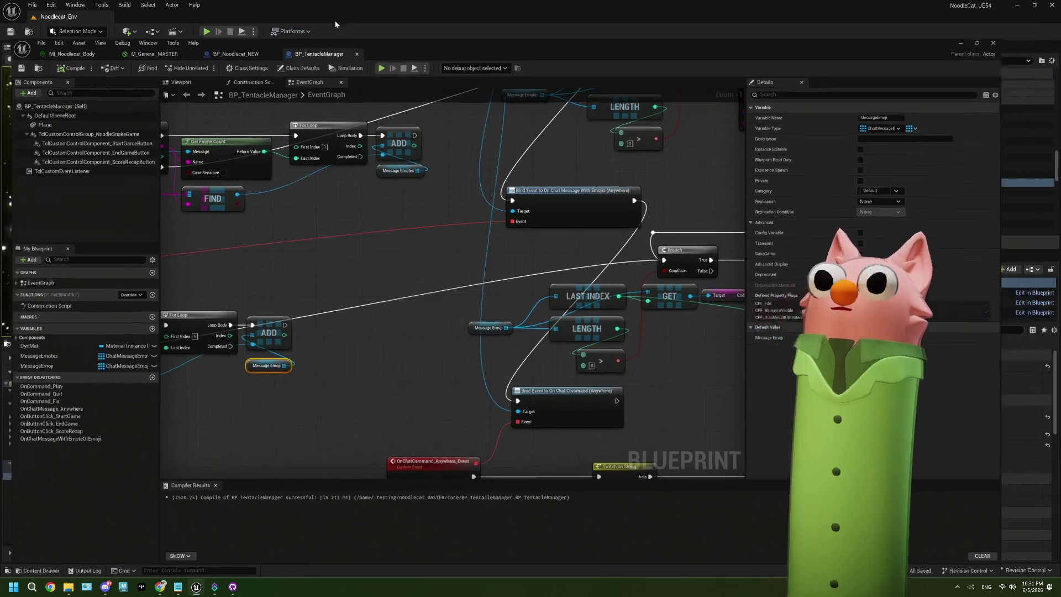
# - Start play in the editor and send an emoji message in the Twitch stream chat
pyautogui.hotkey('alt', 'Tab')
pyautogui.click(206, 32)
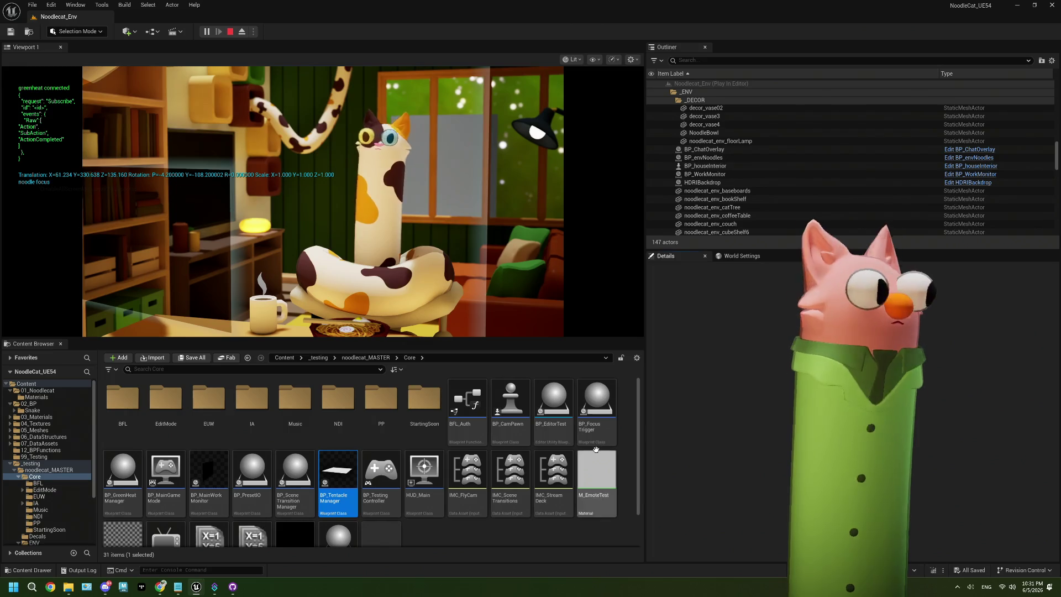
pyautogui.click(160, 587)
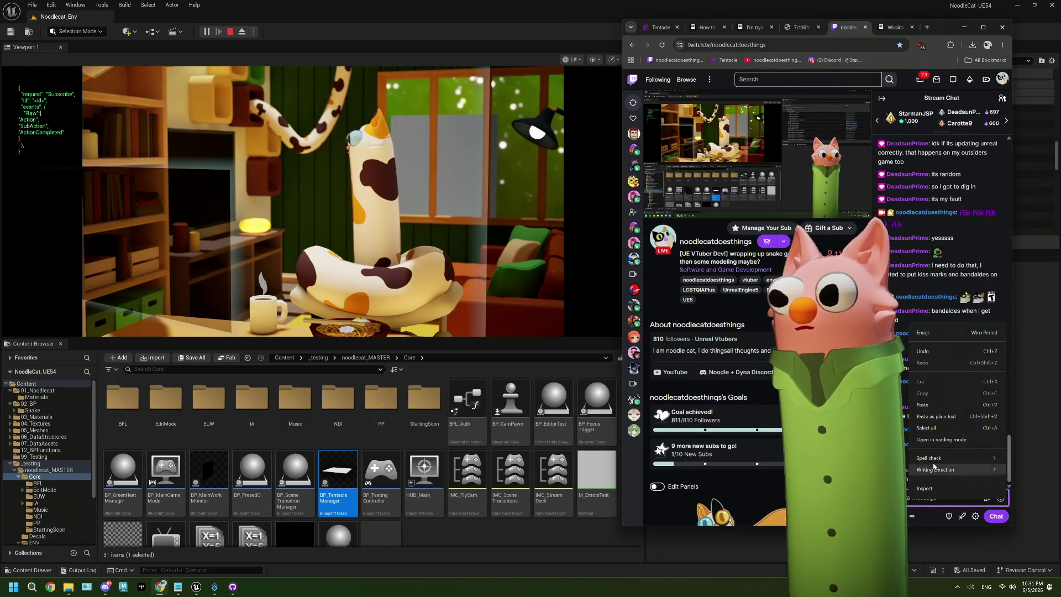
pyautogui.press('super+period')
pyautogui.click(915, 421)
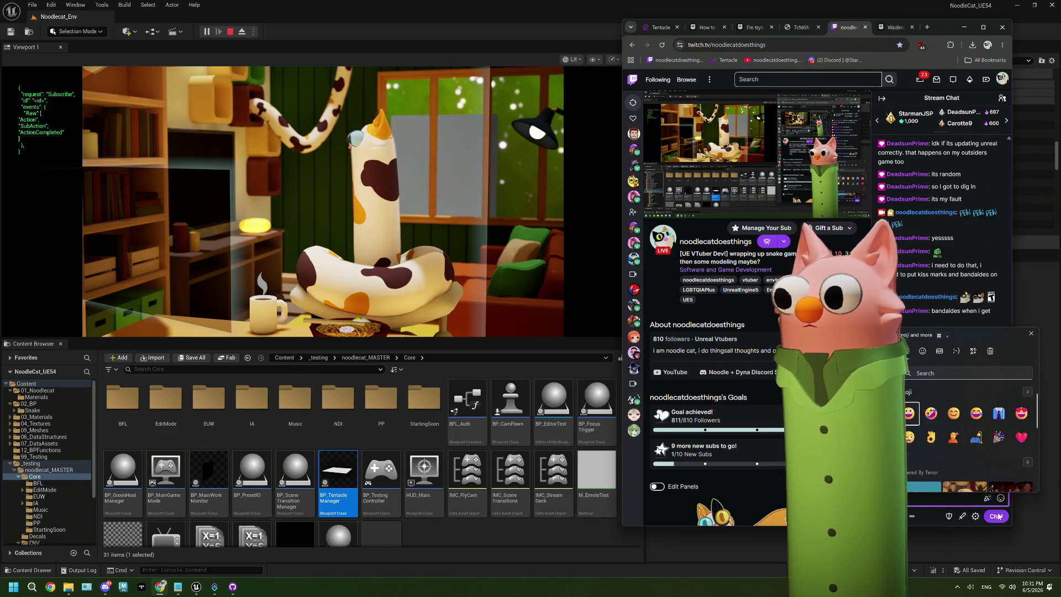
pyautogui.click(997, 517)
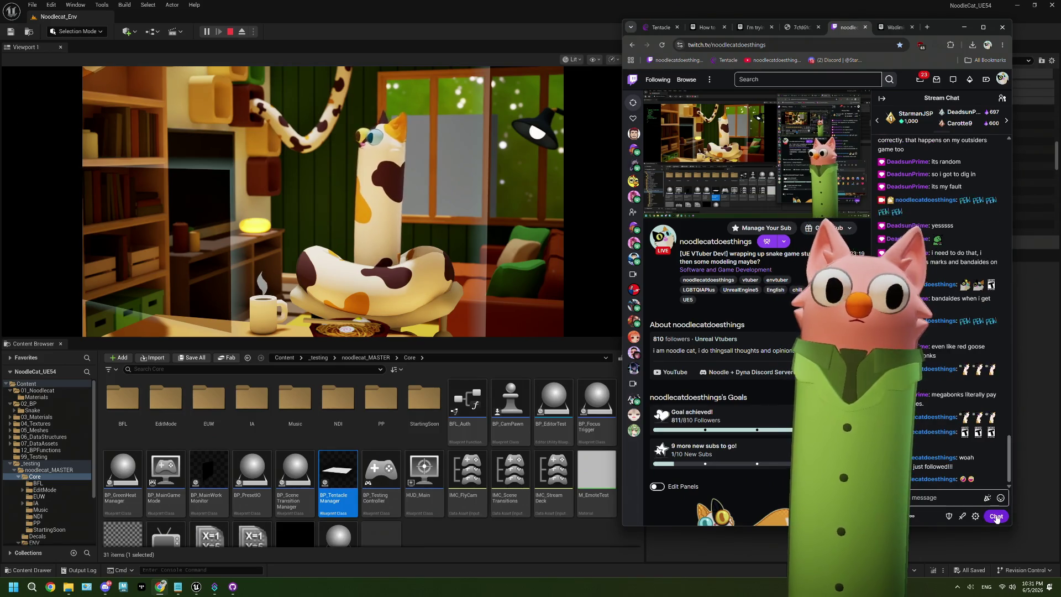
# - Send an emote from the recently used emotes, then stop the play session and close the error log
pyautogui.click(971, 501)
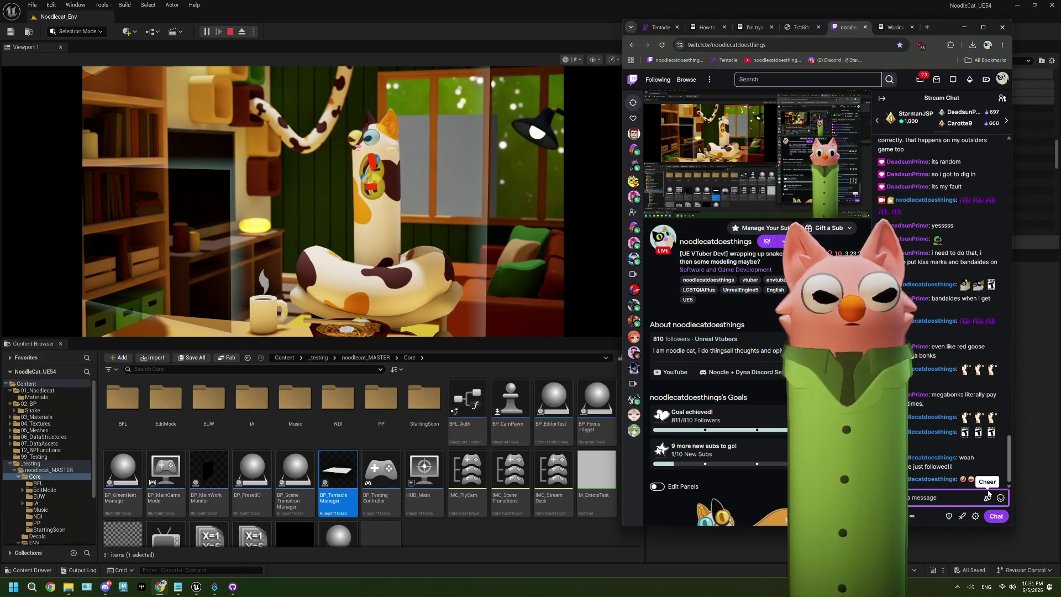
pyautogui.click(1002, 498)
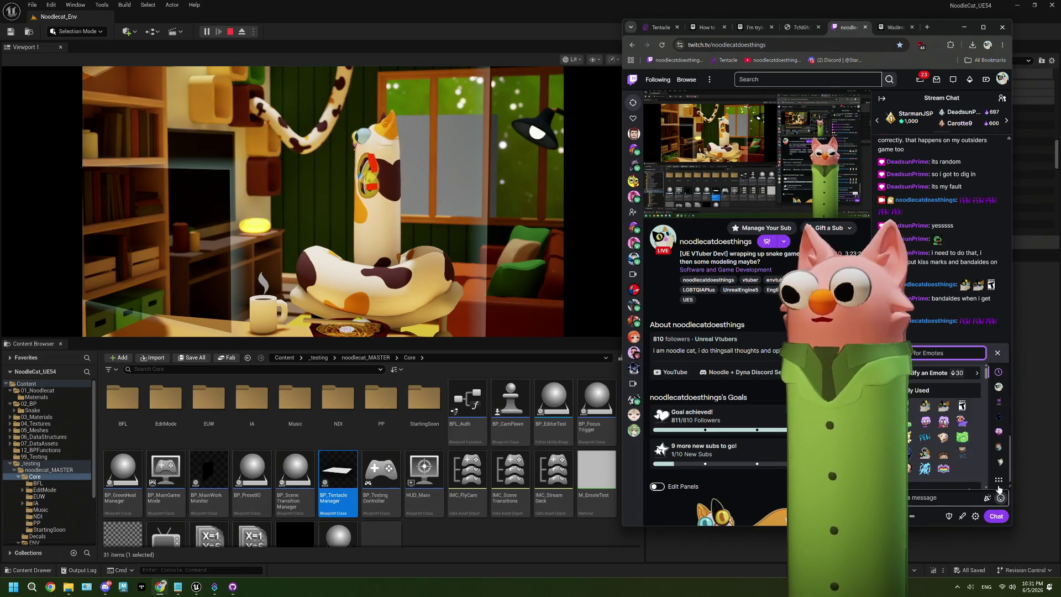
pyautogui.rightClick(946, 499)
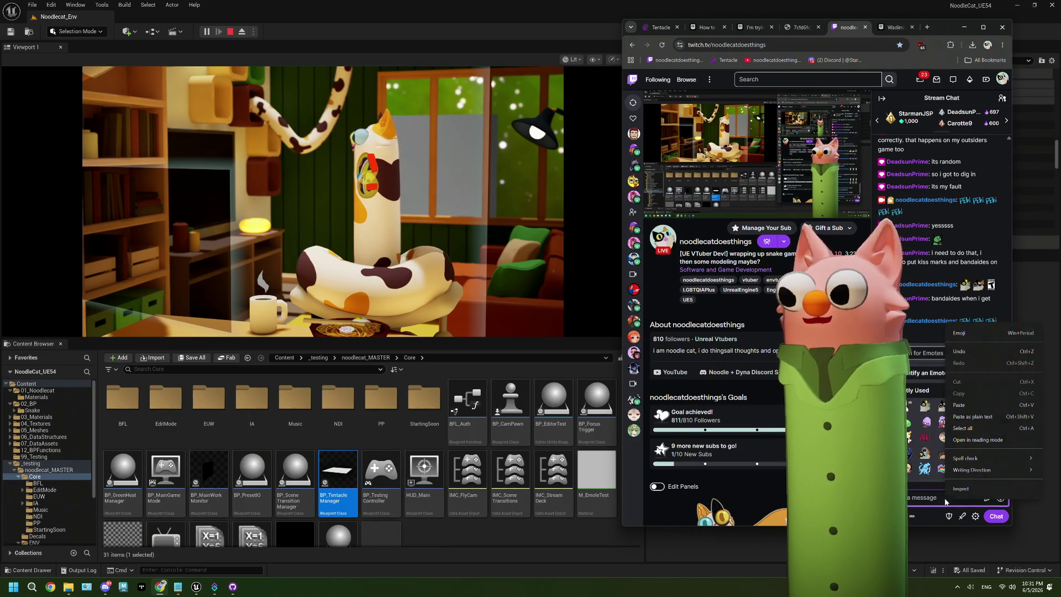
pyautogui.click(975, 334)
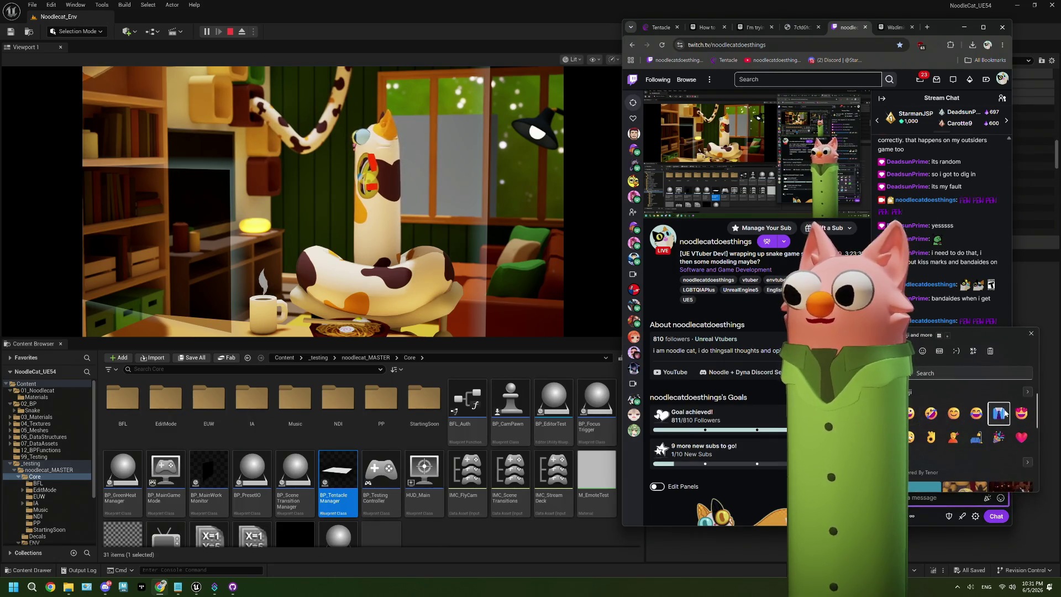
pyautogui.click(1000, 498)
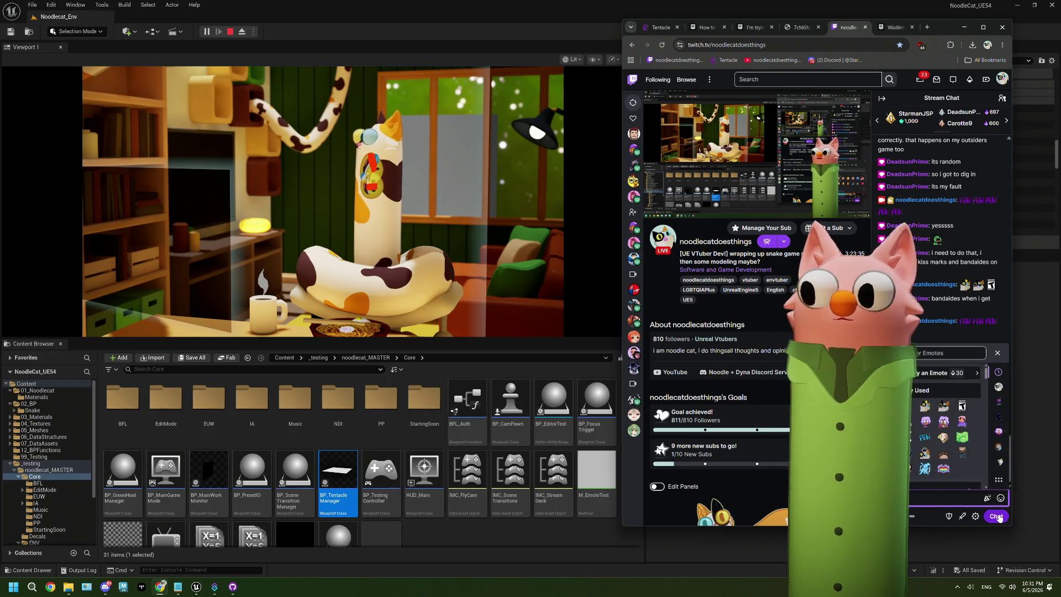
pyautogui.click(999, 518)
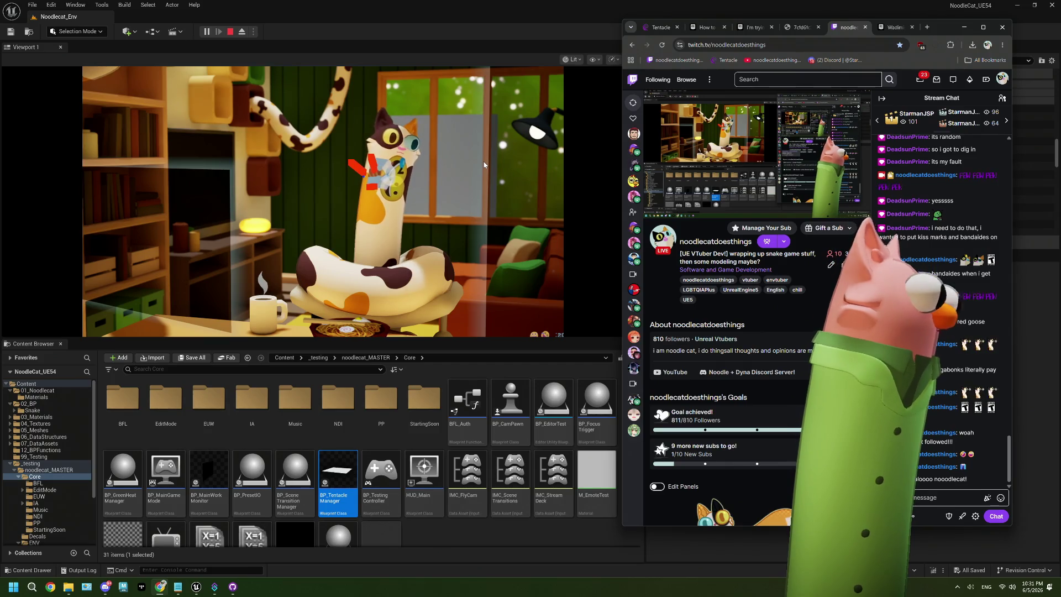
pyautogui.click(230, 32)
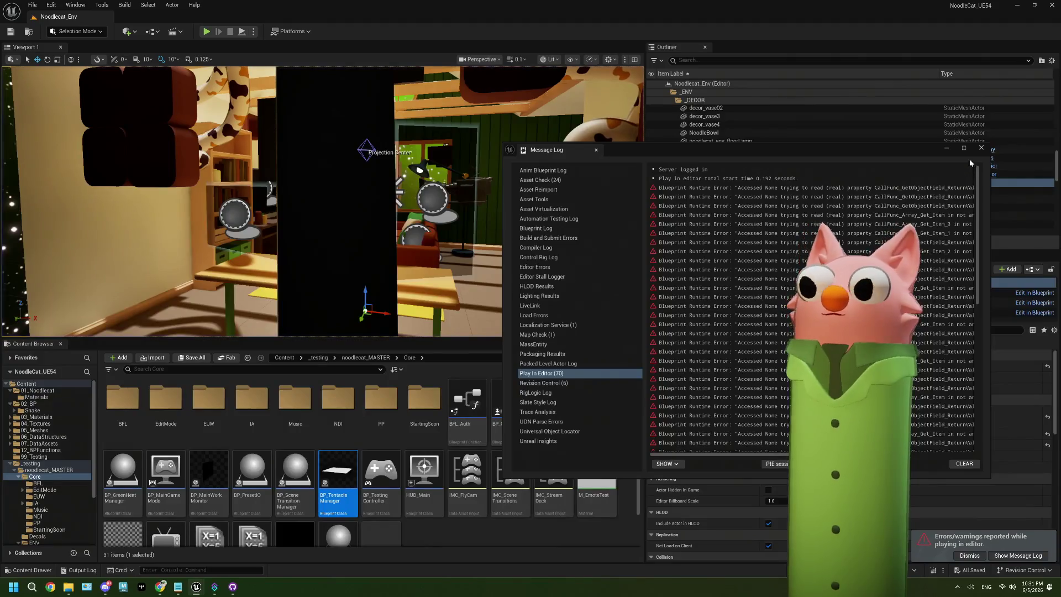
pyautogui.click(976, 153)
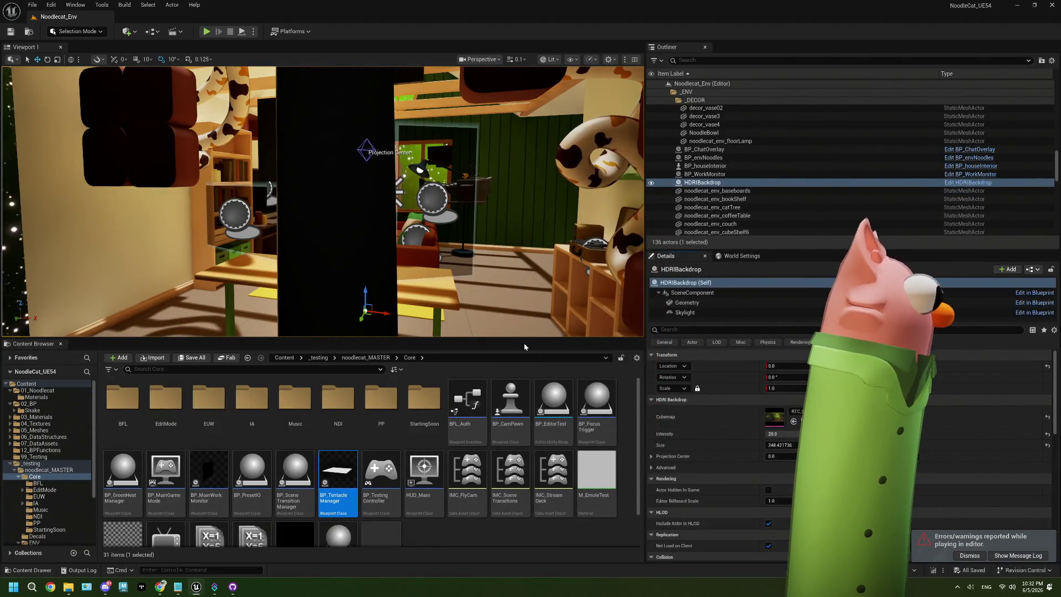
# - Orbit toward the noodle bowl, open BP_TentacleManager, and switch to the BP_Noodlecat_NEW event graph
pyautogui.moveTo(519, 326)
pyautogui.mouseDown()
pyautogui.moveTo(386, 254)
pyautogui.moveTo(310, 234)
pyautogui.mouseUp()
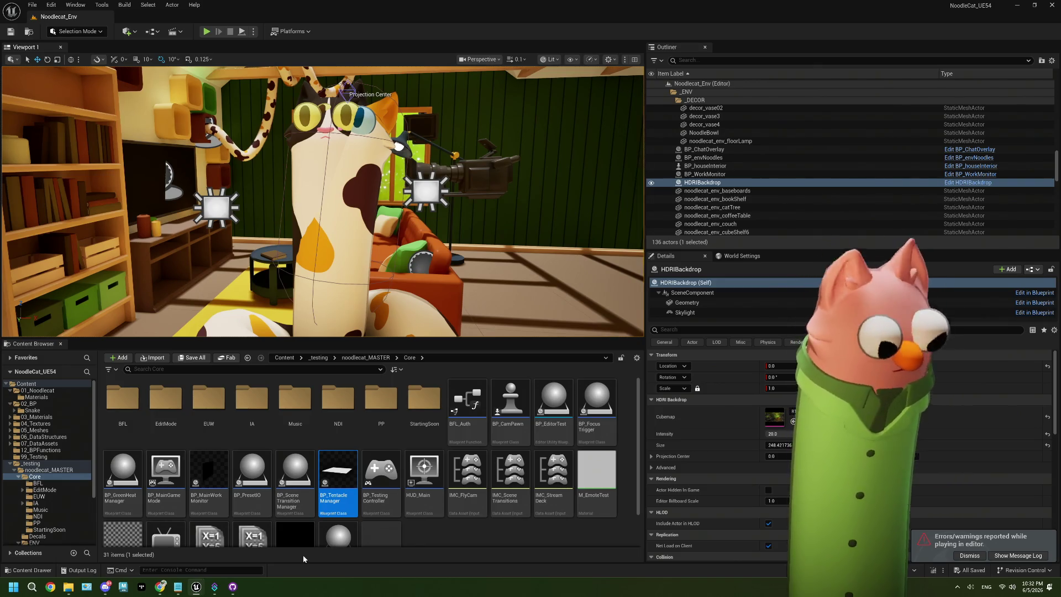
pyautogui.doubleClick(344, 486)
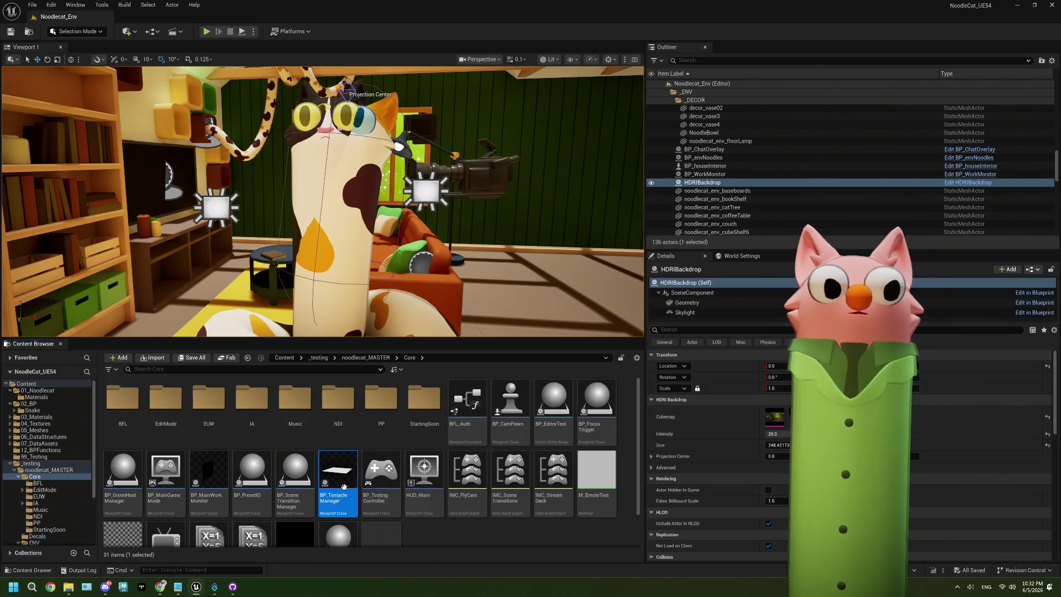
pyautogui.click(258, 20)
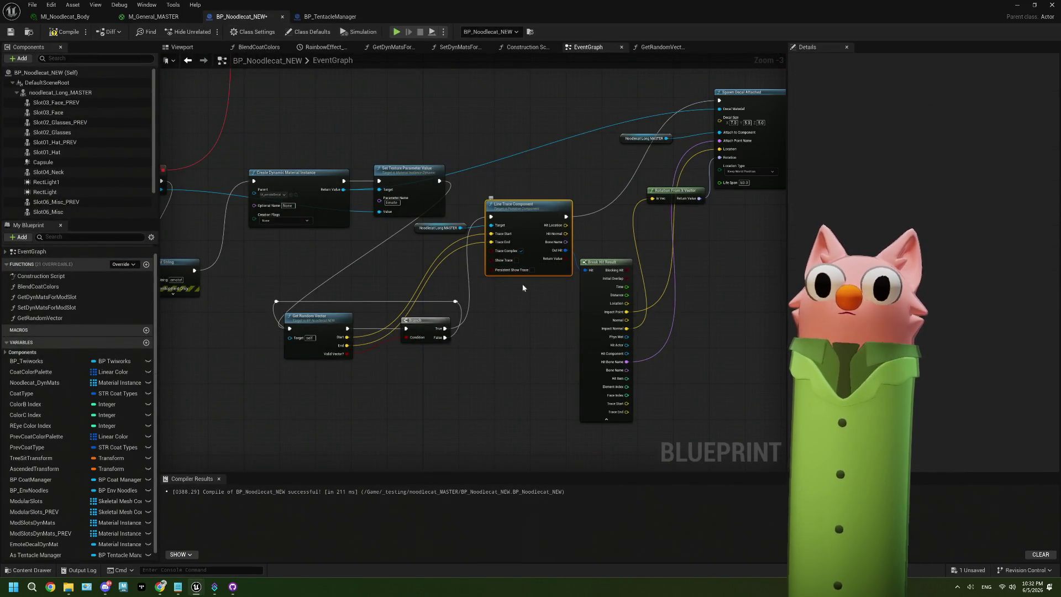
# - Run a Branch on the line trace's Out Hit, with True triggering Spawn Decal Attached
pyautogui.click(65, 32)
pyautogui.hotkey('ctrl', 's')
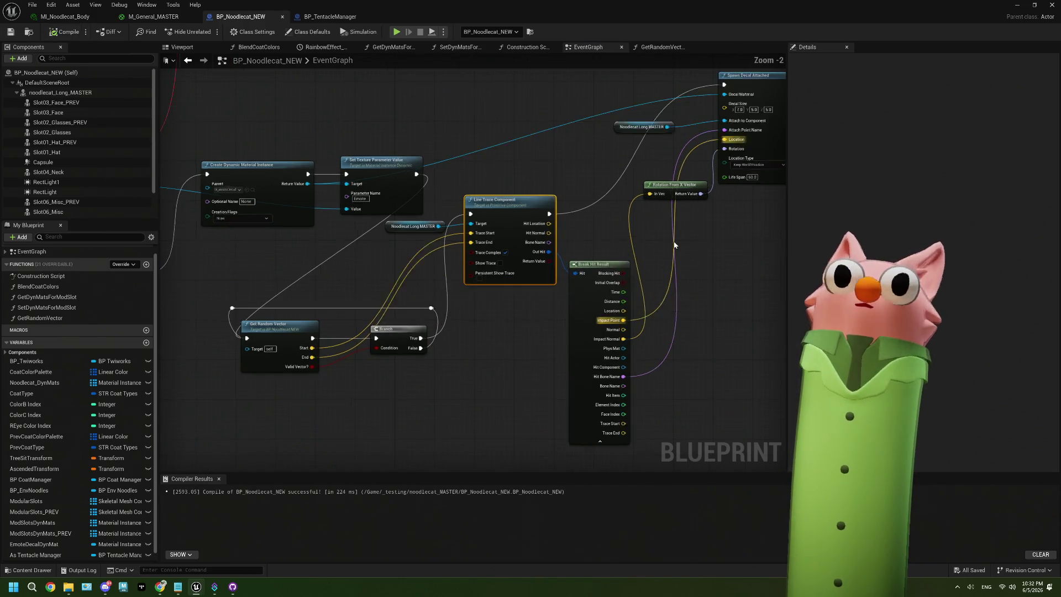
pyautogui.scroll(2, 551, 238)
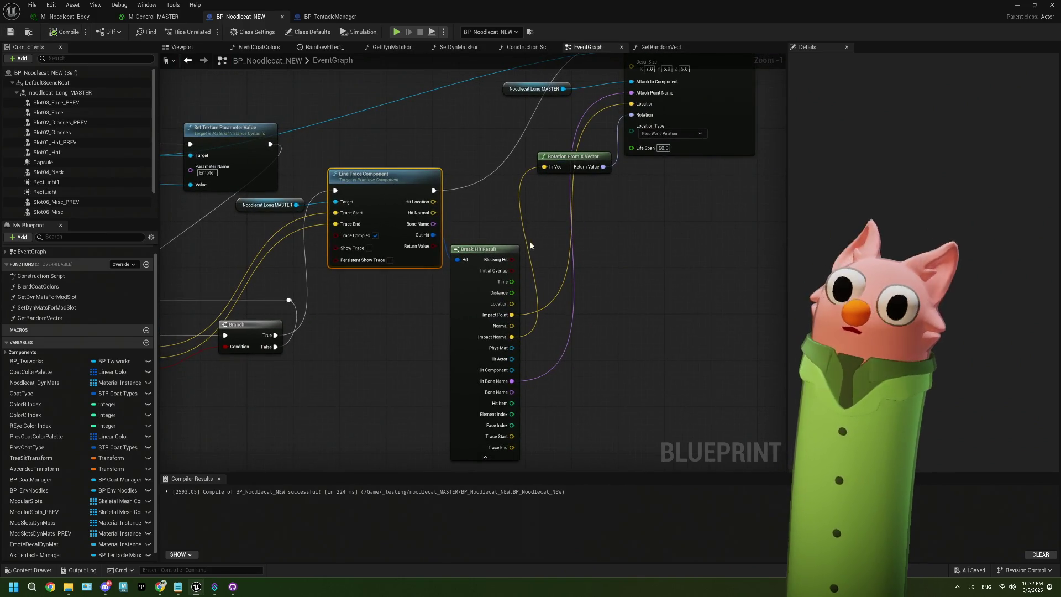
pyautogui.moveTo(456, 222)
pyautogui.mouseDown()
pyautogui.moveTo(355, 292)
pyautogui.moveTo(396, 273)
pyautogui.moveTo(421, 236)
pyautogui.moveTo(421, 223)
pyautogui.moveTo(402, 223)
pyautogui.mouseUp()
pyautogui.moveTo(456, 202)
pyautogui.mouseDown()
pyautogui.moveTo(413, 218)
pyautogui.moveTo(523, 100)
pyautogui.mouseUp()
pyautogui.moveTo(421, 235)
pyautogui.mouseDown()
pyautogui.moveTo(539, 241)
pyautogui.moveTo(526, 259)
pyautogui.moveTo(538, 206)
pyautogui.moveTo(585, 209)
pyautogui.moveTo(576, 201)
pyautogui.moveTo(345, 258)
pyautogui.mouseUp()
# - Tidy the reroute points, relink the line trace's execution wire, then recompile, save and return to the level
pyautogui.moveTo(584, 203); pyautogui.dragTo(361, 218)
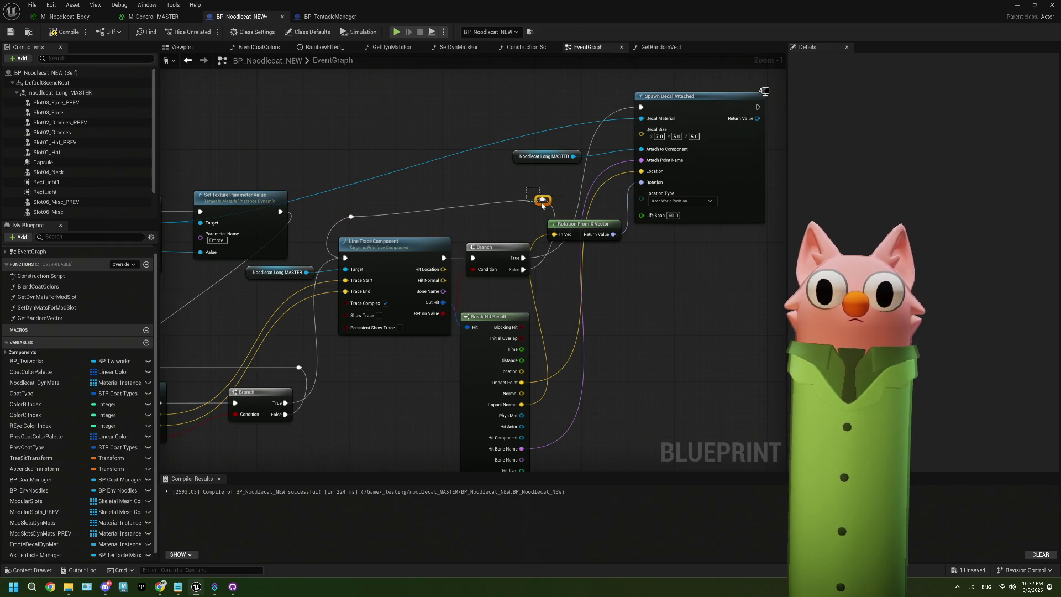
pyautogui.moveTo(550, 203); pyautogui.dragTo(541, 215)
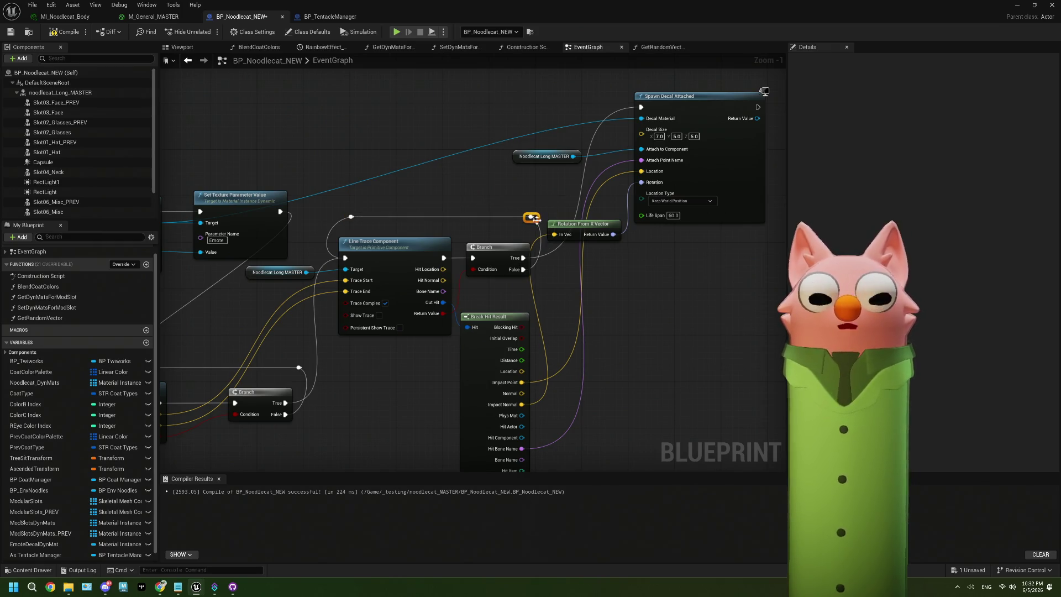
pyautogui.moveTo(430, 230); pyautogui.dragTo(573, 168)
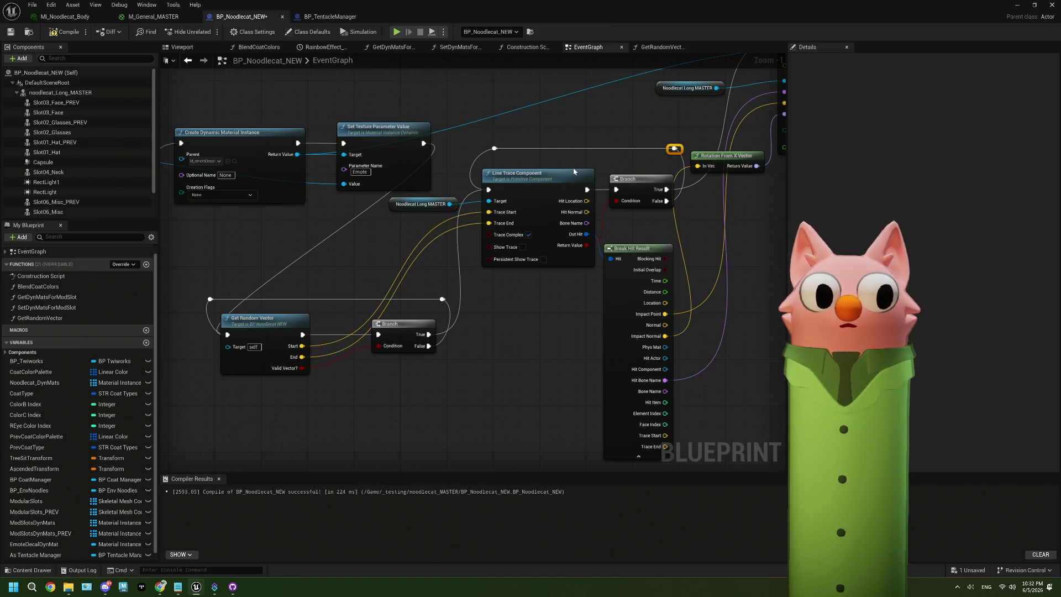
pyautogui.click(495, 148)
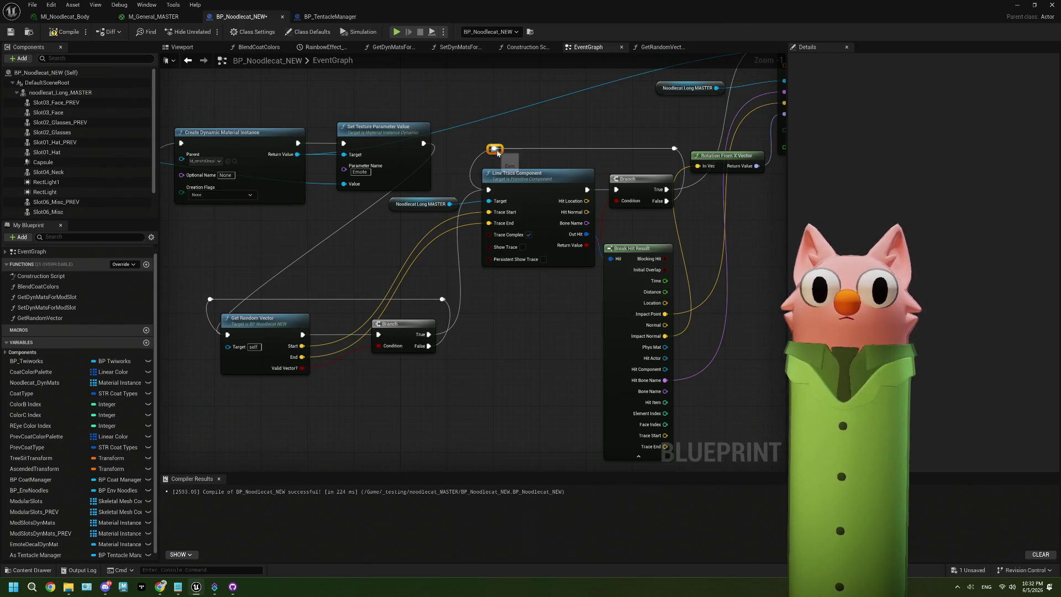
pyautogui.rightClick(489, 189)
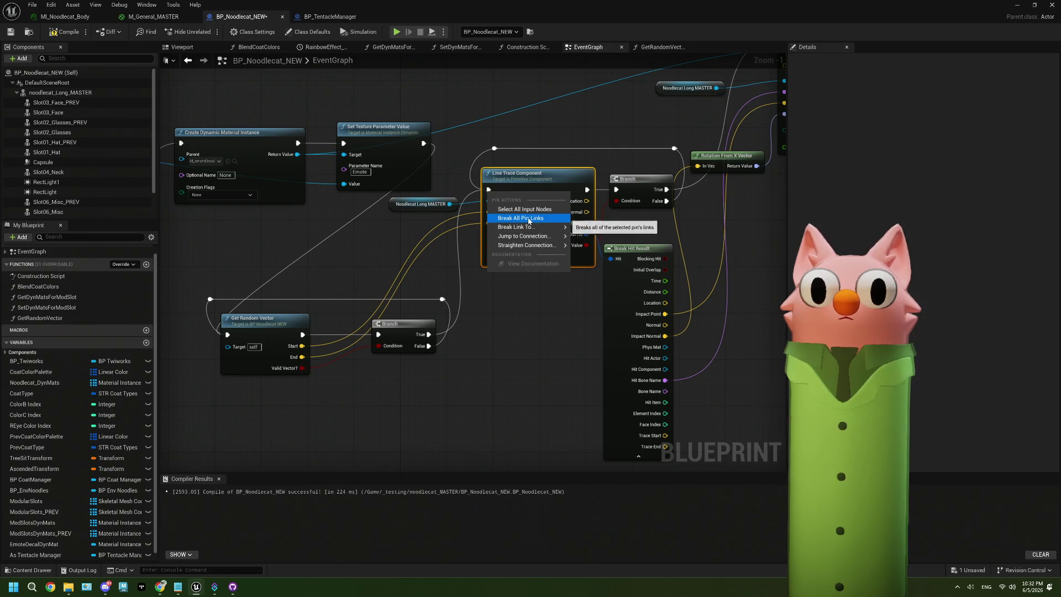
pyautogui.moveTo(531, 227)
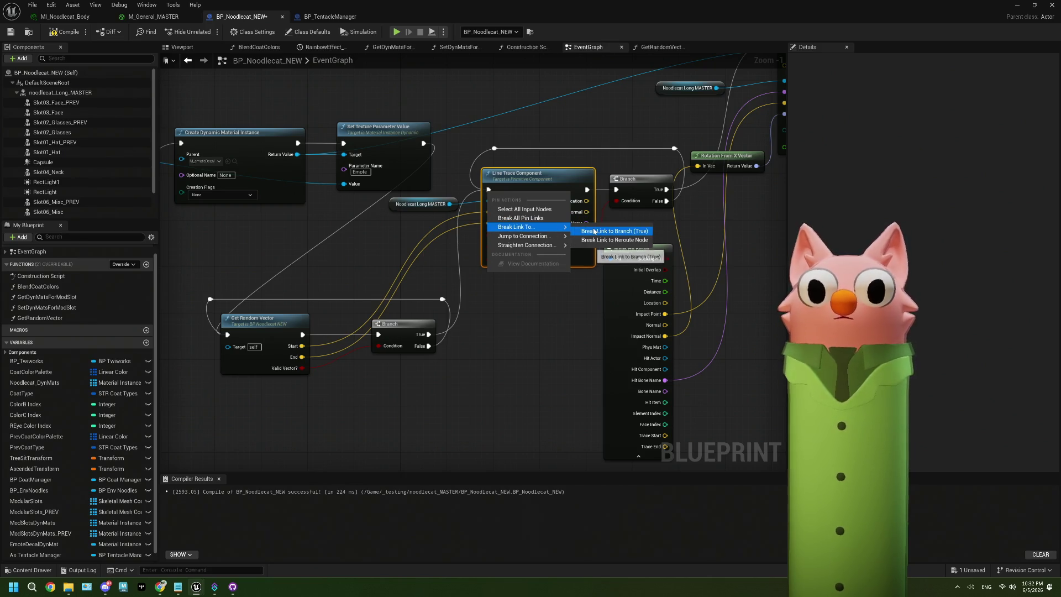
pyautogui.click(598, 241)
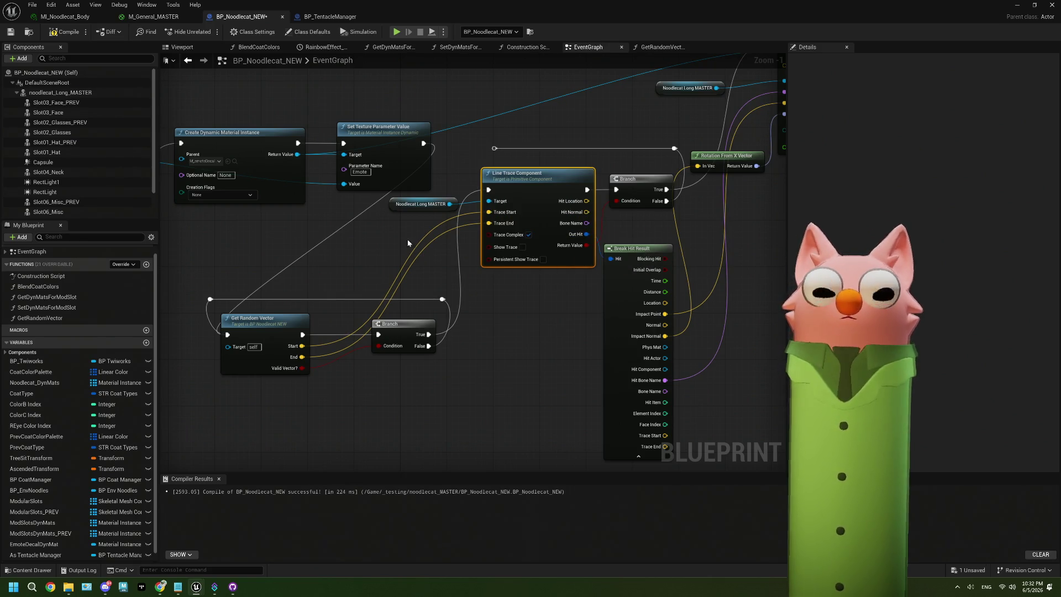
pyautogui.moveTo(494, 148)
pyautogui.mouseDown()
pyautogui.moveTo(320, 326)
pyautogui.moveTo(304, 332)
pyautogui.moveTo(206, 285)
pyautogui.moveTo(228, 336)
pyautogui.mouseUp()
pyautogui.click(494, 148)
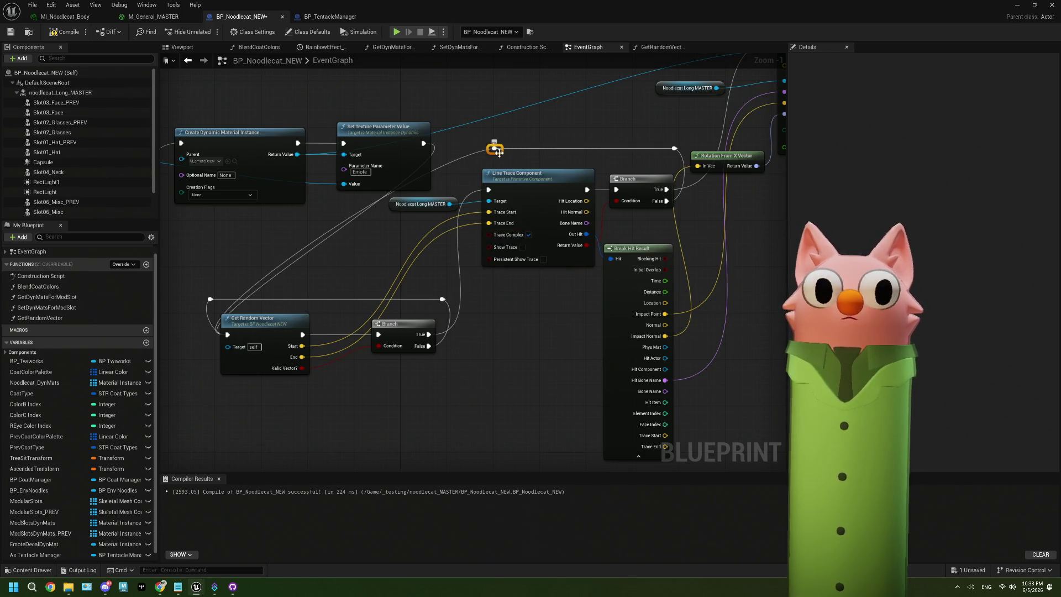
pyautogui.click(48, 32)
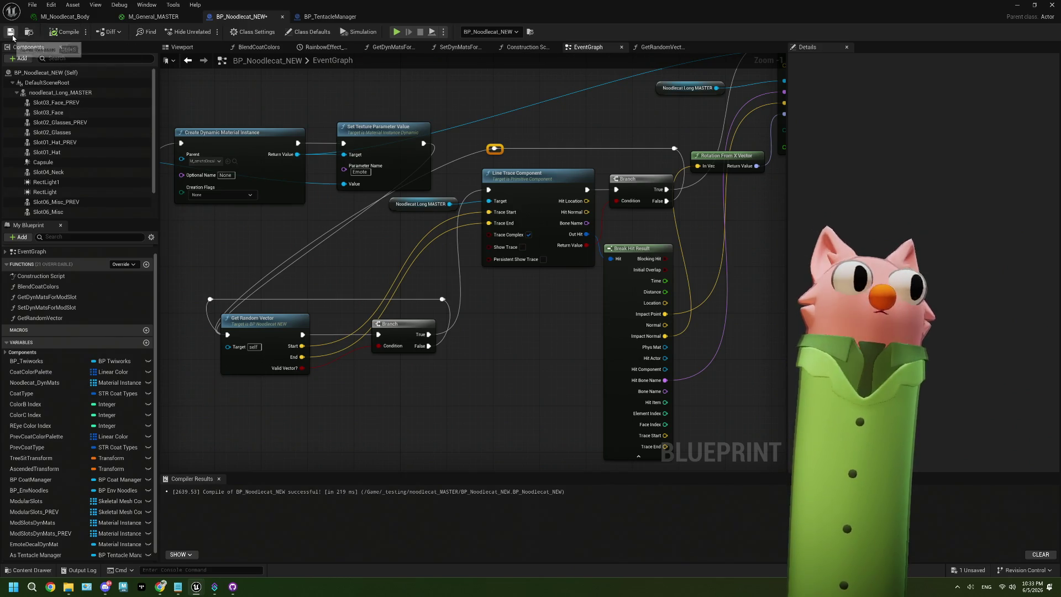
pyautogui.click(1023, 5)
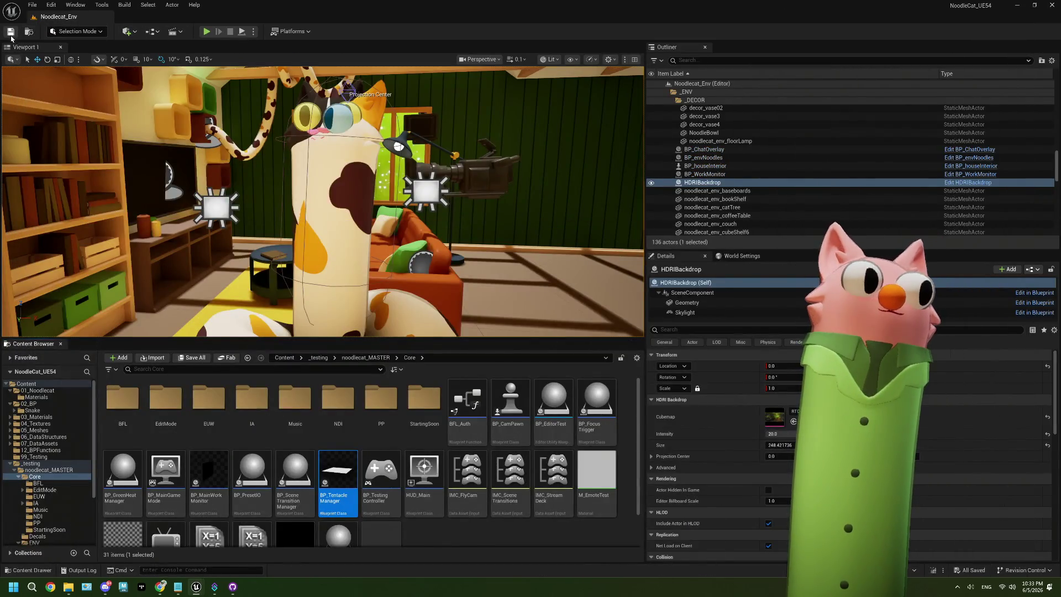
# - Start a play-in-editor test and send an emoji message in the Twitch chat
pyautogui.click(206, 31)
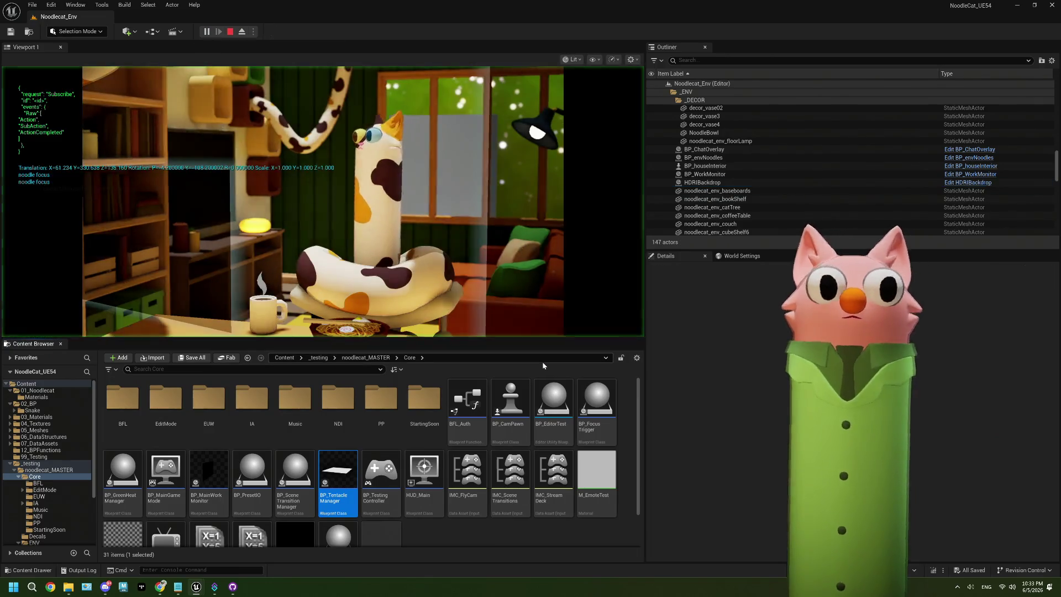
pyautogui.click(414, 531)
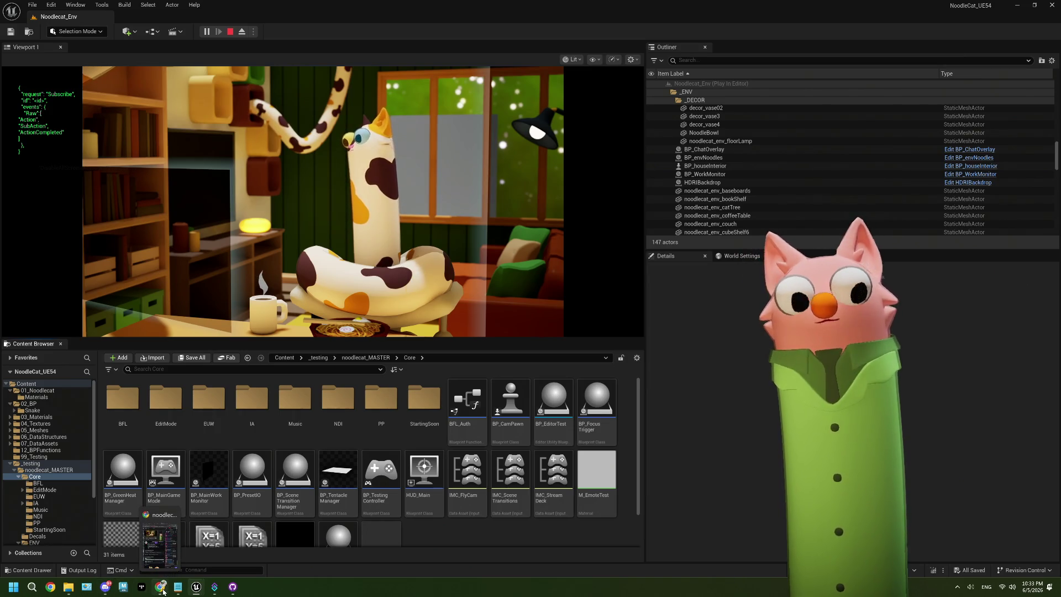
pyautogui.click(160, 587)
pyautogui.click(949, 497)
pyautogui.press('super+period')
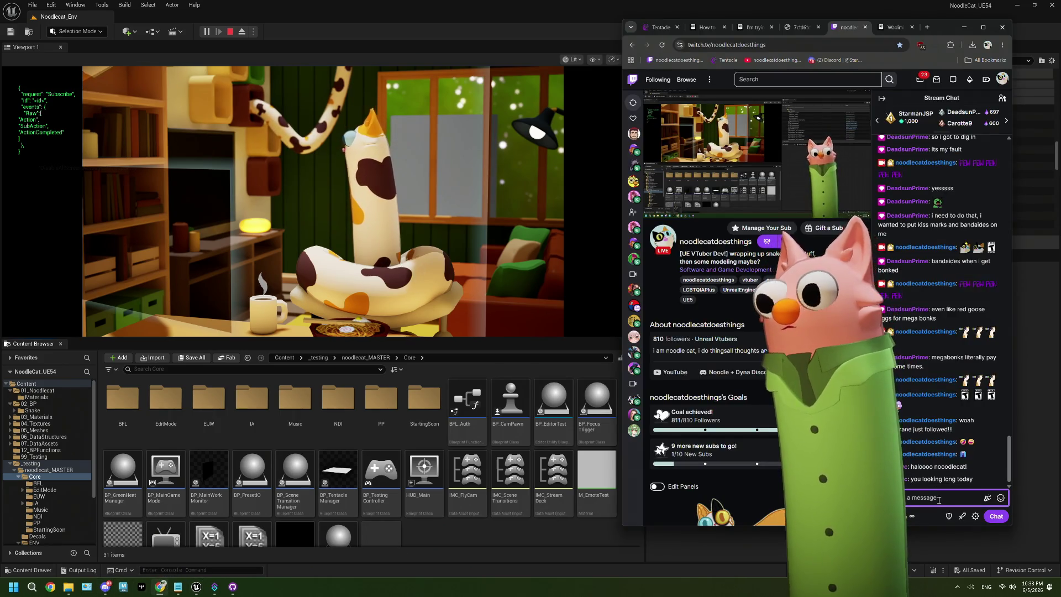
pyautogui.click(1020, 417)
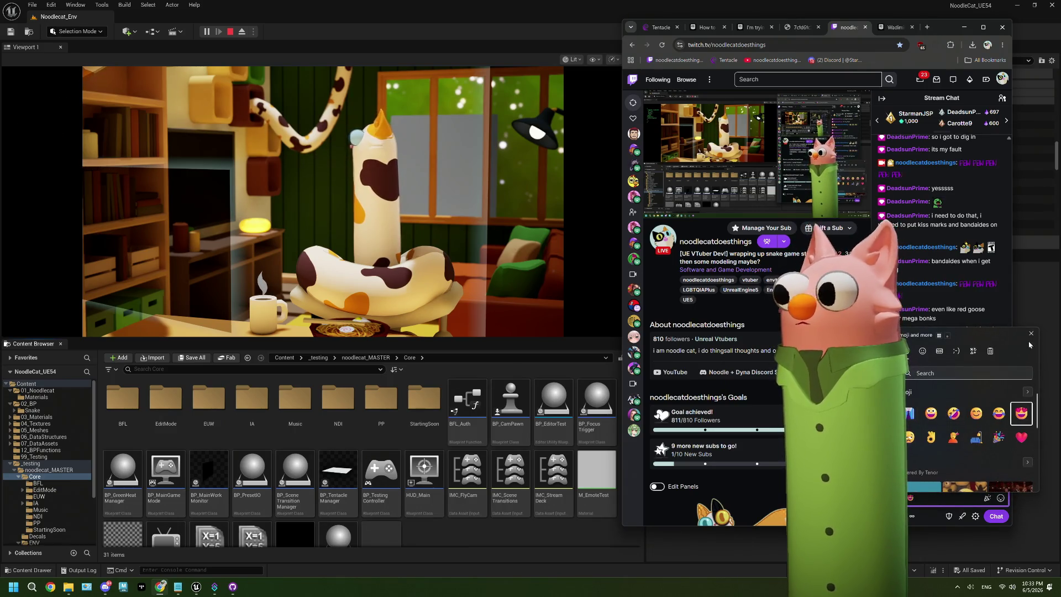
pyautogui.click(1031, 336)
pyautogui.click(995, 516)
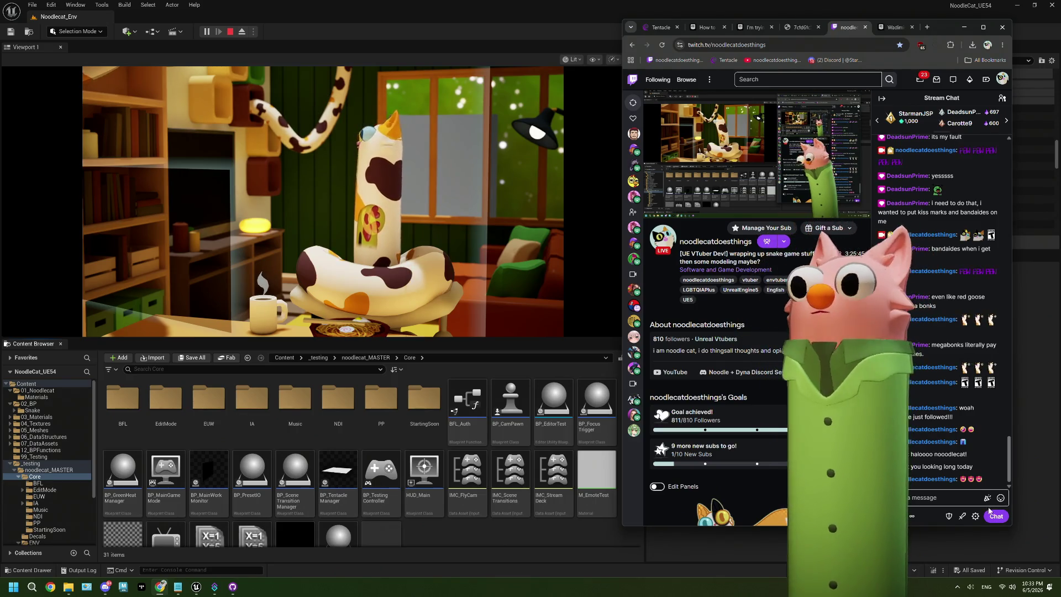
# - Send a message of Twitch emotes in the chat
pyautogui.click(1001, 498)
pyautogui.click(958, 408)
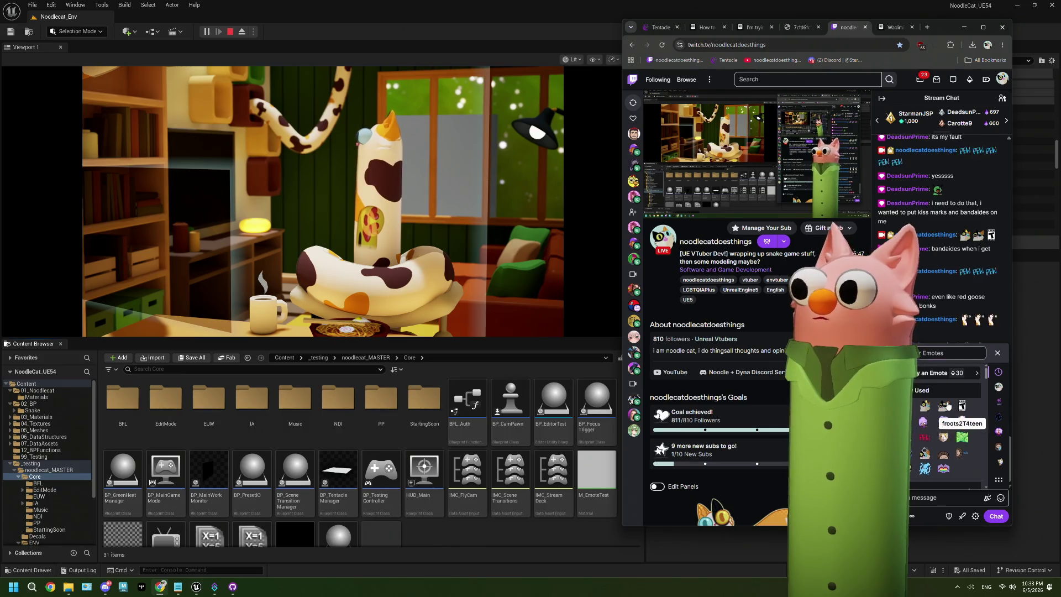
pyautogui.click(1002, 516)
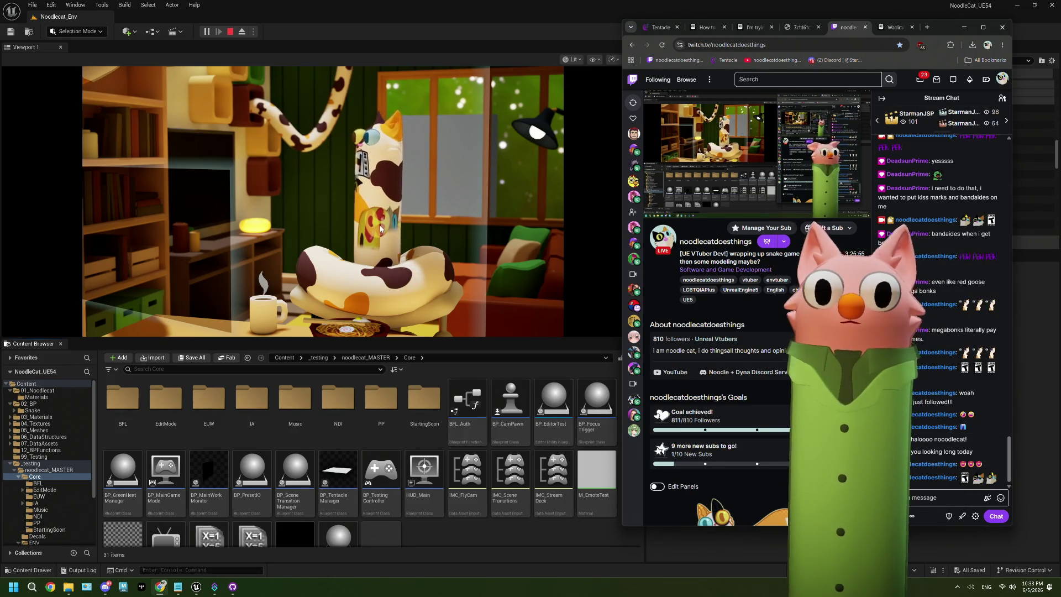
# - Back in the running game, switch to the noodle focus scene with F, then end the session
pyautogui.click(437, 155)
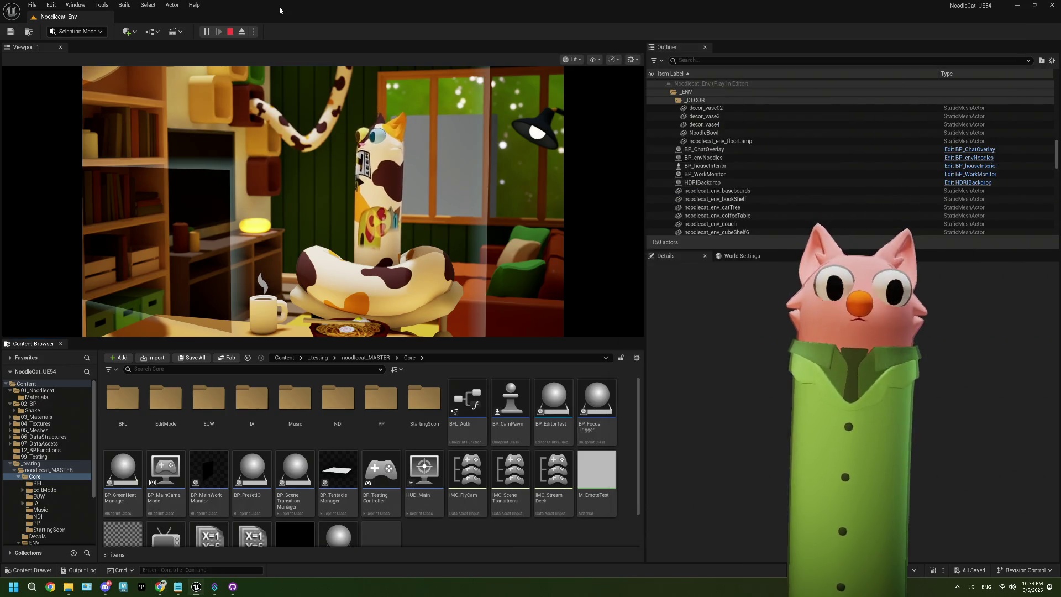
pyautogui.click(451, 137)
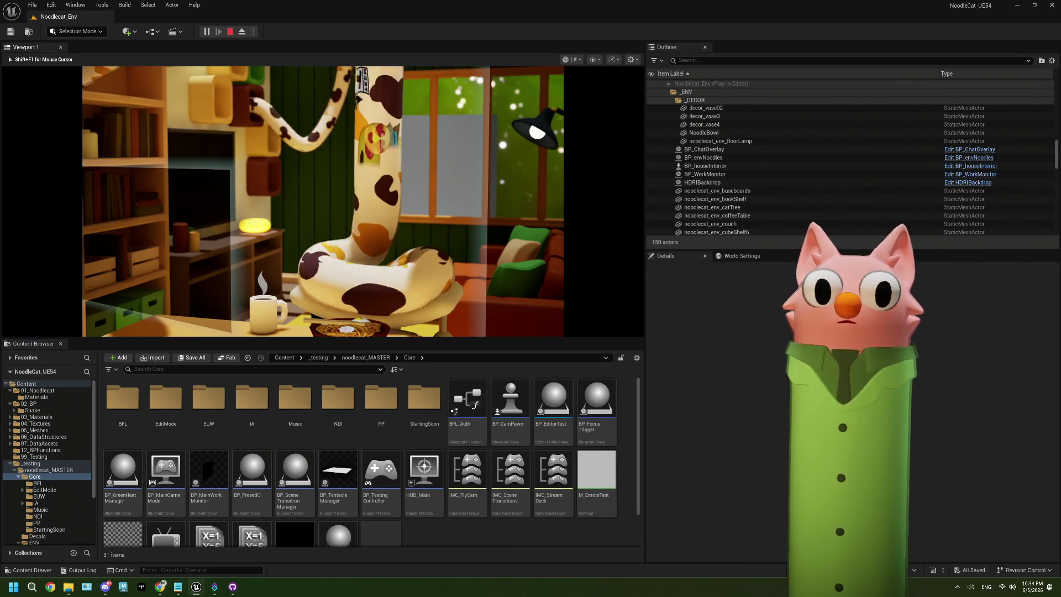
pyautogui.press('f')
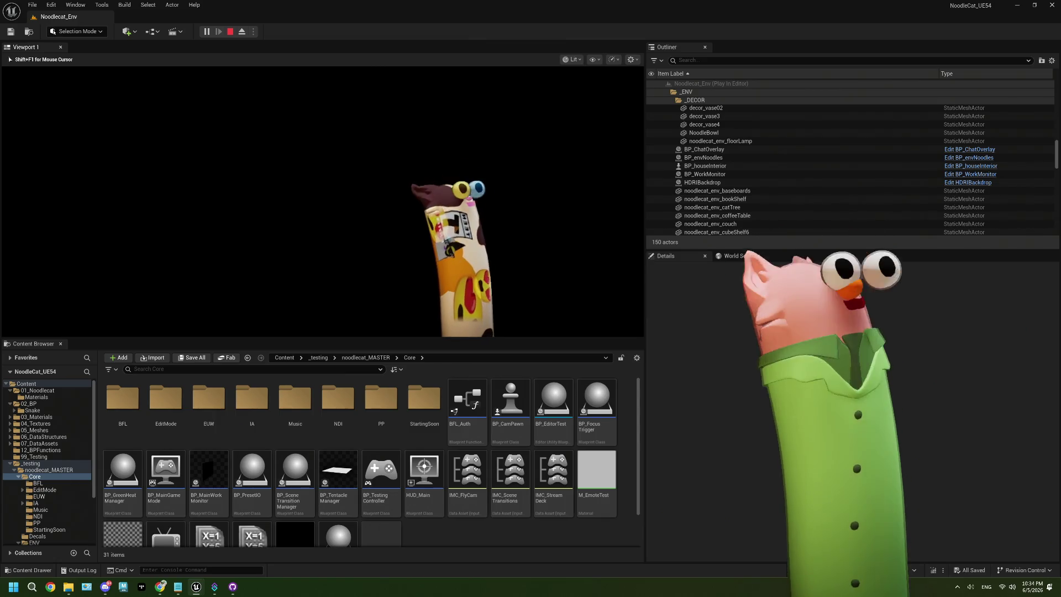
pyautogui.press('Escape')
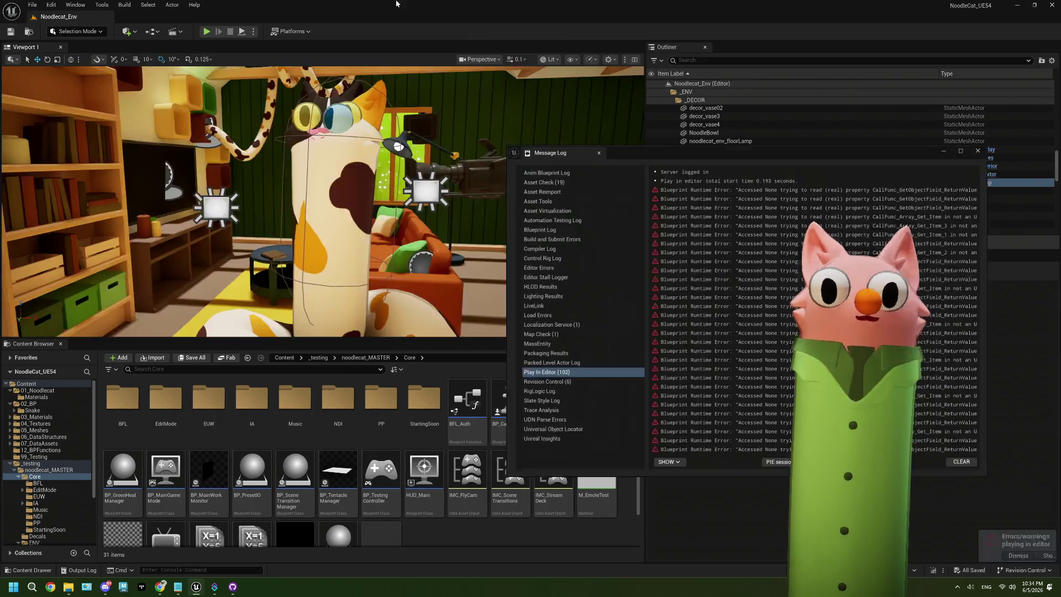
# - Dismiss the errors notice, focus the HDRIBackdrop and turn the view toward the window
pyautogui.click(982, 148)
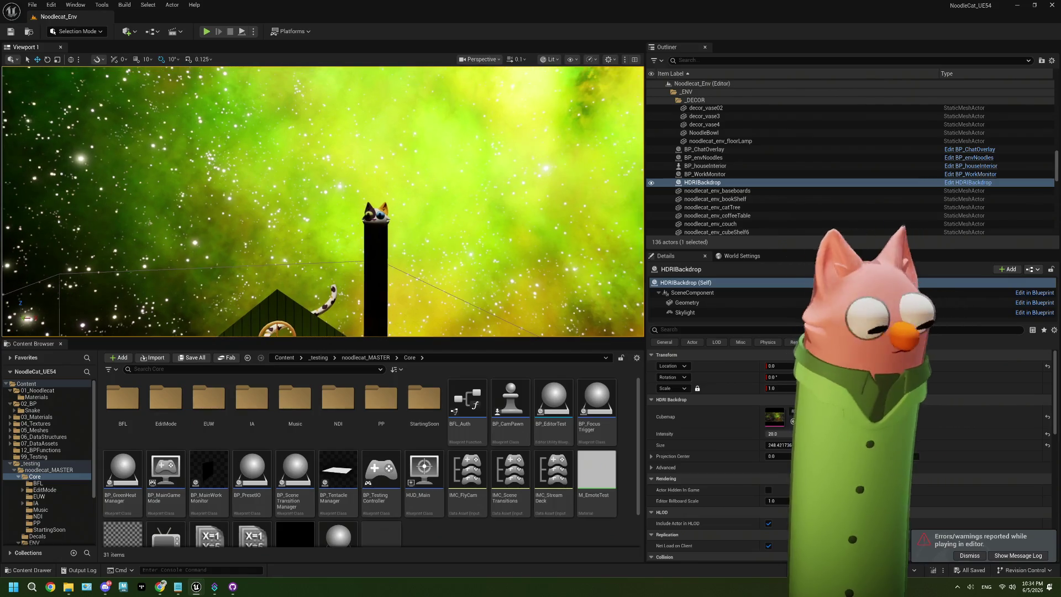
pyautogui.press('f')
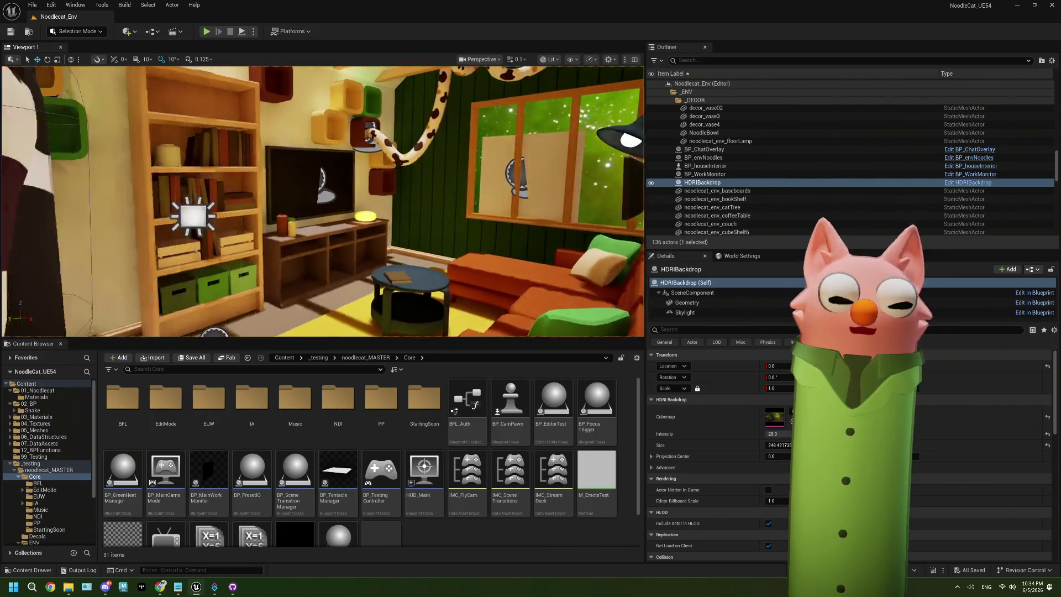
pyautogui.moveTo(298, 305); pyautogui.dragTo(299, 304)
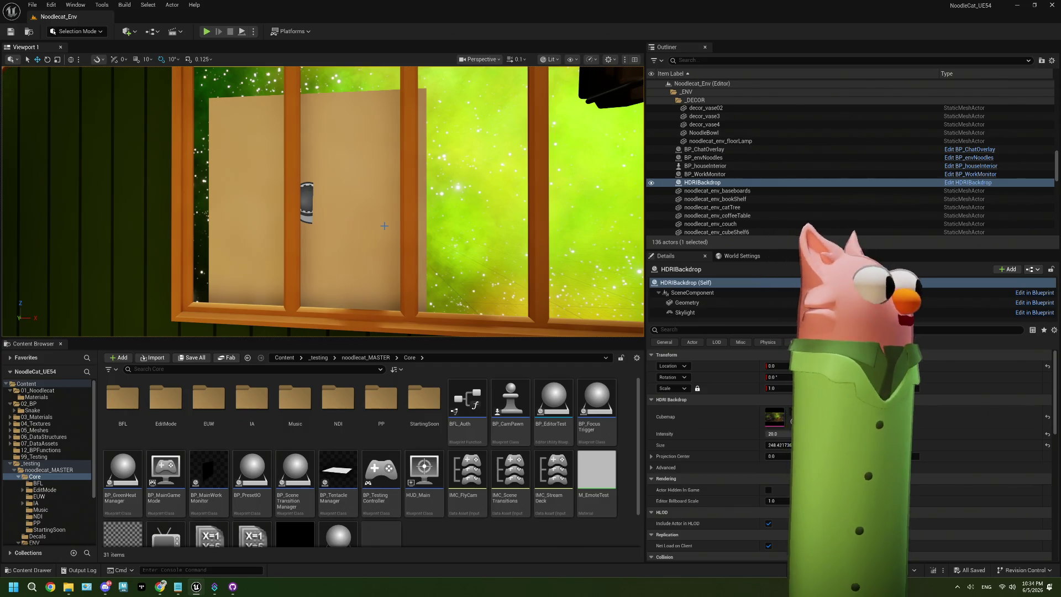
pyautogui.doubleClick(338, 472)
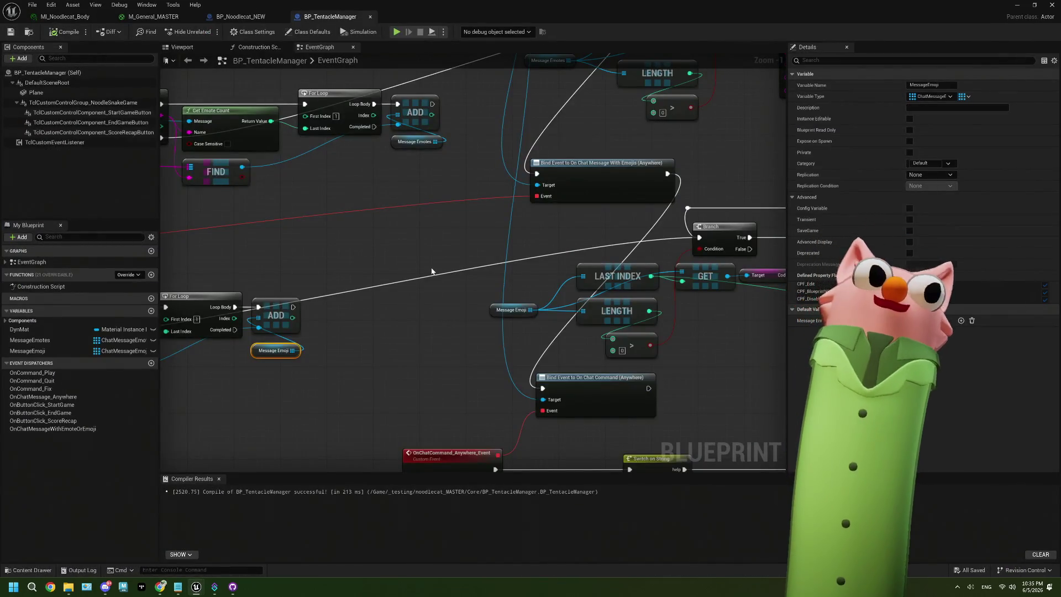
# - Add a Get Viewer node off Instigated By and search its return value's actions for 'twit'
pyautogui.scroll(-3, 420, 244)
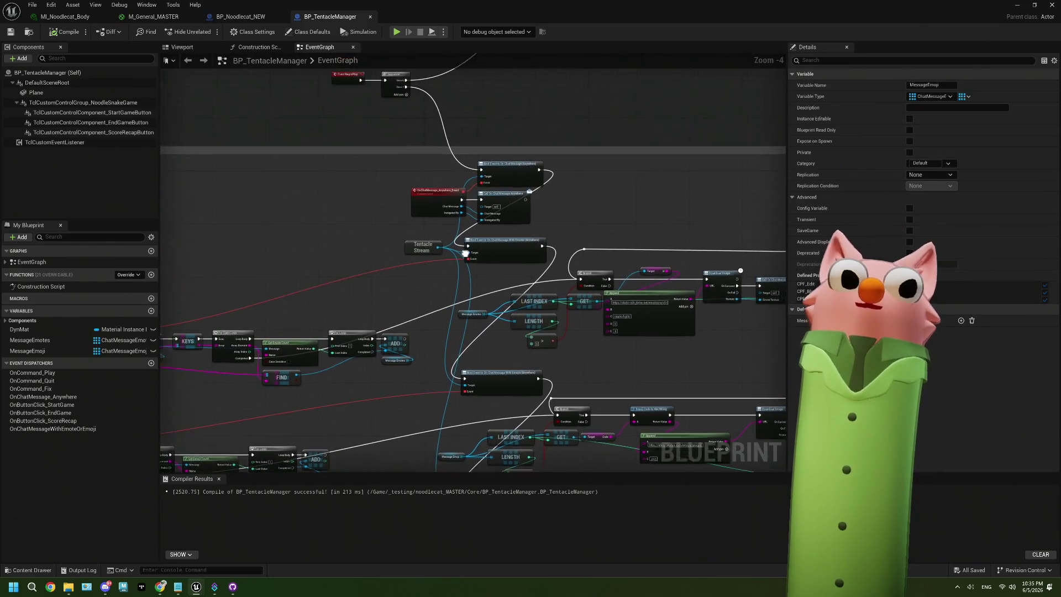
pyautogui.scroll(4, 465, 253)
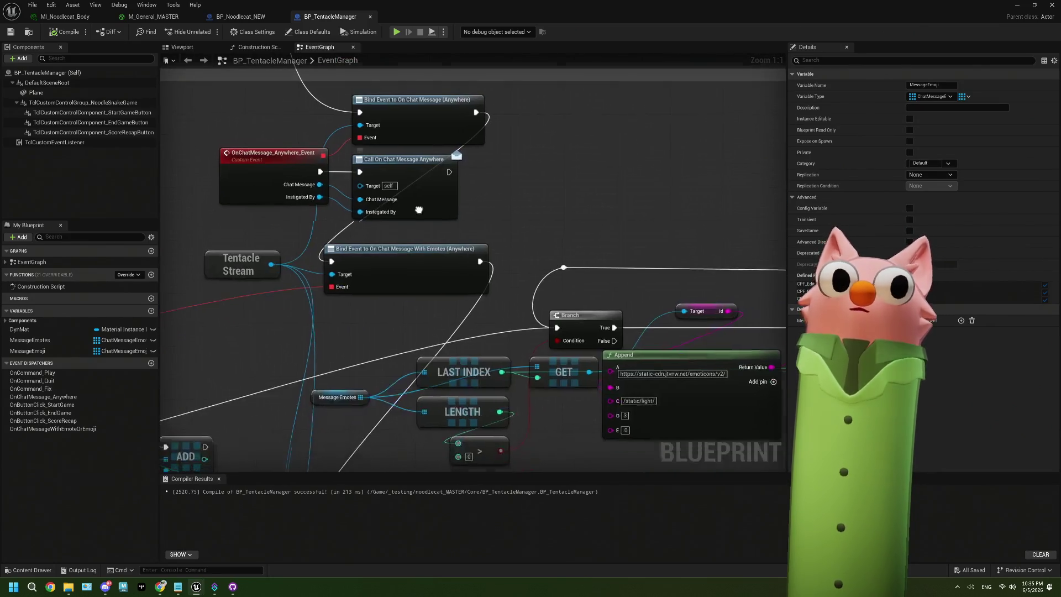
pyautogui.moveTo(318, 192); pyautogui.dragTo(537, 192)
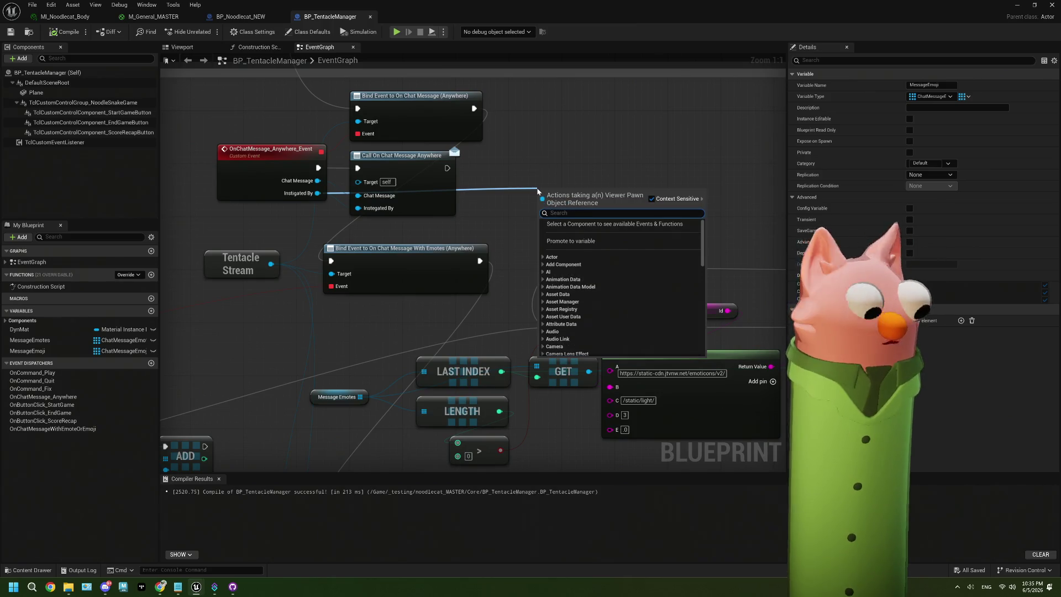
pyautogui.write('get')
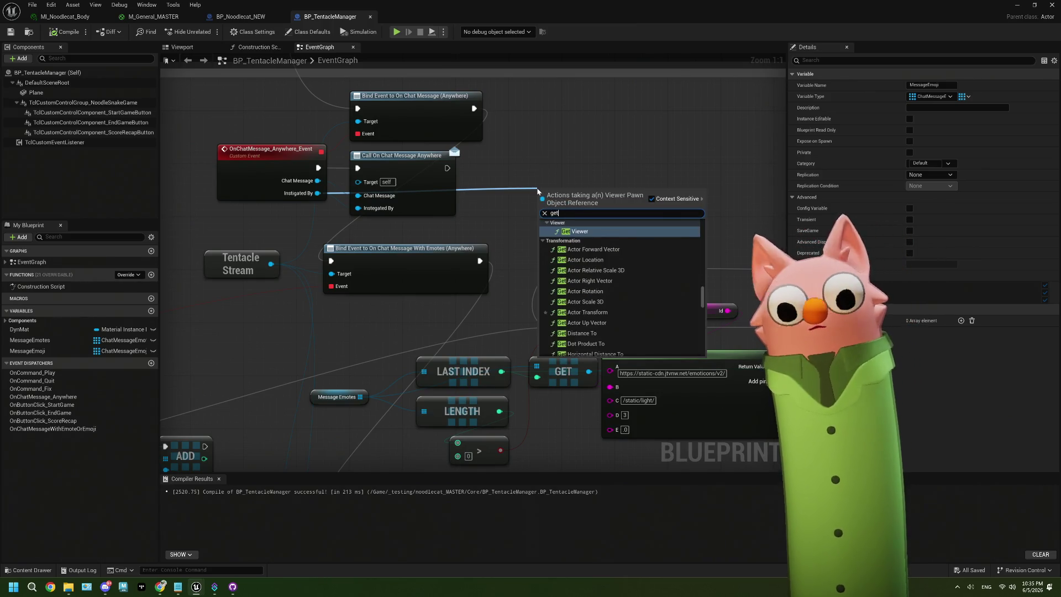
pyautogui.click(584, 231)
pyautogui.moveTo(464, 230)
pyautogui.mouseDown()
pyautogui.moveTo(516, 230)
pyautogui.moveTo(505, 227)
pyautogui.mouseUp()
pyautogui.write('pic')
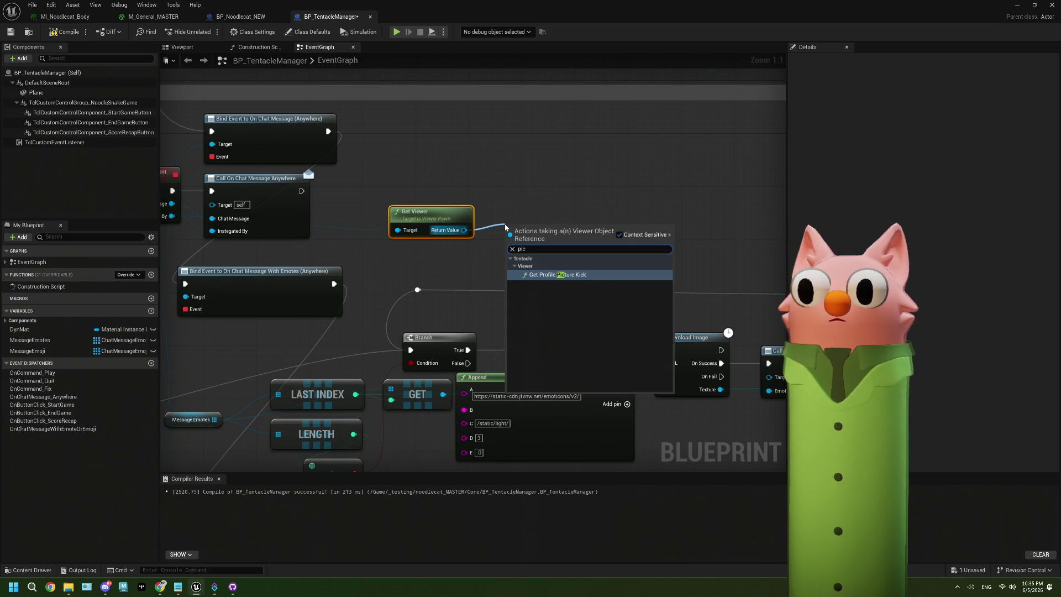
pyautogui.press('BackSpace')
pyautogui.press('BackSpace')
pyautogui.press('BackSpace')
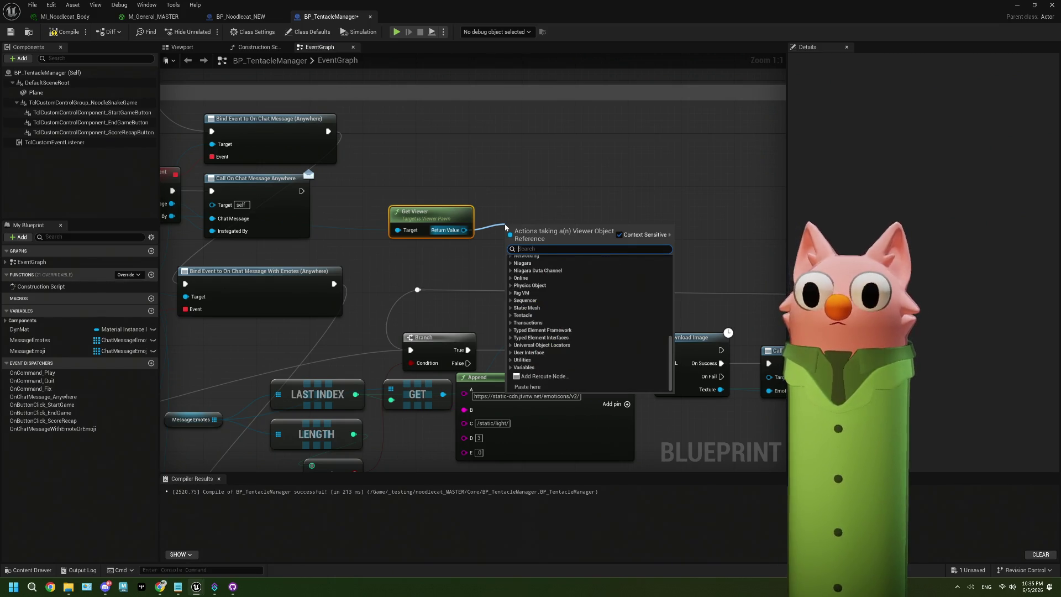
pyautogui.write('twit')
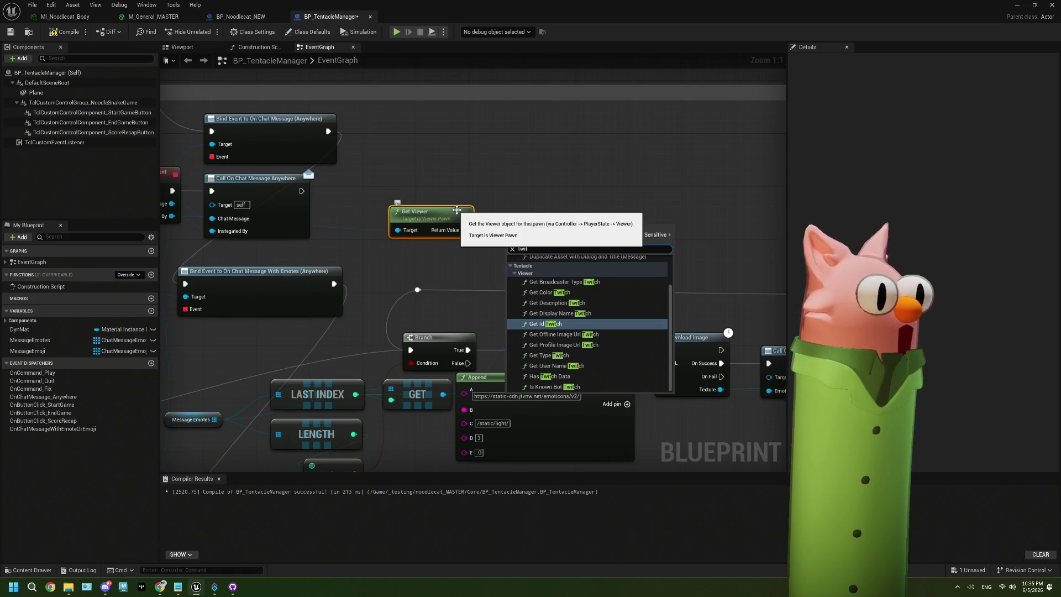
# - Delete the trial Get Viewer node and recenter on the chat event nodes
pyautogui.press('Return')
pyautogui.press('Delete')
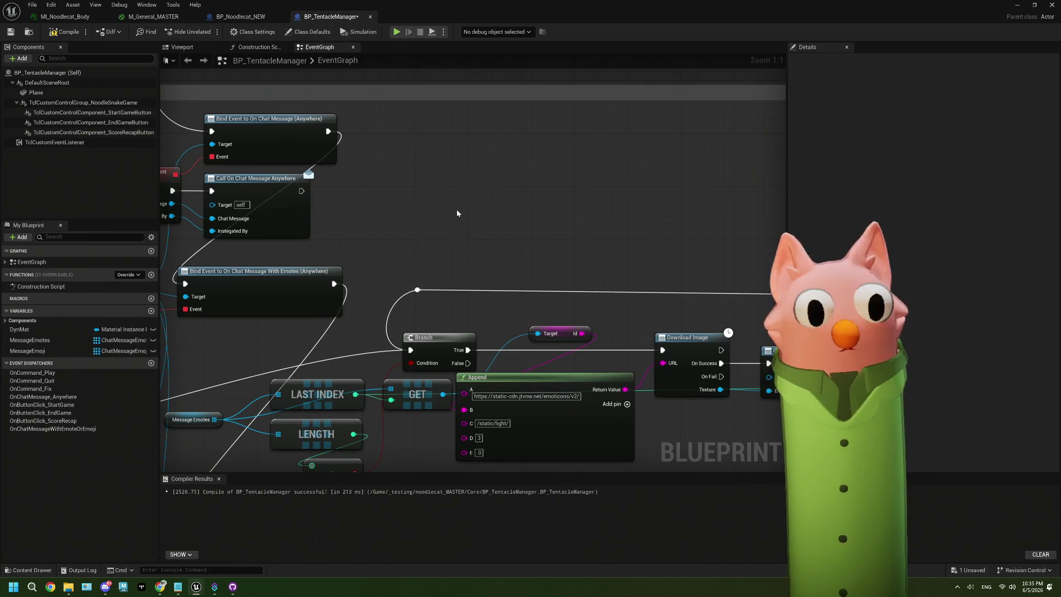
pyautogui.moveTo(356, 225); pyautogui.dragTo(495, 216)
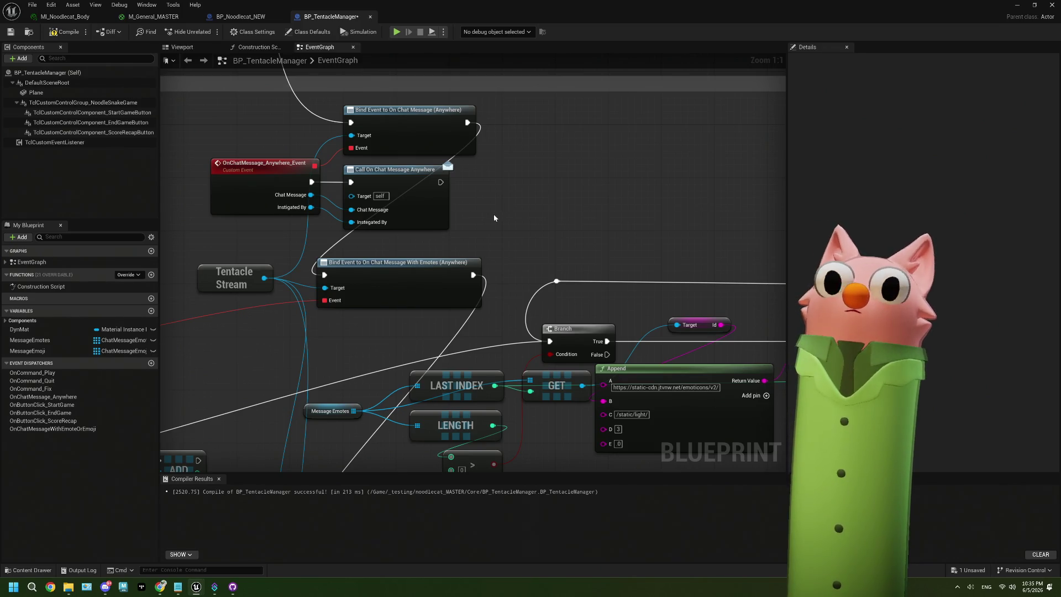
pyautogui.moveTo(495, 218)
pyautogui.mouseDown()
pyautogui.moveTo(427, 182)
pyautogui.moveTo(445, 182)
pyautogui.mouseUp()
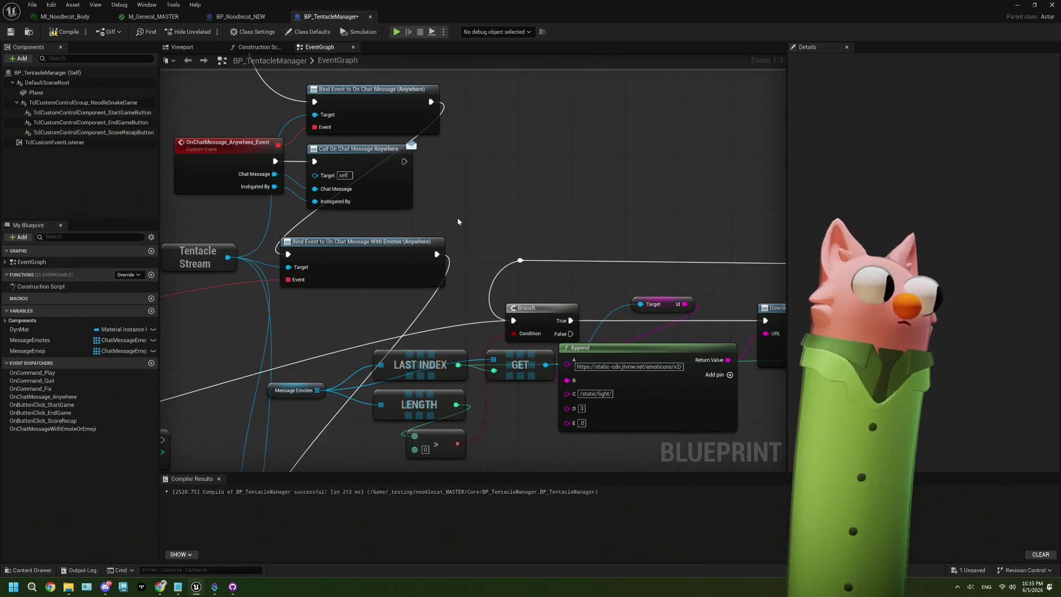
# - Drag the Plane component into the graph above the chat-message binding nodes
pyautogui.moveTo(458, 221); pyautogui.dragTo(414, 216)
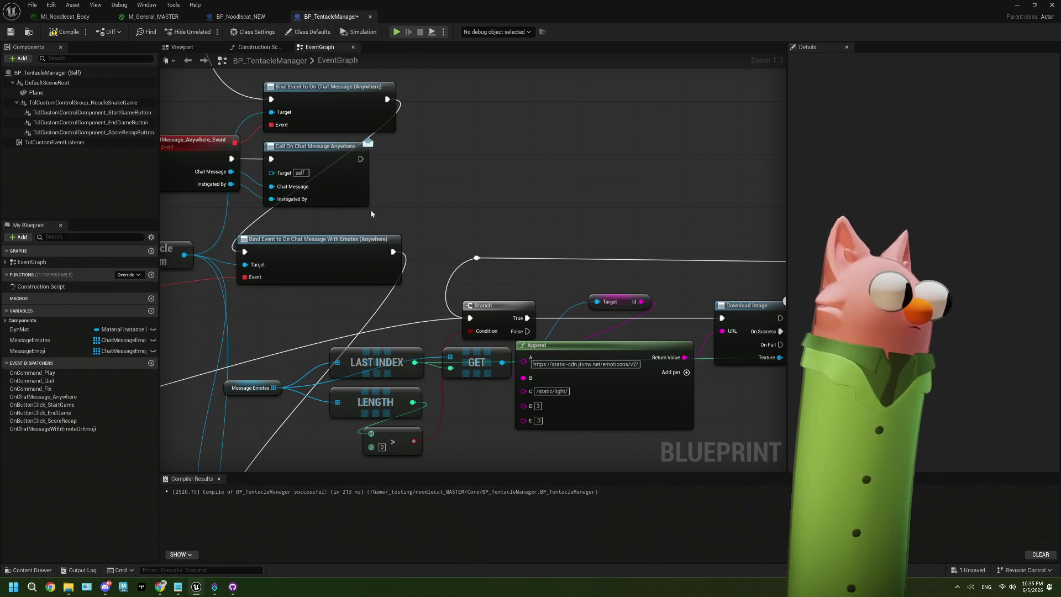
pyautogui.moveTo(397, 207); pyautogui.dragTo(328, 228)
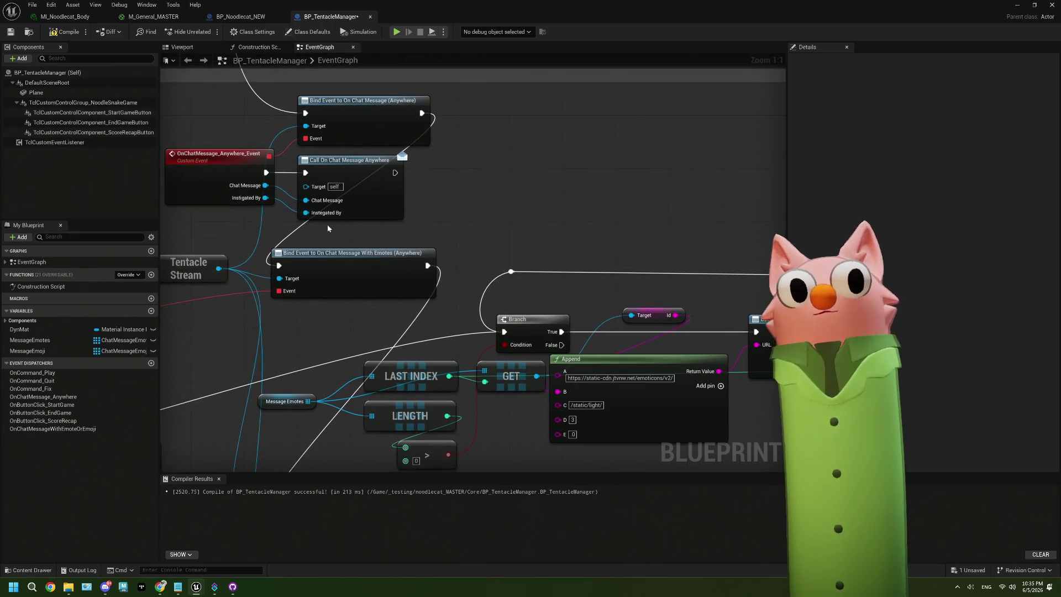
pyautogui.click(36, 92)
pyautogui.scroll(-3, 403, 139)
pyautogui.moveTo(404, 139)
pyautogui.mouseDown()
pyautogui.moveTo(409, 223)
pyautogui.moveTo(496, 376)
pyautogui.mouseUp()
pyautogui.moveTo(542, 258); pyautogui.dragTo(443, 290)
pyautogui.scroll(2, 478, 189)
pyautogui.scroll(-1, 478, 190)
pyautogui.scroll(2, 478, 190)
pyautogui.moveTo(479, 190); pyautogui.dragTo(483, 215)
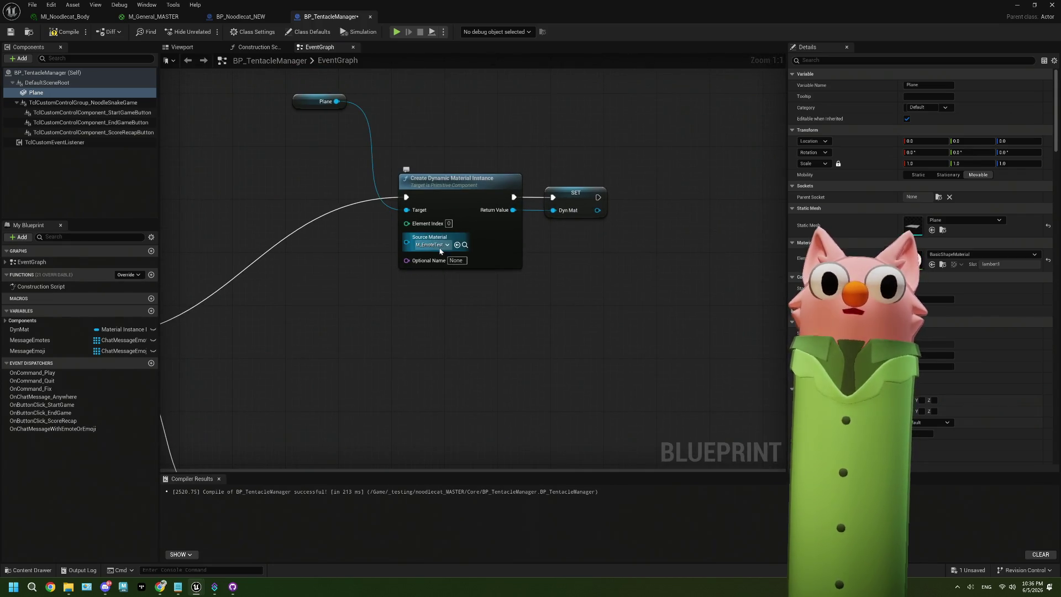
pyautogui.moveTo(440, 250)
pyautogui.mouseDown()
pyautogui.moveTo(434, 272)
pyautogui.moveTo(439, 246)
pyautogui.moveTo(480, 256)
pyautogui.mouseUp()
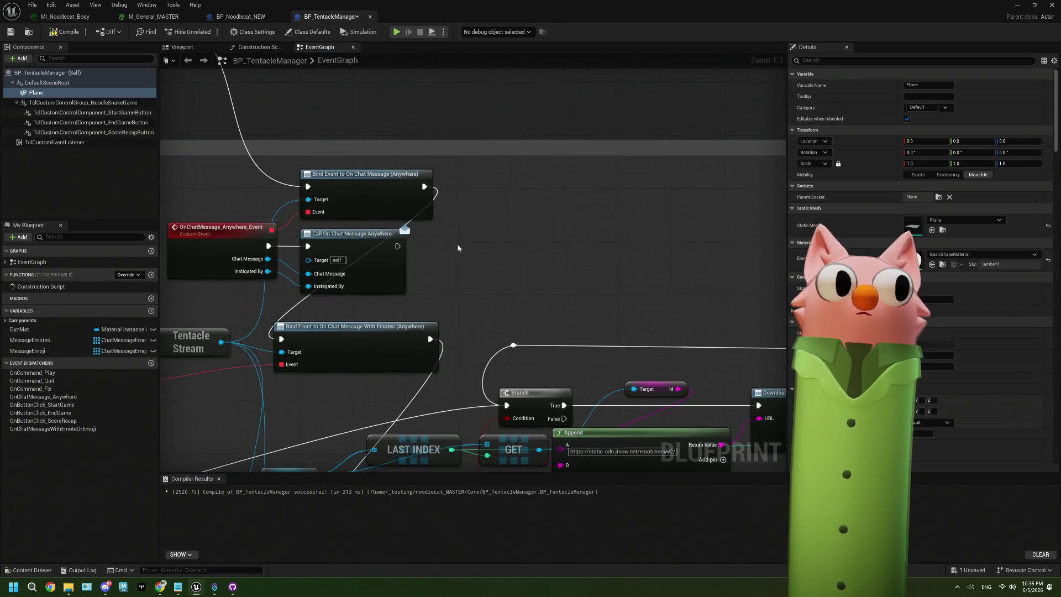
pyautogui.moveTo(36, 92)
pyautogui.mouseDown()
pyautogui.moveTo(438, 123)
pyautogui.moveTo(423, 127)
pyautogui.mouseUp()
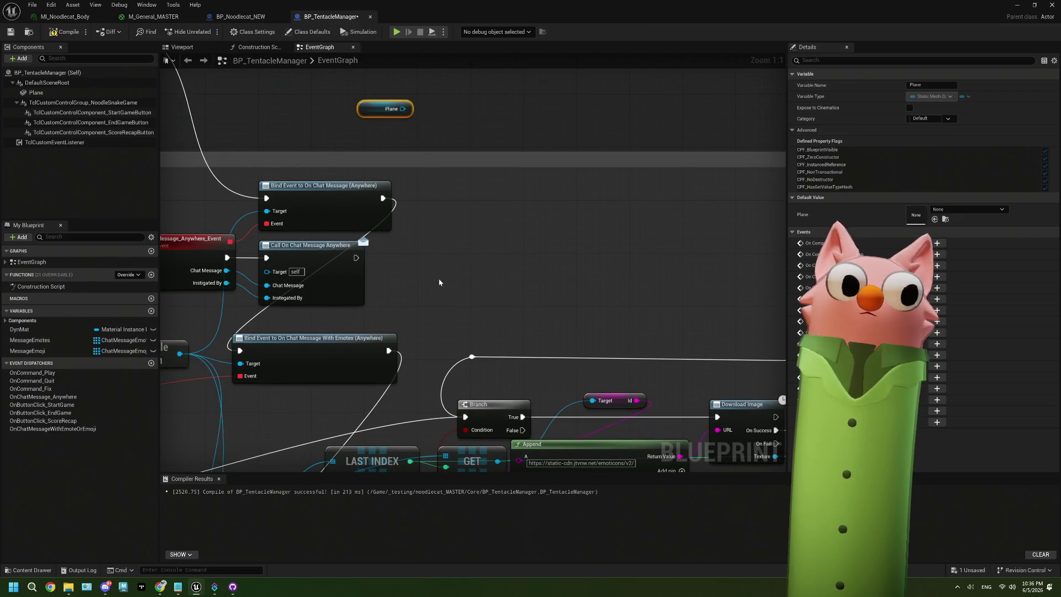
# - Pan to the Append and Message Emotes nodes and pull a wire from Instigated By
pyautogui.moveTo(417, 285); pyautogui.dragTo(394, 258)
pyautogui.moveTo(344, 283); pyautogui.dragTo(385, 245)
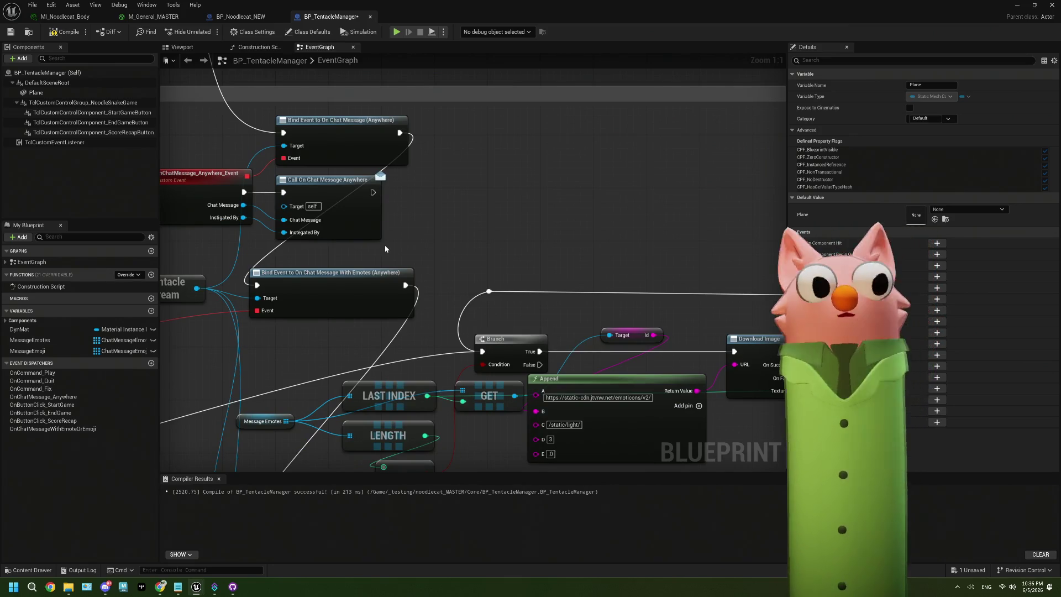
pyautogui.moveTo(384, 244); pyautogui.dragTo(395, 233)
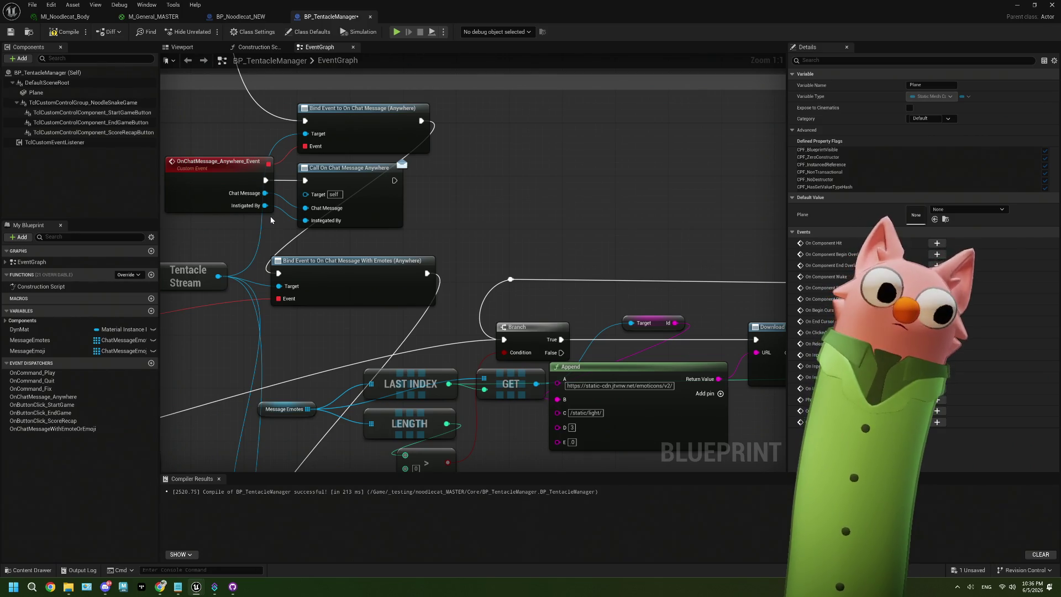
pyautogui.scroll(-1, 266, 211)
pyautogui.scroll(1, 266, 209)
pyautogui.moveTo(265, 206); pyautogui.dragTo(461, 204)
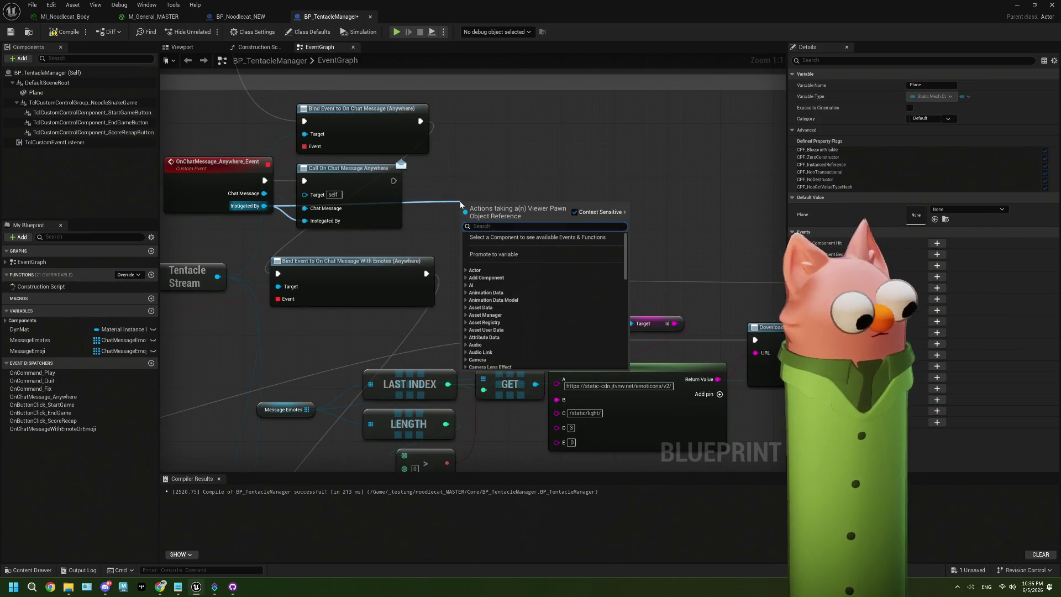
# - Add a Get Viewer node and expand the Tentacle Viewer functions in its return value's action list
pyautogui.write('ge')
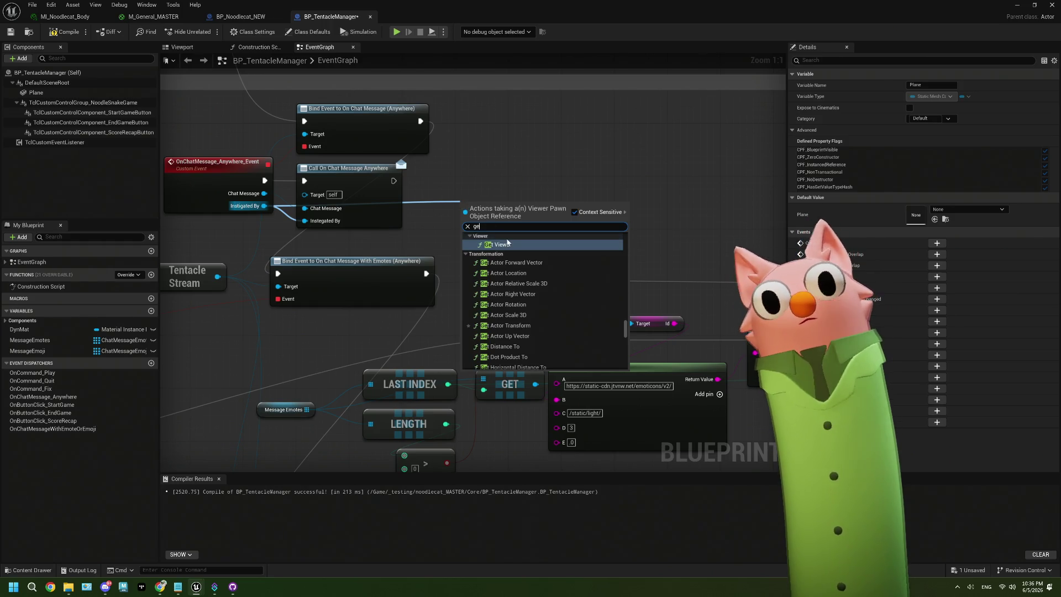
pyautogui.click(509, 246)
pyautogui.moveTo(529, 220); pyautogui.dragTo(577, 212)
pyautogui.write('fi')
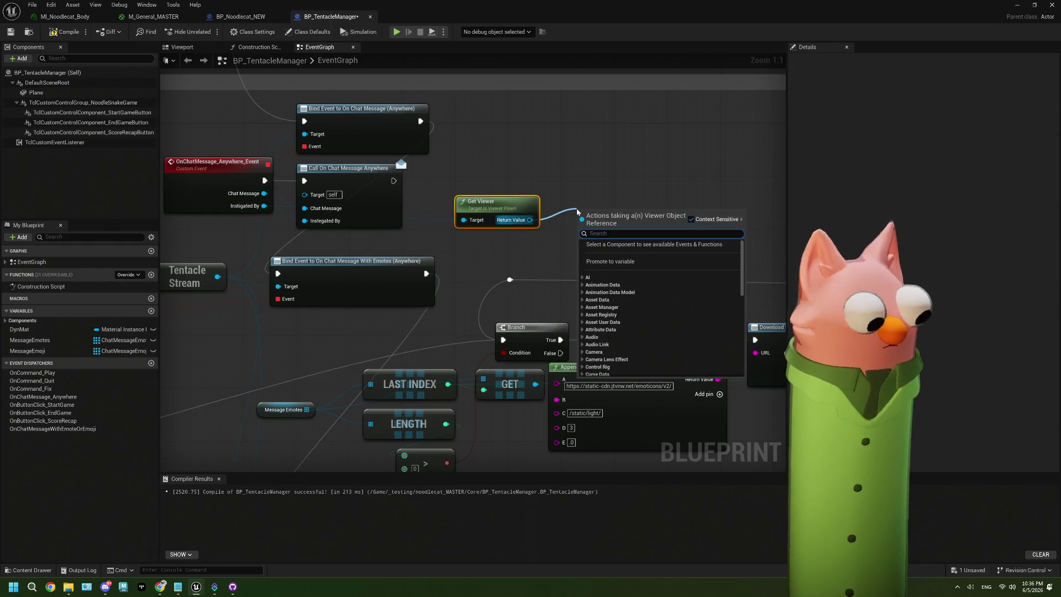
pyautogui.press('BackSpace')
pyautogui.press('BackSpace')
pyautogui.write('cha')
pyautogui.press('BackSpace')
pyautogui.press('BackSpace')
pyautogui.press('BackSpace')
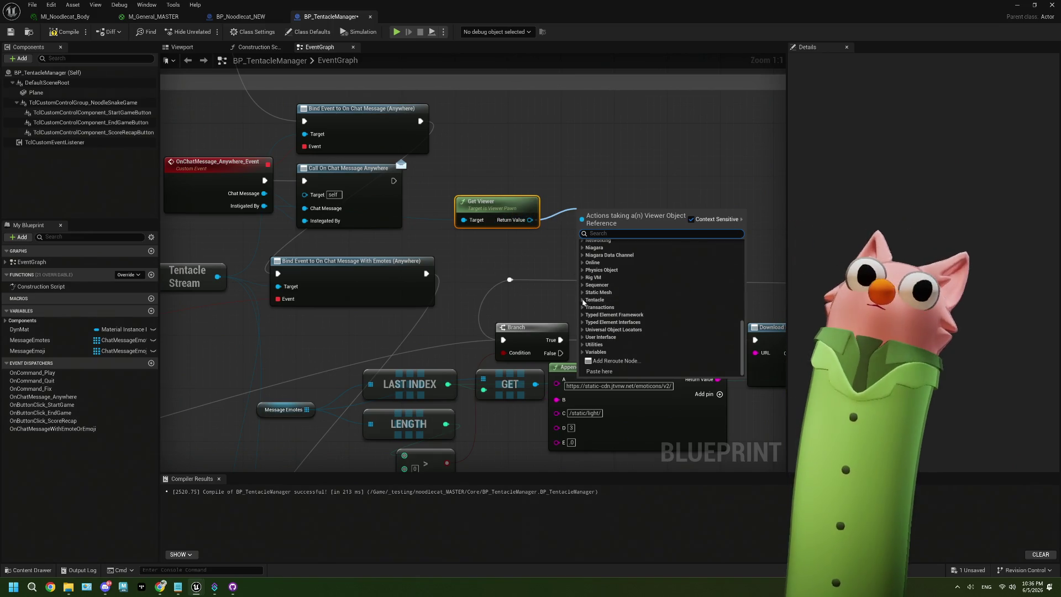
pyautogui.click(584, 300)
pyautogui.click(626, 309)
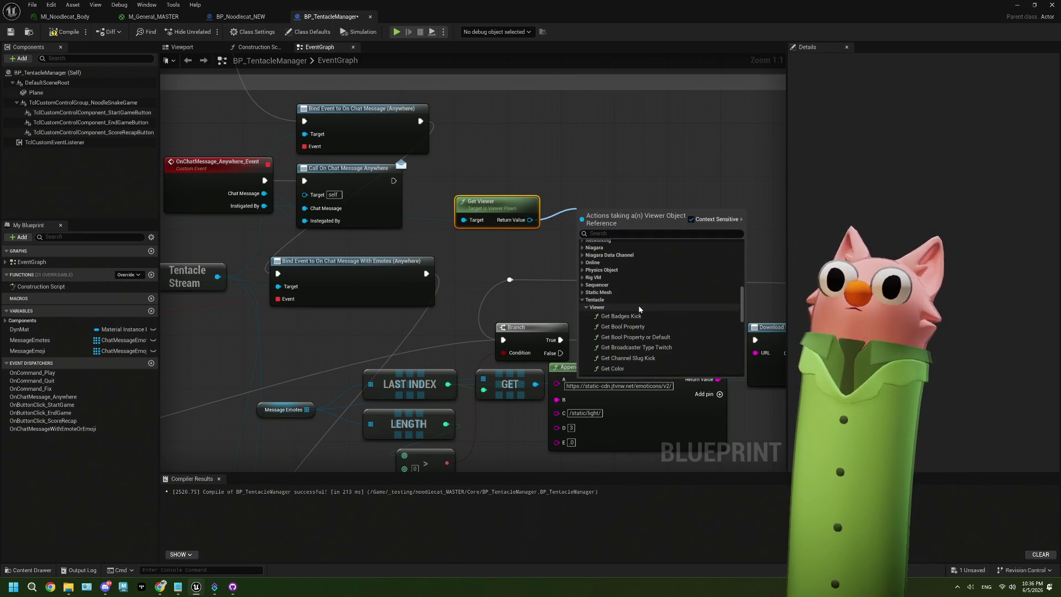
# - Scroll through the Viewer actions, close the list and delete the Get Viewer node
pyautogui.scroll(-1, 658, 291)
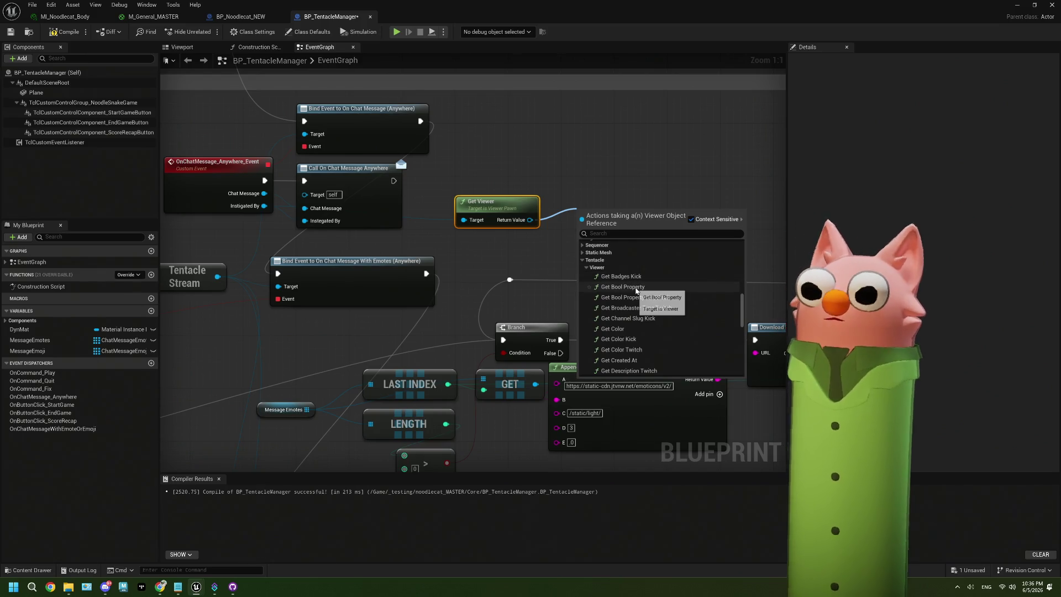
pyautogui.scroll(-2, 663, 283)
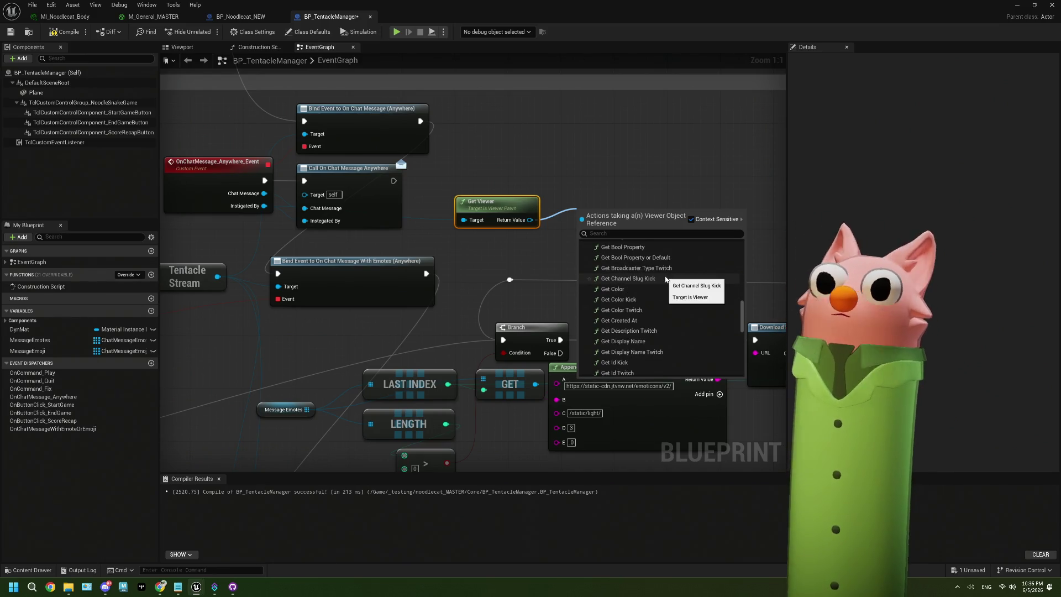
pyautogui.scroll(-2, 647, 279)
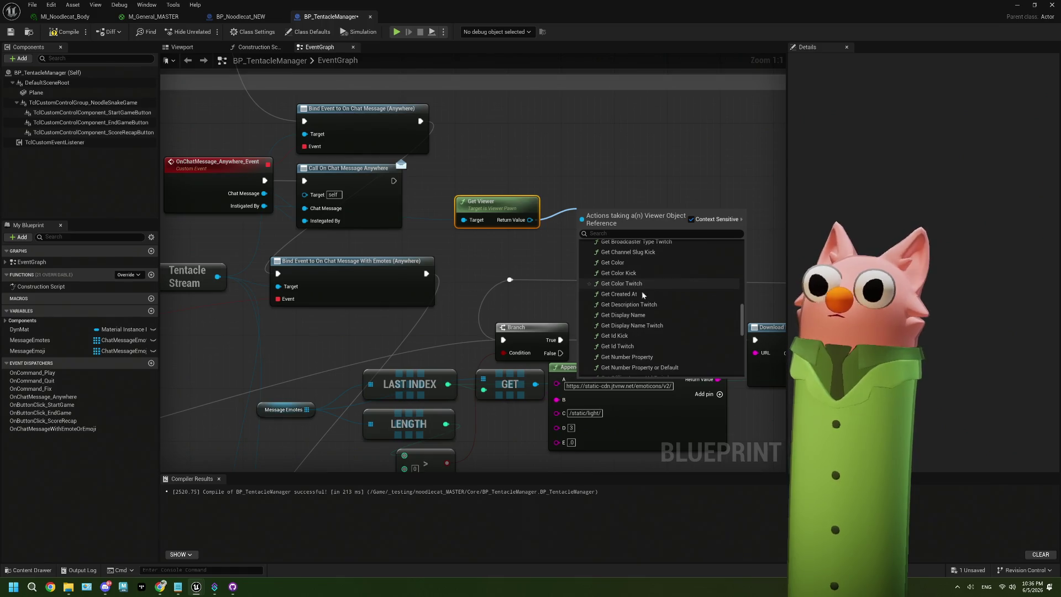
pyautogui.scroll(-2, 658, 292)
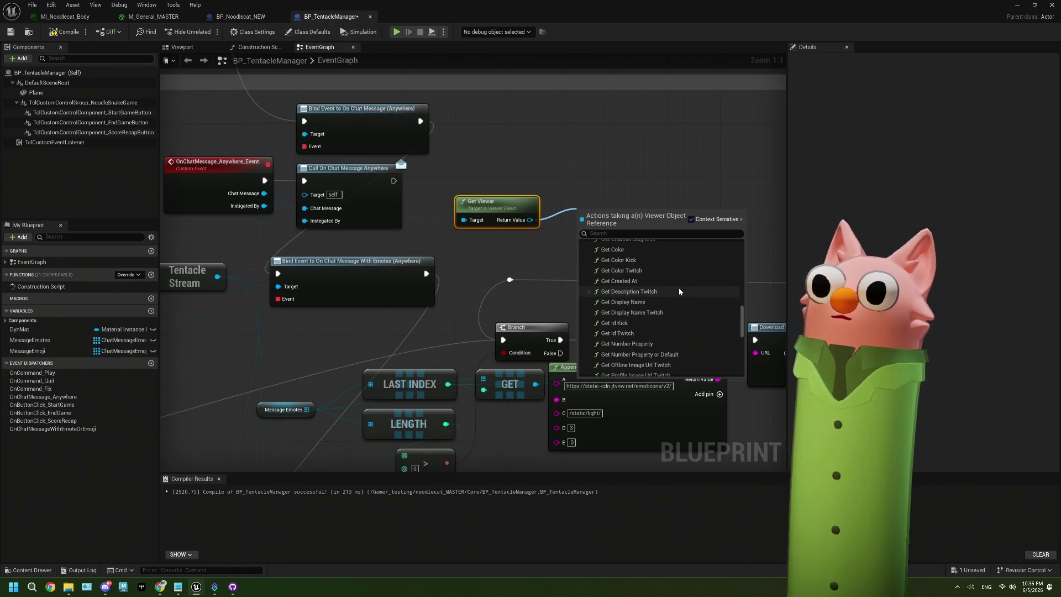
pyautogui.scroll(-1, 669, 293)
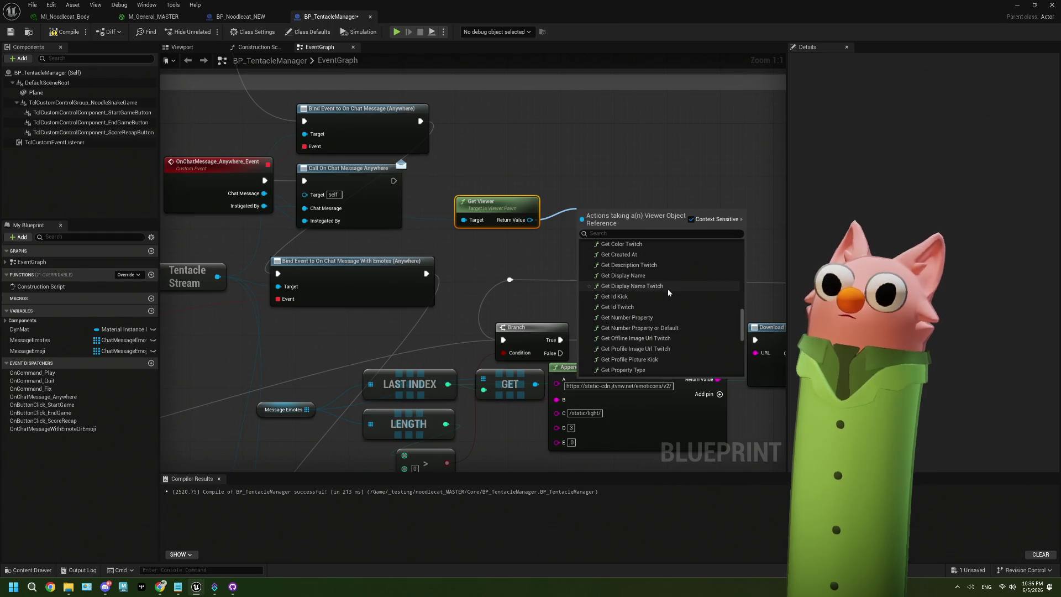
pyautogui.scroll(-2, 669, 293)
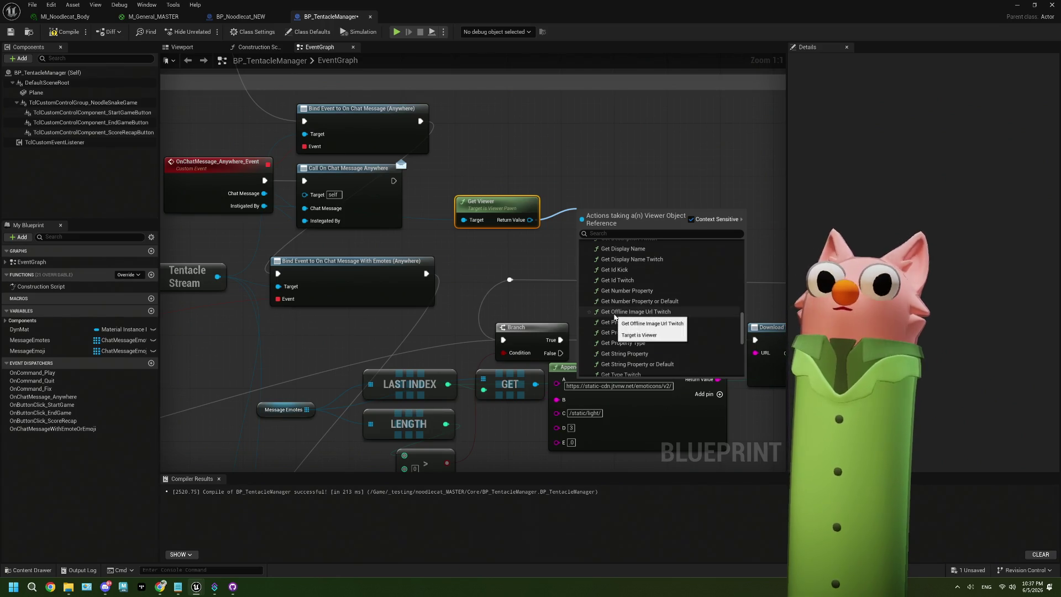
pyautogui.scroll(-1, 720, 316)
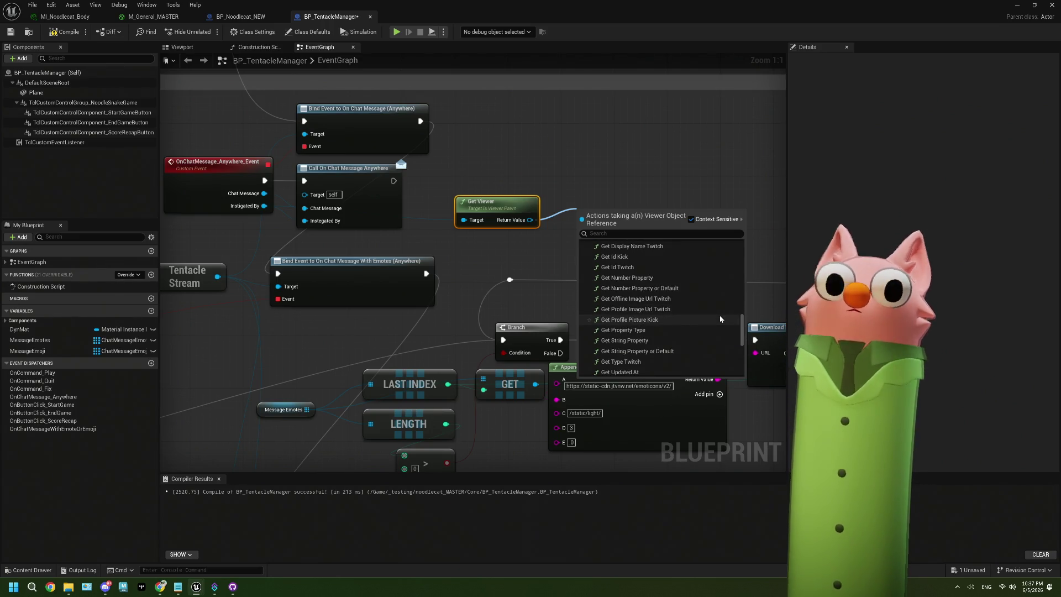
pyautogui.scroll(-1, 719, 315)
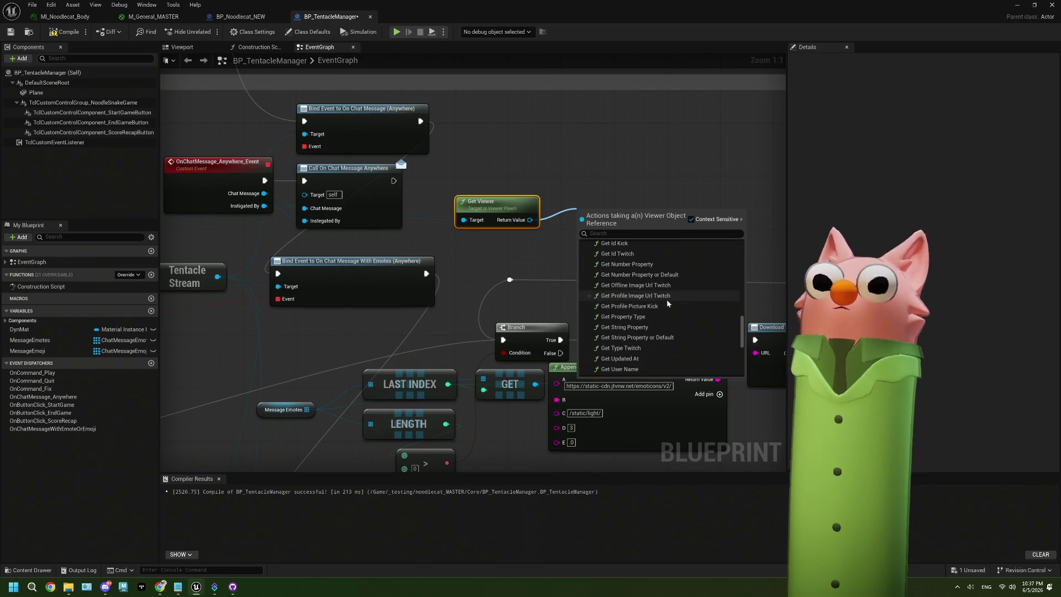
pyautogui.scroll(-5, 667, 302)
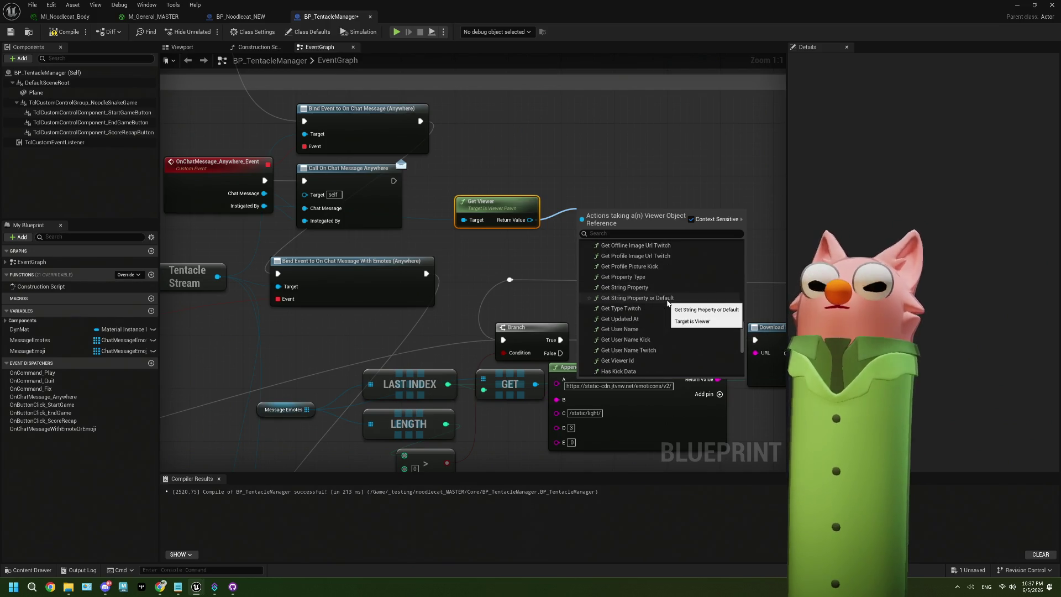
pyautogui.scroll(-1, 666, 302)
pyautogui.scroll(-3, 665, 301)
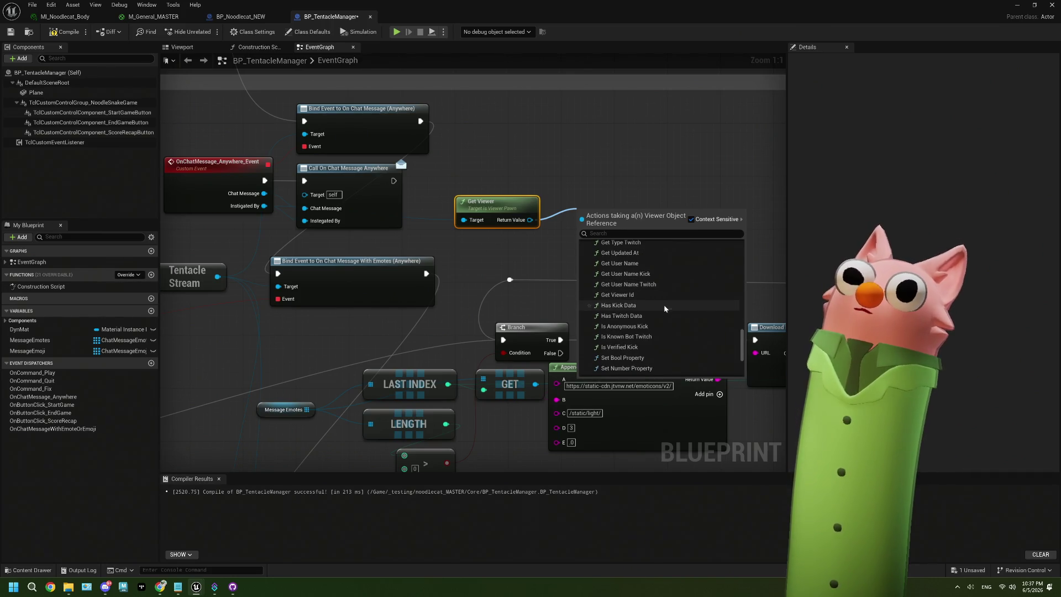
pyautogui.scroll(-1, 665, 308)
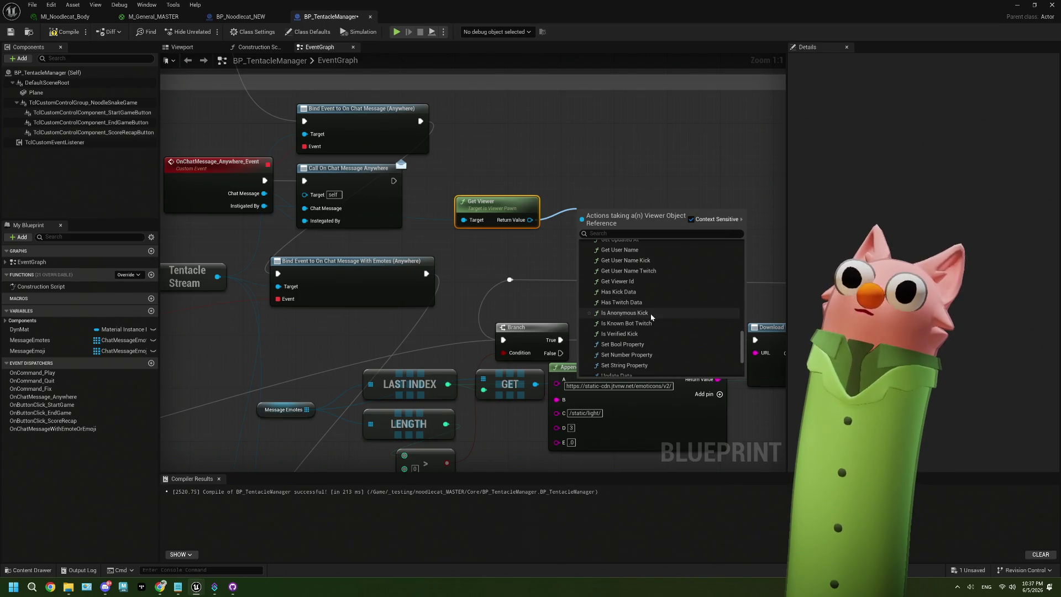
pyautogui.scroll(-1, 651, 307)
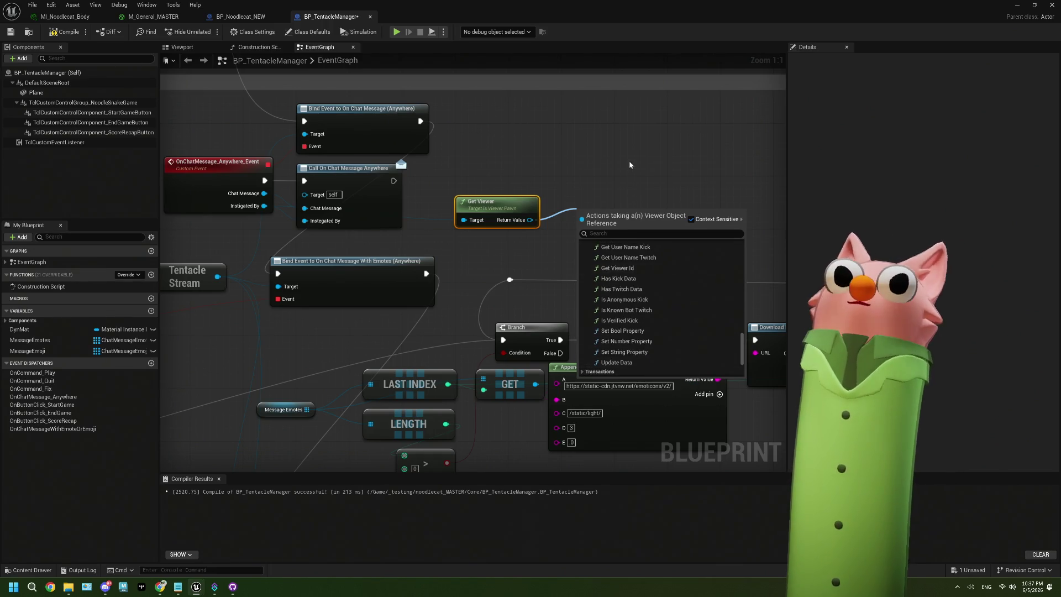
pyautogui.press('Escape')
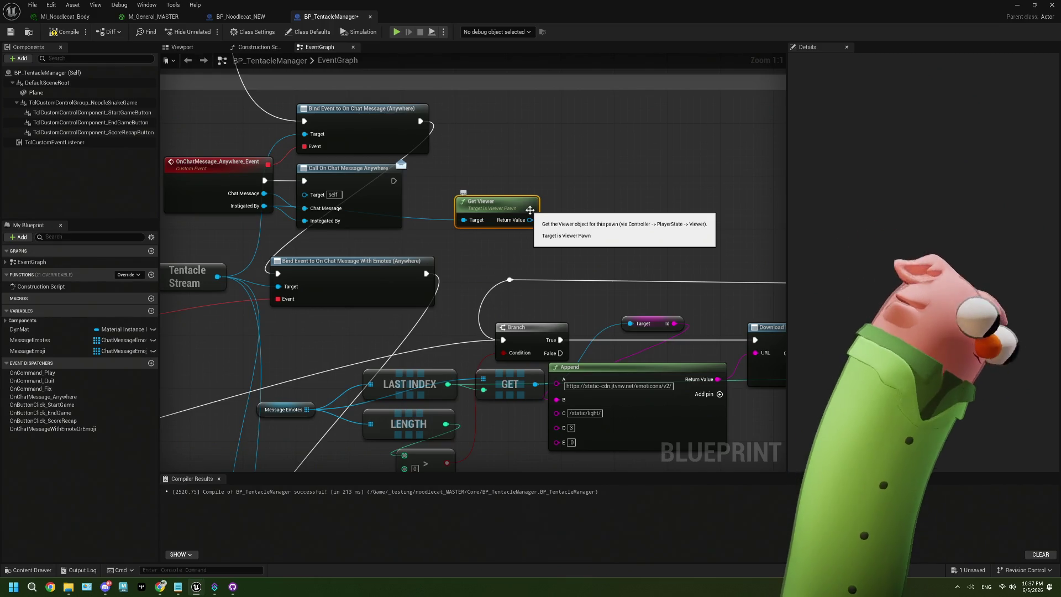
pyautogui.press('Delete')
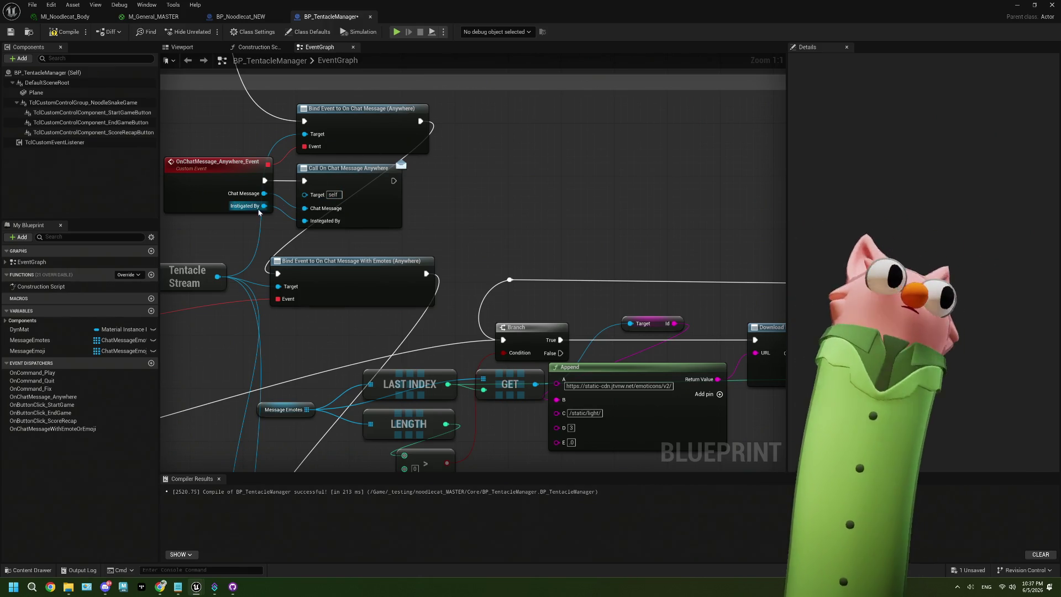
# - Re-add a Get Viewer node off Instigated By, next to the chat call
pyautogui.moveTo(265, 205); pyautogui.dragTo(477, 229)
pyautogui.write('get vi')
pyautogui.press('Return')
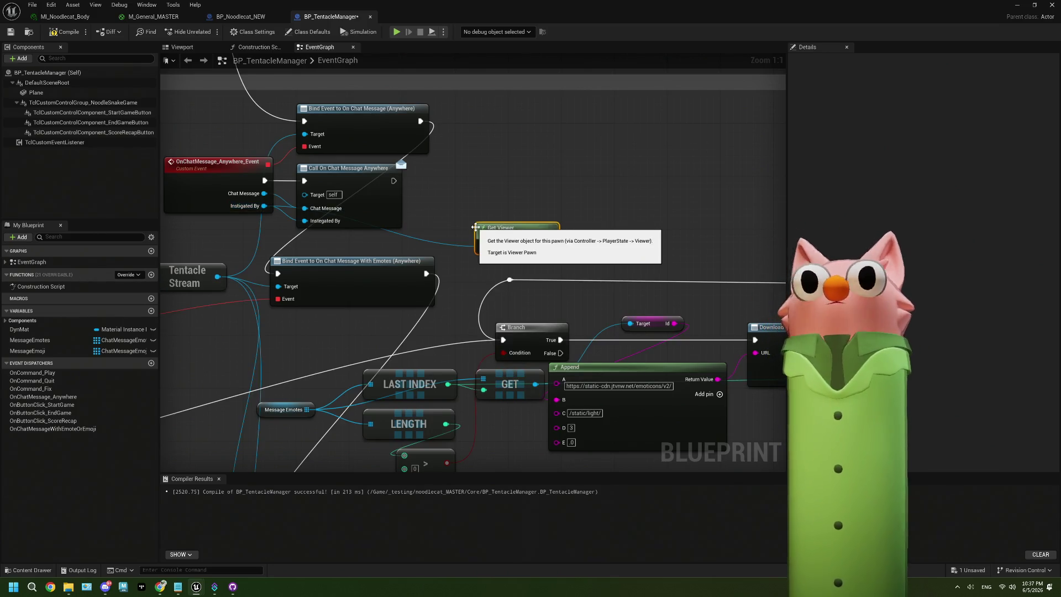
pyautogui.moveTo(560, 253); pyautogui.dragTo(508, 242)
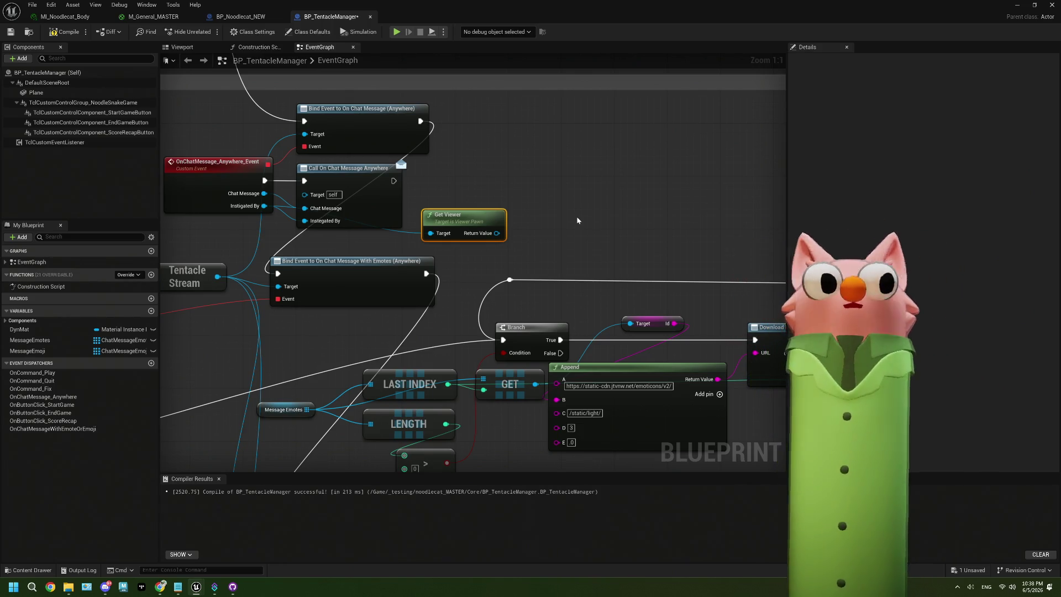
# - Promote Get Viewer's Return Value to an array variable named ChattedViewers, deleting the SET node
pyautogui.moveTo(497, 233); pyautogui.dragTo(573, 206)
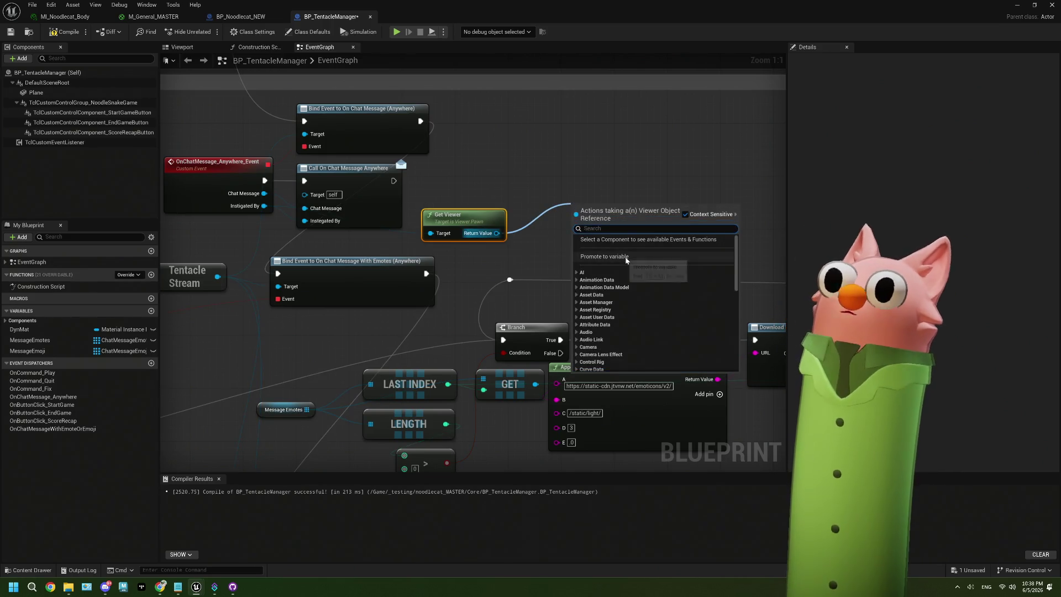
pyautogui.click(605, 257)
pyautogui.click(600, 212)
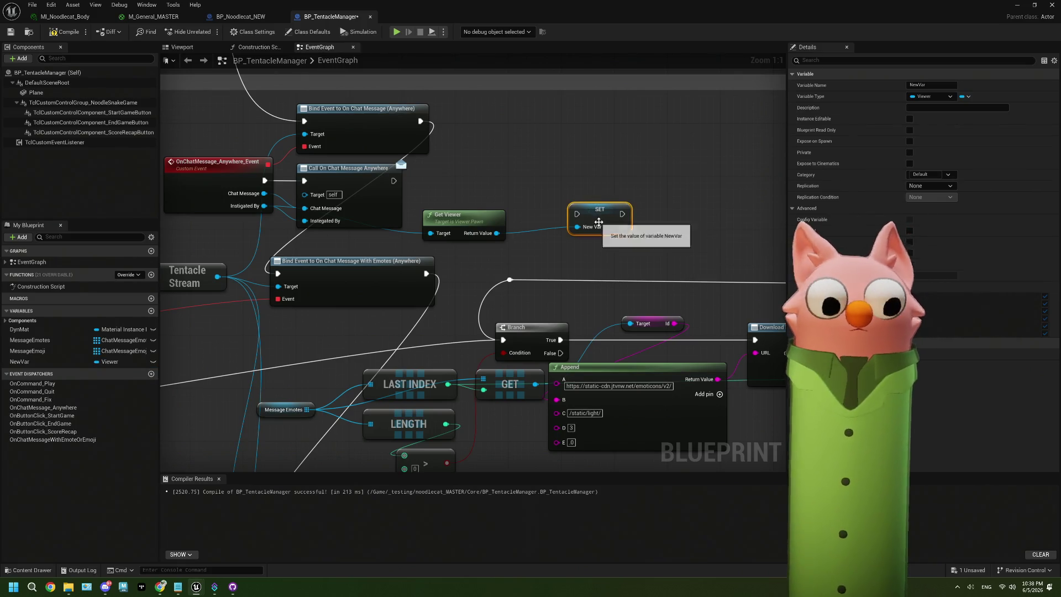
pyautogui.press('Delete')
pyautogui.rightClick(94, 362)
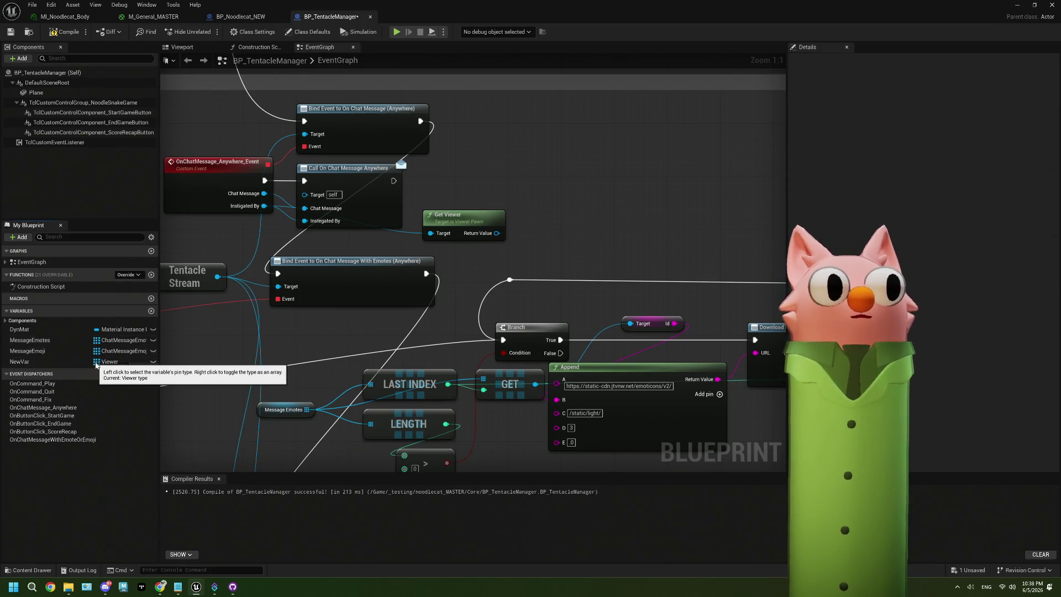
pyautogui.click(30, 363)
pyautogui.click(30, 364)
pyautogui.write('ChatterVie')
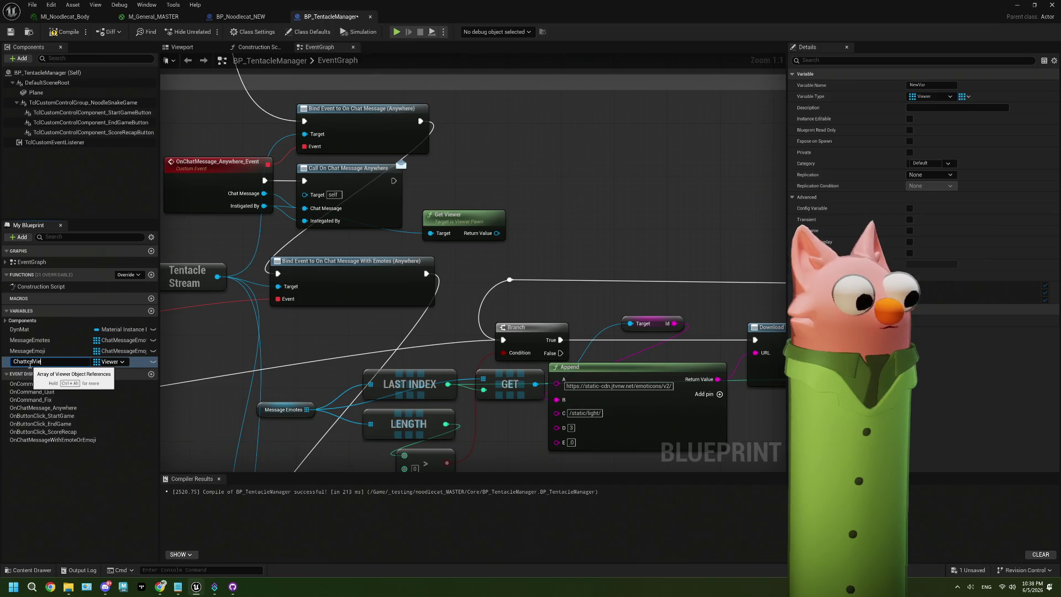
pyautogui.write('wers')
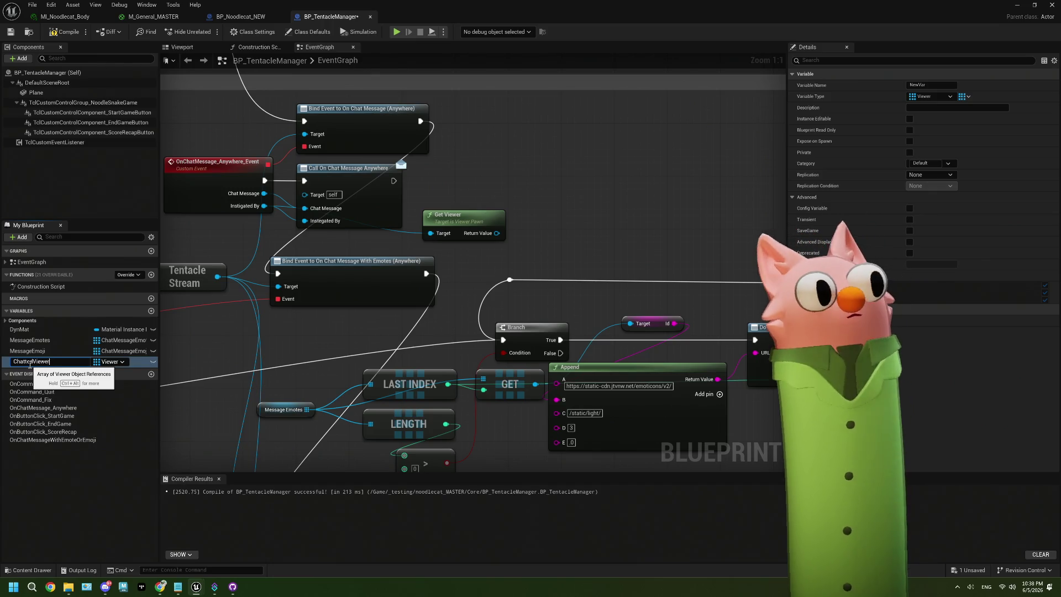
pyautogui.press('Return')
# - Place a ChattedViewers getter and try an AddUnique node with the viewer, then delete it
pyautogui.moveTo(457, 220); pyautogui.dragTo(451, 221)
pyautogui.moveTo(525, 210); pyautogui.dragTo(461, 202)
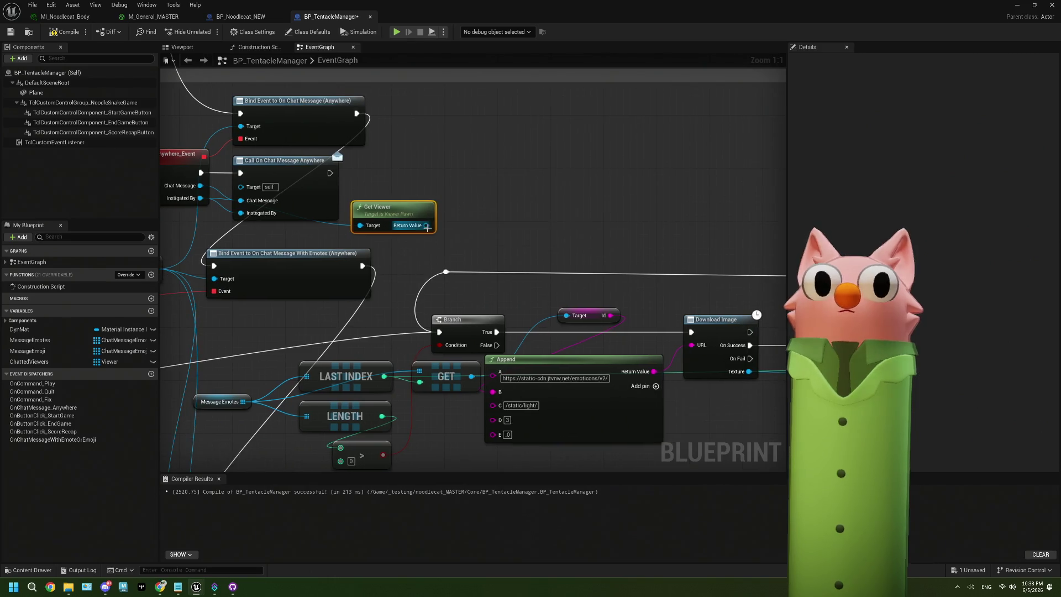
pyautogui.moveTo(330, 175); pyautogui.dragTo(453, 176)
pyautogui.moveTo(29, 362)
pyautogui.mouseDown()
pyautogui.moveTo(386, 148)
pyautogui.moveTo(430, 133)
pyautogui.moveTo(462, 145)
pyautogui.mouseUp()
pyautogui.click(432, 135)
pyautogui.write('add')
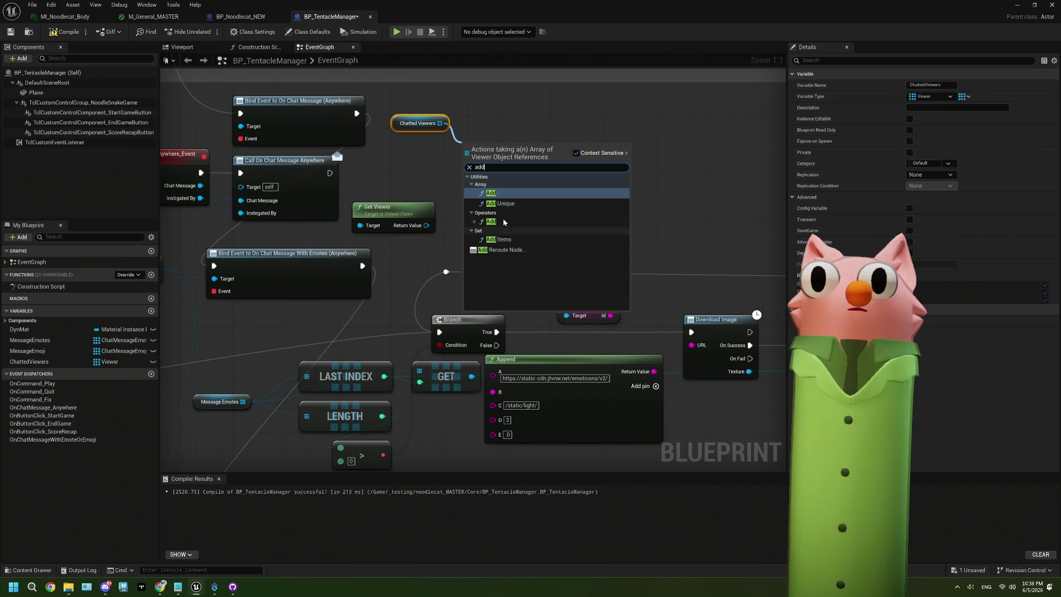
pyautogui.click(497, 204)
pyautogui.moveTo(426, 225); pyautogui.dragTo(466, 176)
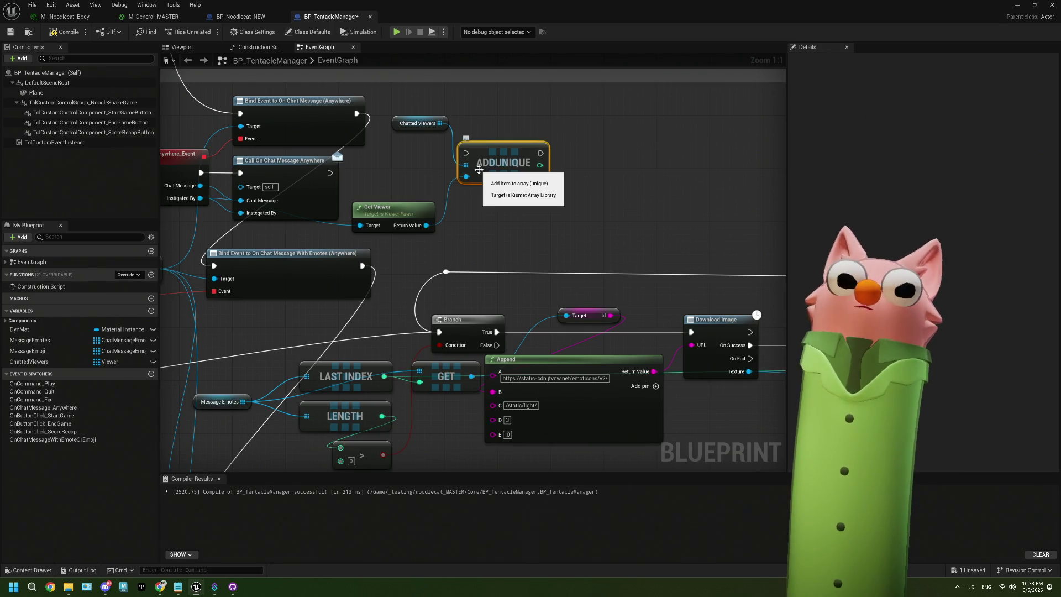
pyautogui.moveTo(330, 173)
pyautogui.mouseDown()
pyautogui.moveTo(510, 153)
pyautogui.moveTo(507, 170)
pyautogui.mouseUp()
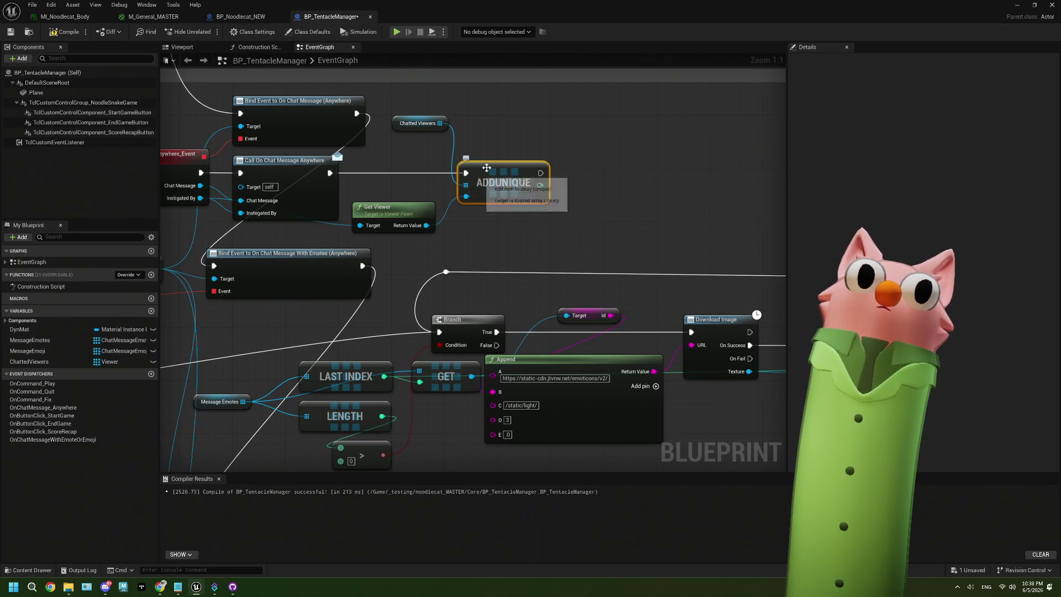
pyautogui.press('Delete')
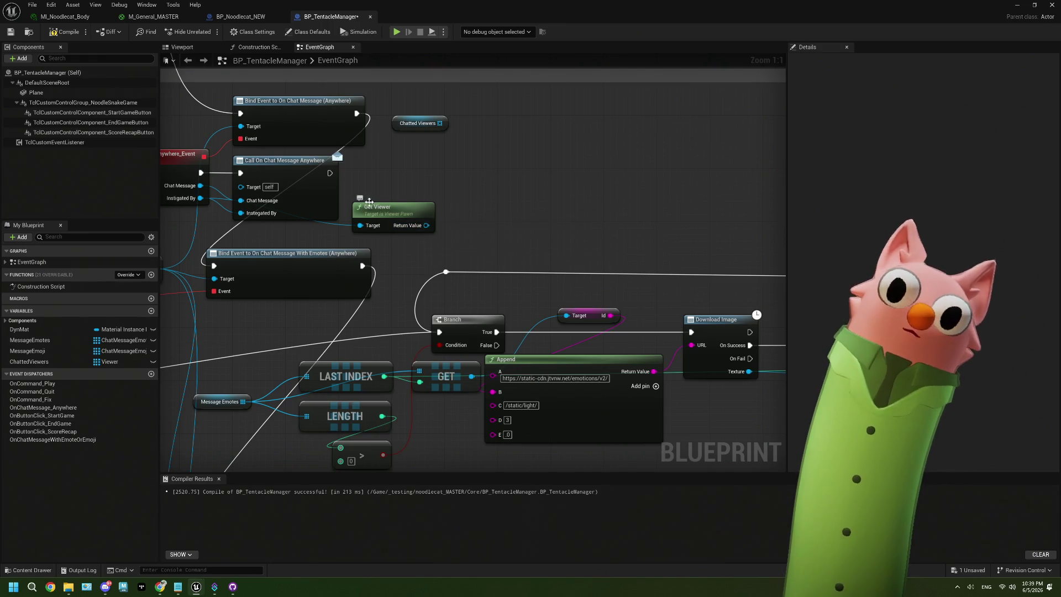
# - Check ChattedViewers Contains the viewer and branch on the result after the chat call
pyautogui.moveTo(440, 124); pyautogui.dragTo(486, 179)
pyautogui.write('find')
pyautogui.press('Return')
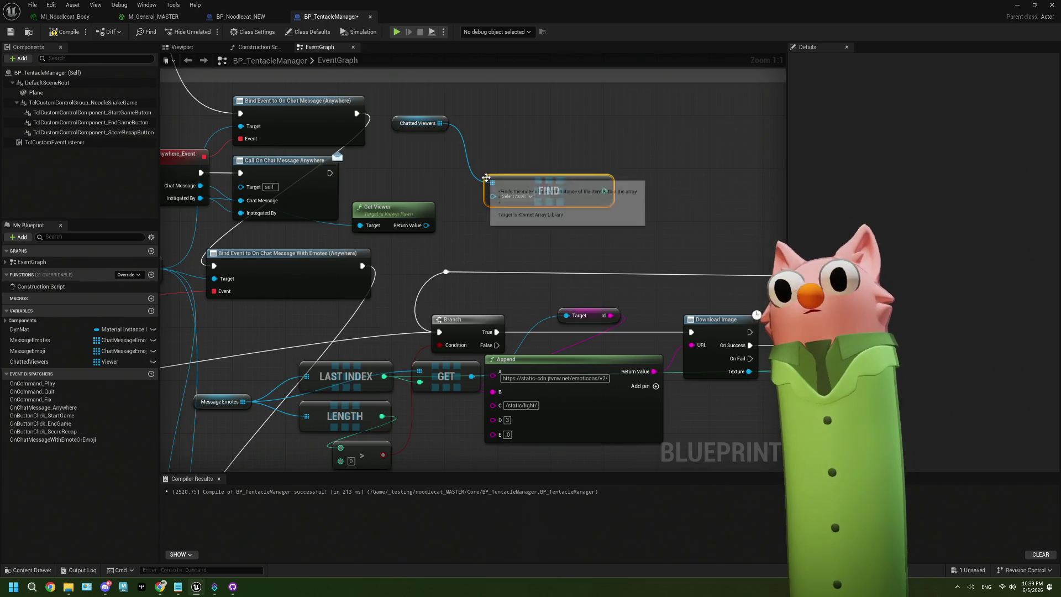
pyautogui.press('Delete')
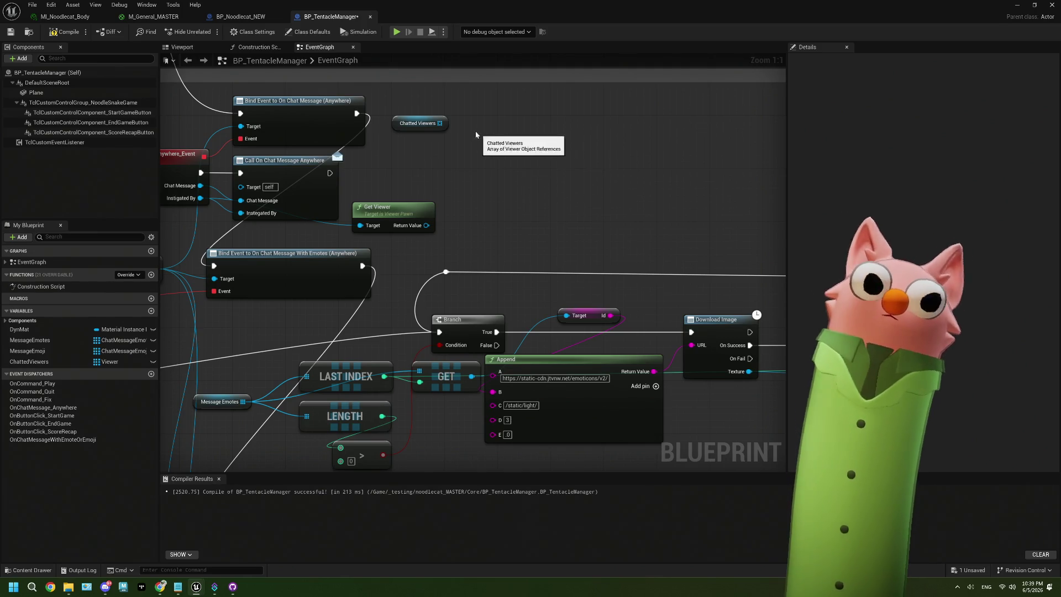
pyautogui.moveTo(440, 124); pyautogui.dragTo(456, 153)
pyautogui.write('contains')
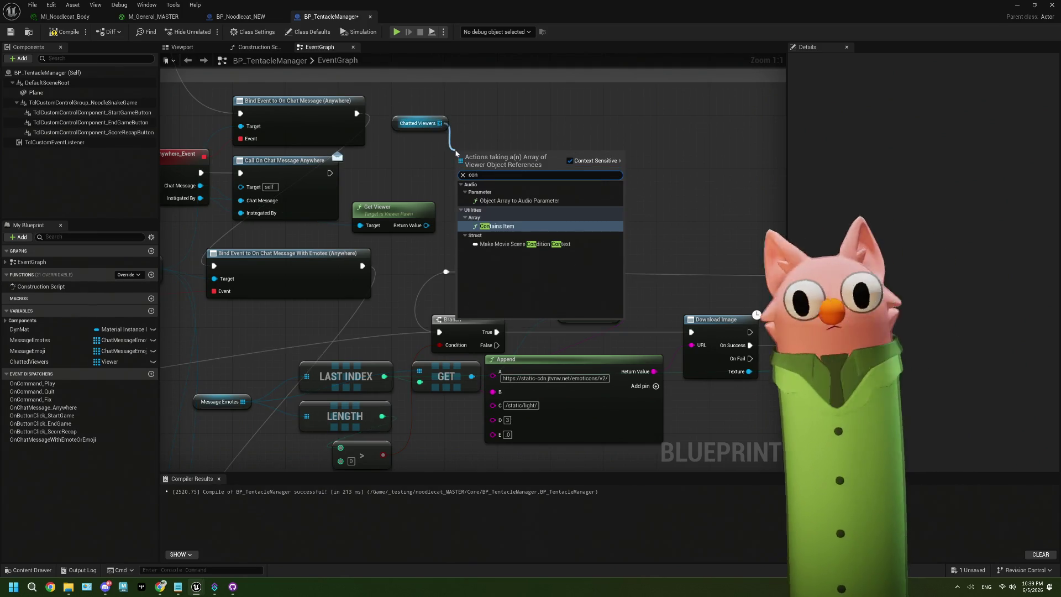
pyautogui.press('Return')
pyautogui.moveTo(427, 225)
pyautogui.mouseDown()
pyautogui.moveTo(460, 170)
pyautogui.moveTo(484, 192)
pyautogui.moveTo(484, 217)
pyautogui.mouseUp()
pyautogui.moveTo(442, 122)
pyautogui.mouseDown()
pyautogui.moveTo(458, 259)
pyautogui.moveTo(434, 243)
pyautogui.mouseUp()
pyautogui.moveTo(539, 217); pyautogui.dragTo(552, 189)
pyautogui.press('b')
pyautogui.moveTo(330, 173)
pyautogui.mouseDown()
pyautogui.moveTo(602, 173)
pyautogui.moveTo(519, 216)
pyautogui.mouseUp()
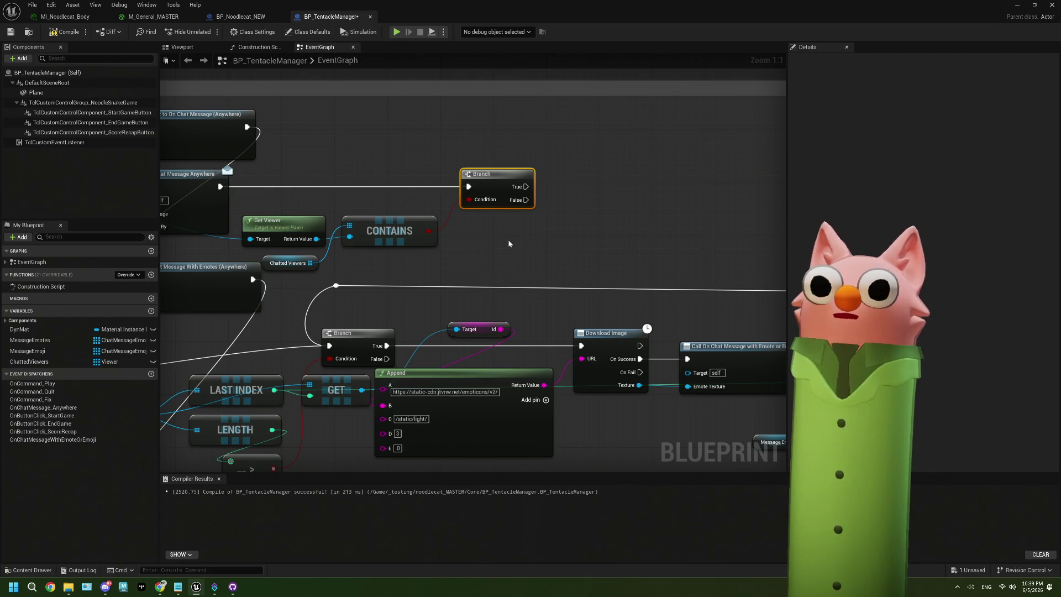
# - Wire the Branch's False path into an AddUnique on ChattedViewers with the viewer as item
pyautogui.moveTo(510, 237); pyautogui.dragTo(481, 223)
pyautogui.moveTo(281, 248)
pyautogui.mouseDown()
pyautogui.moveTo(509, 249)
pyautogui.moveTo(620, 204)
pyautogui.moveTo(597, 202)
pyautogui.mouseUp()
pyautogui.write('add')
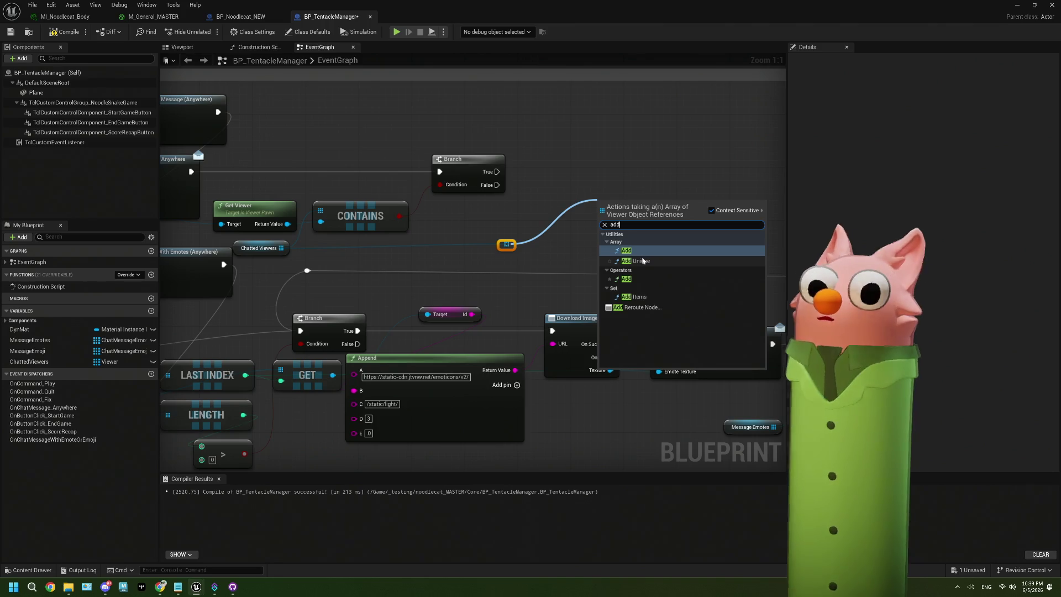
pyautogui.click(640, 260)
pyautogui.moveTo(497, 185); pyautogui.dragTo(605, 204)
pyautogui.moveTo(624, 211); pyautogui.dragTo(568, 190)
pyautogui.moveTo(288, 225)
pyautogui.mouseDown()
pyautogui.moveTo(528, 221)
pyautogui.moveTo(566, 190)
pyautogui.mouseUp()
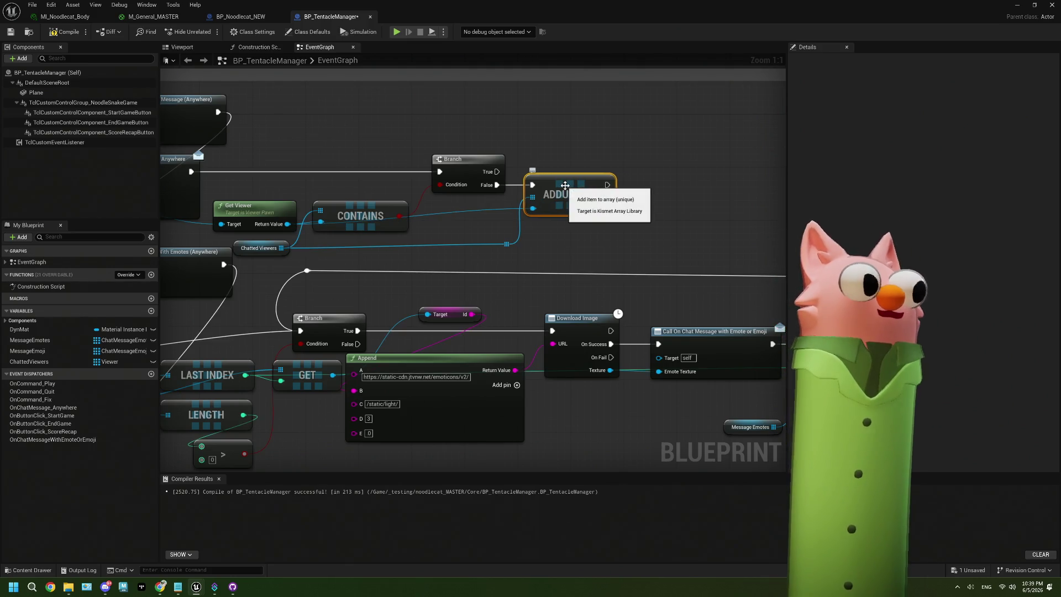
pyautogui.click(507, 245)
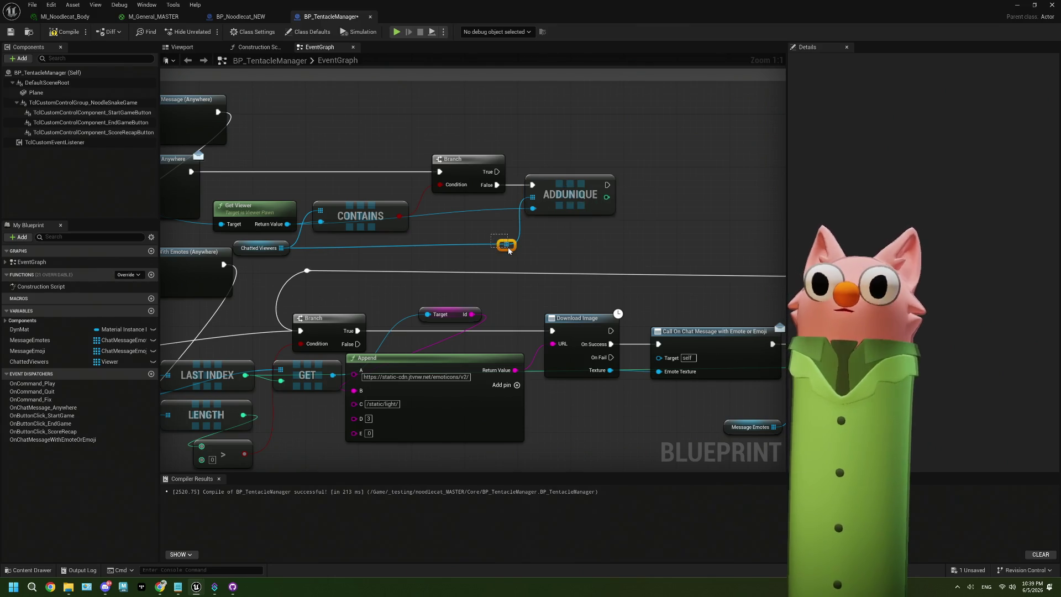
pyautogui.moveTo(510, 255); pyautogui.dragTo(441, 255)
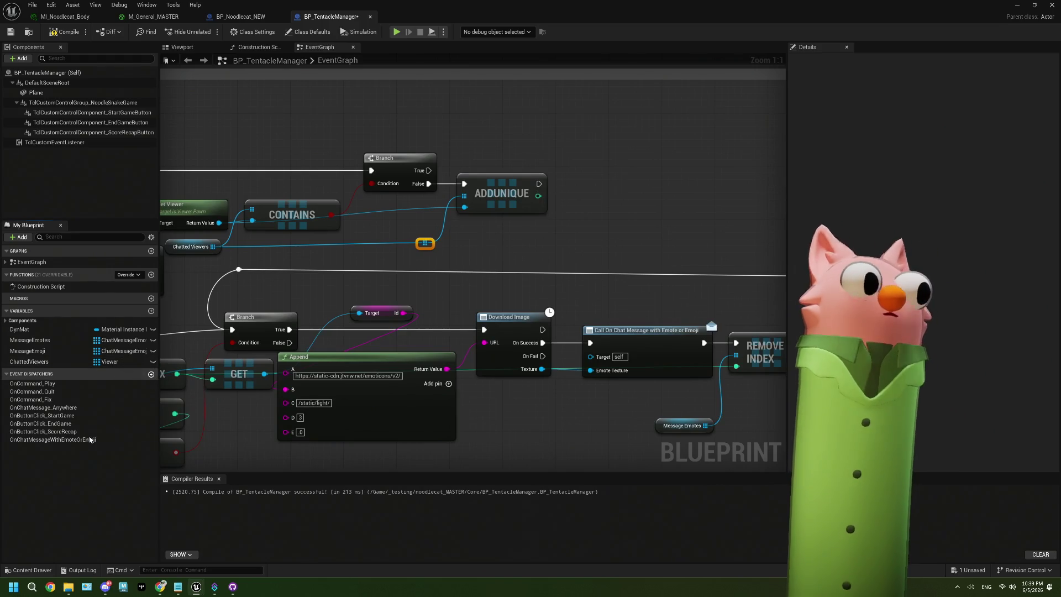
# - Add an event dispatcher named OnFirstChatOfStream
pyautogui.click(151, 374)
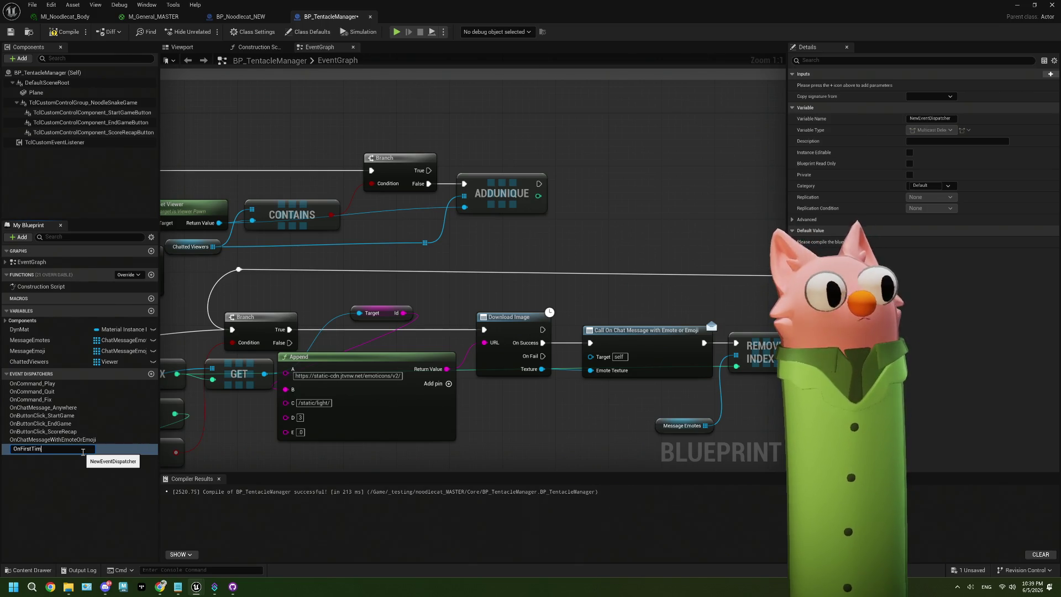
pyautogui.write('OnFirst')
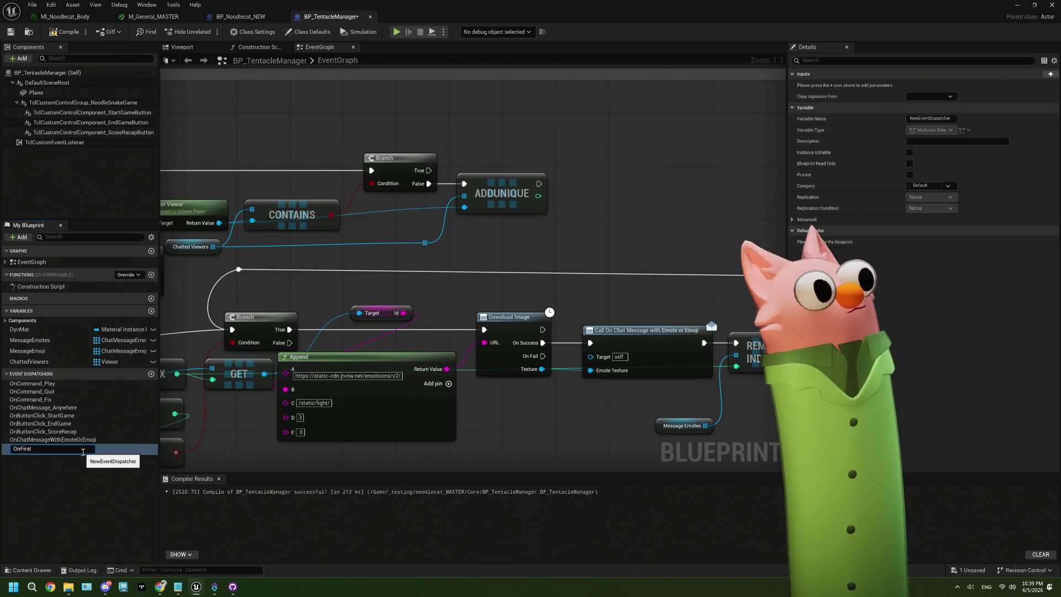
pyautogui.write('TimeChat')
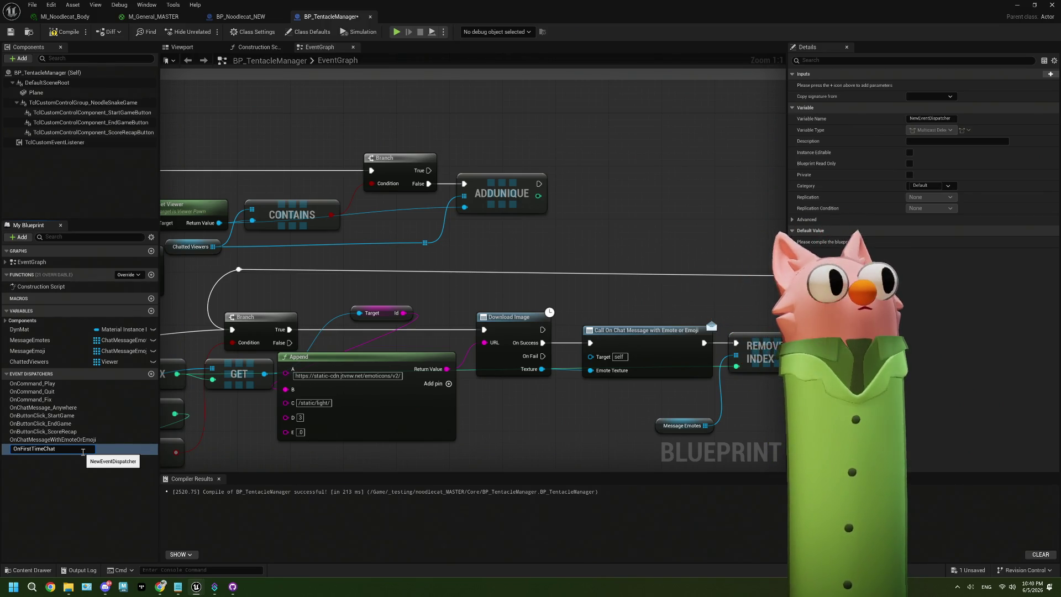
pyautogui.press('BackSpace')
pyautogui.press('BackSpace')
pyautogui.press('BackSpace')
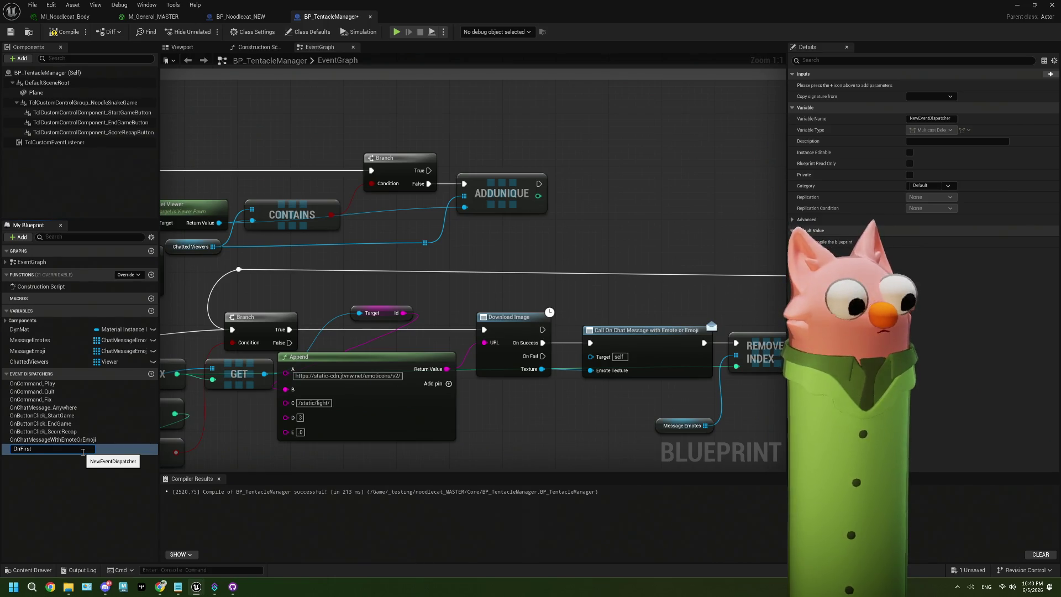
pyautogui.write('ChatO')
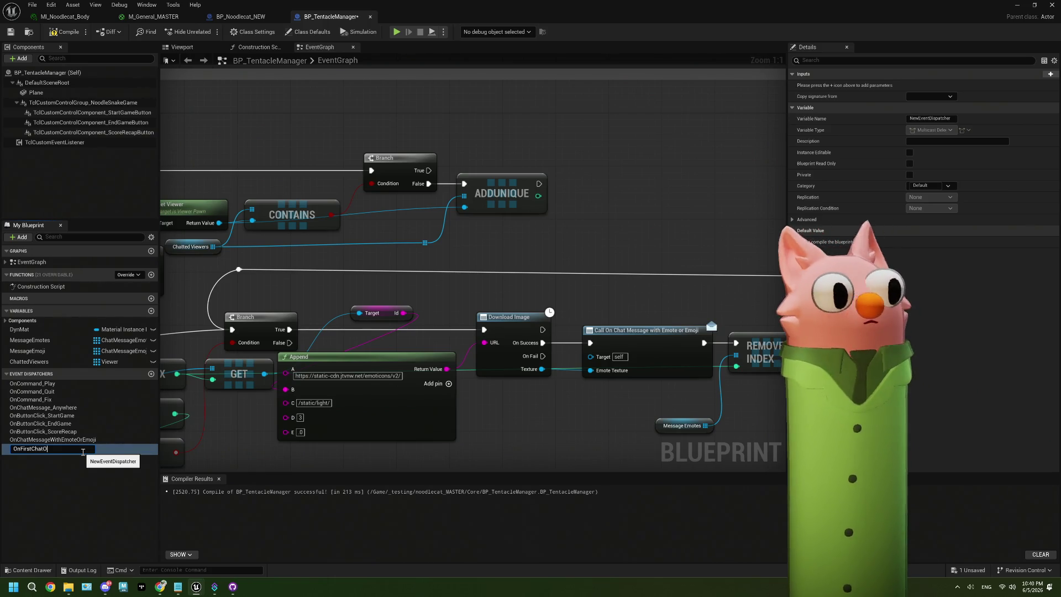
pyautogui.write('fStream')
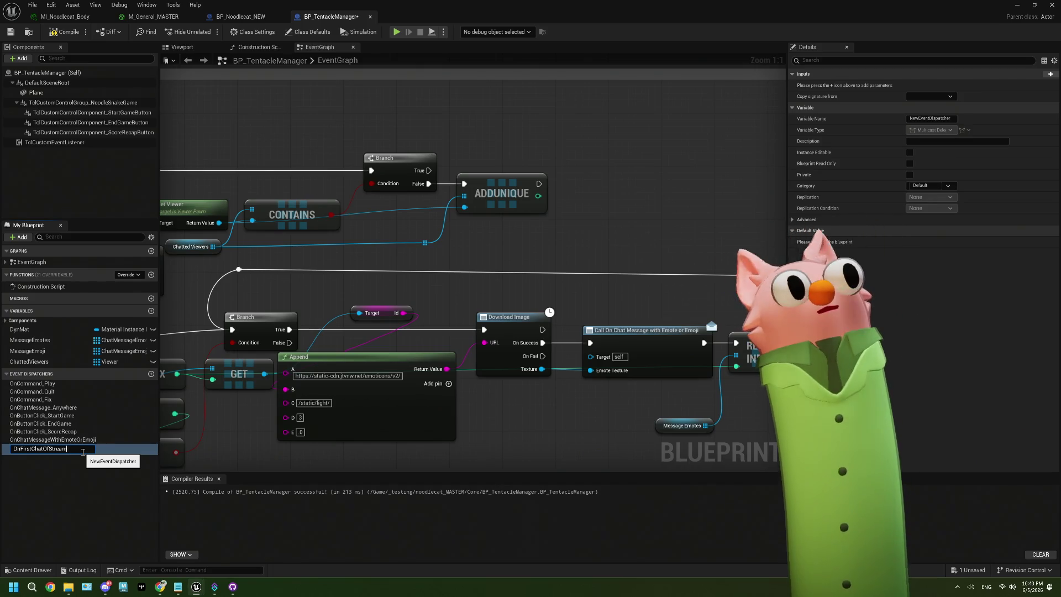
pyautogui.press('Return')
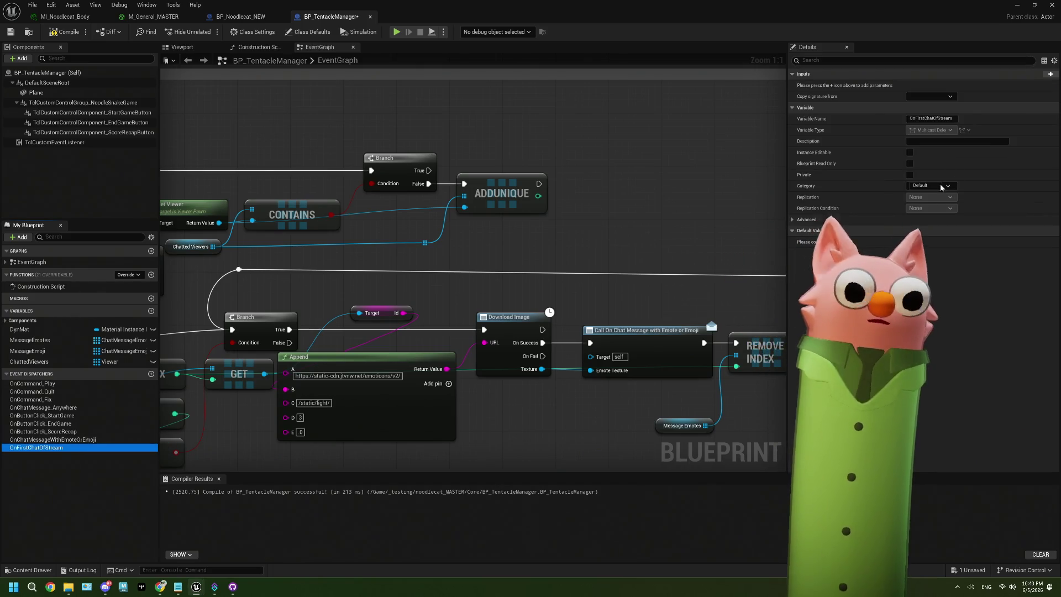
# - Give the dispatcher a Viewer input of type Viewer Object Reference and drop it into the graph
pyautogui.click(1050, 74)
pyautogui.write('Viewer')
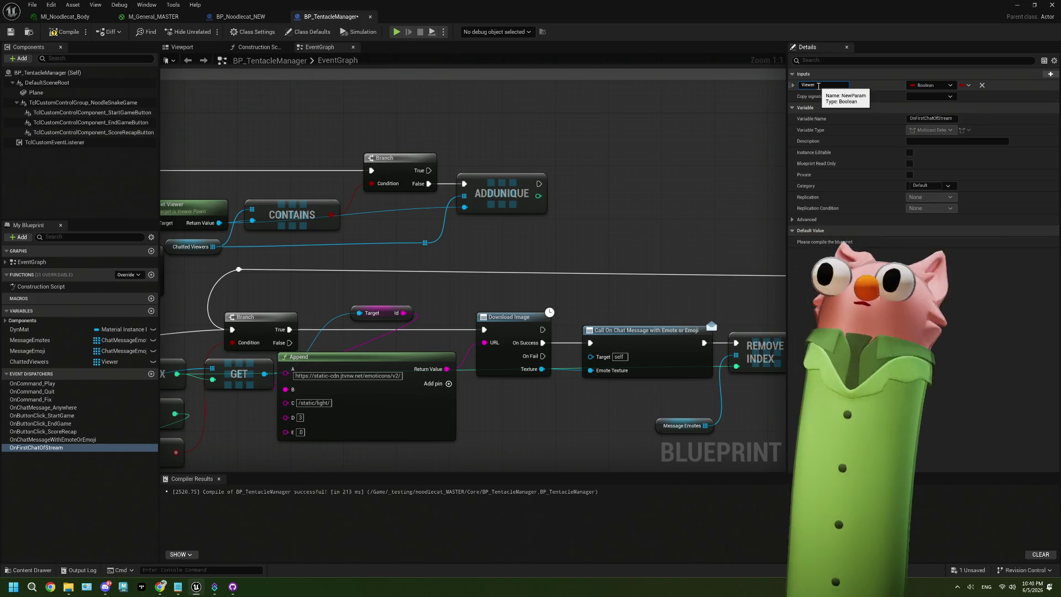
pyautogui.click(916, 89)
pyautogui.write('view')
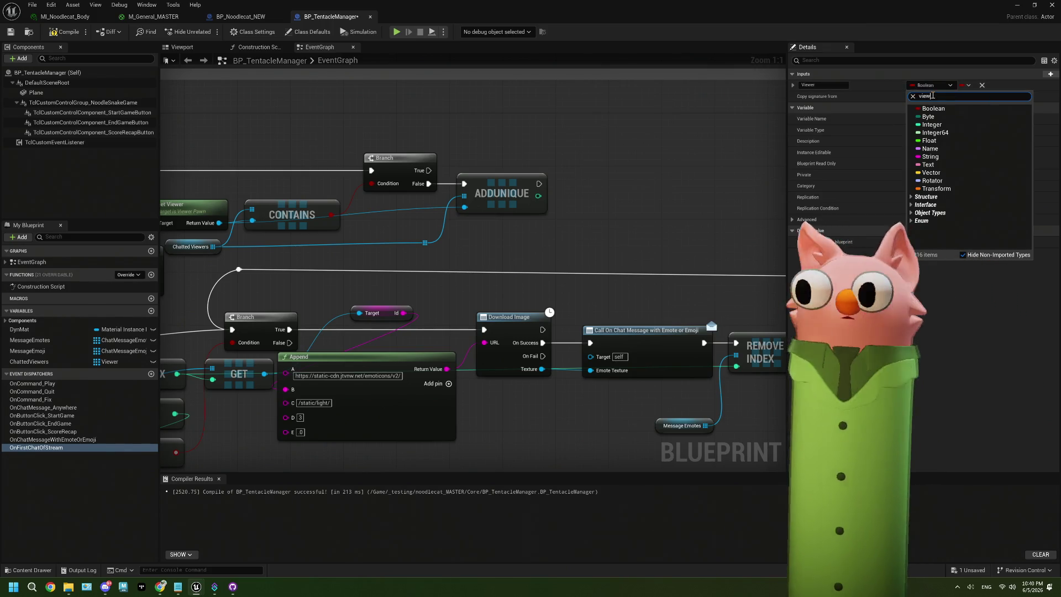
pyautogui.write('er')
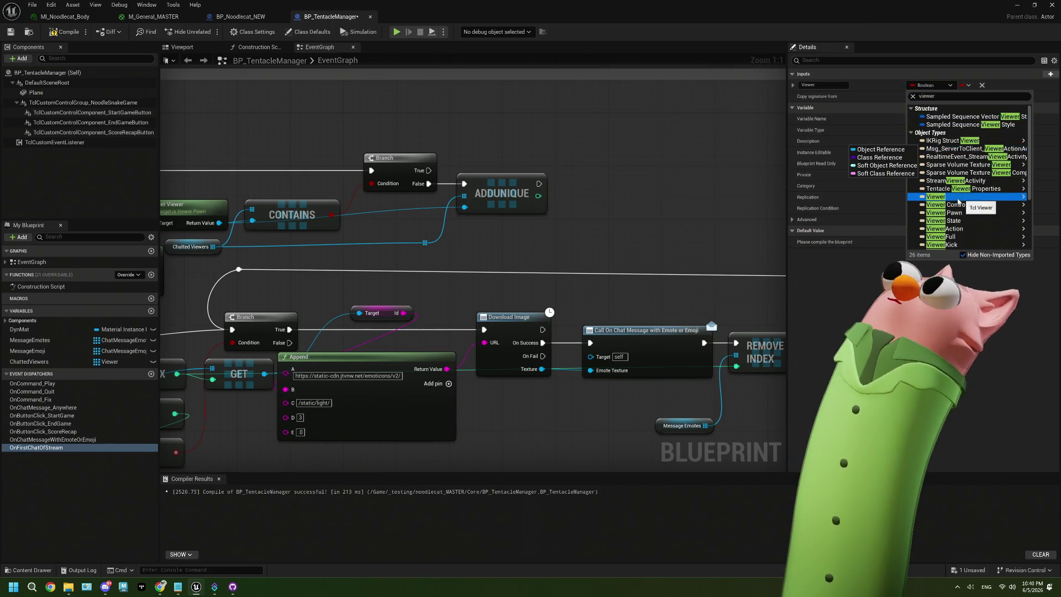
pyautogui.moveTo(929, 200)
pyautogui.click(891, 205)
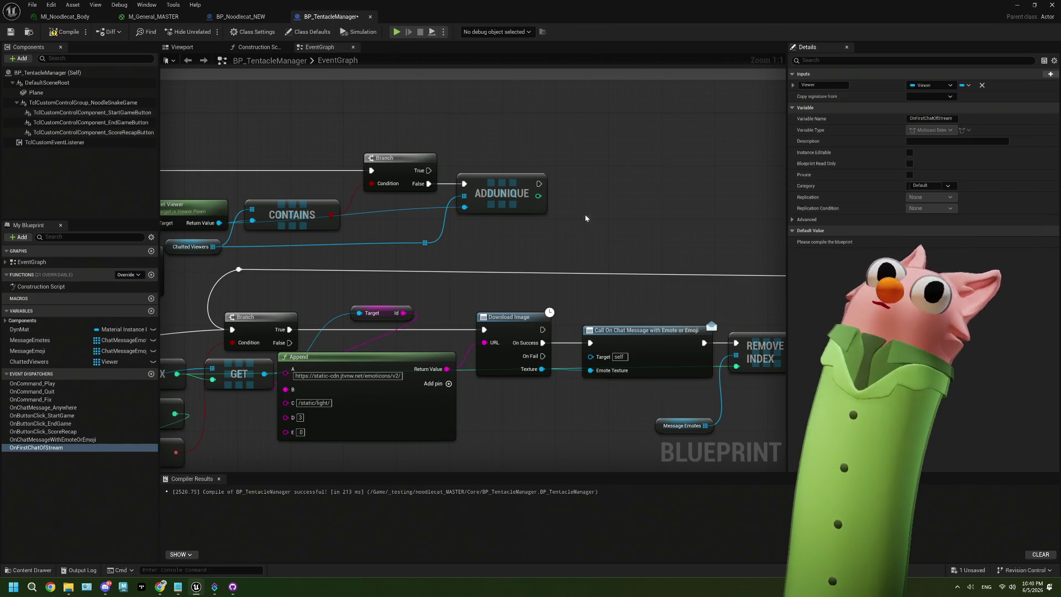
pyautogui.moveTo(47, 448); pyautogui.dragTo(619, 185)
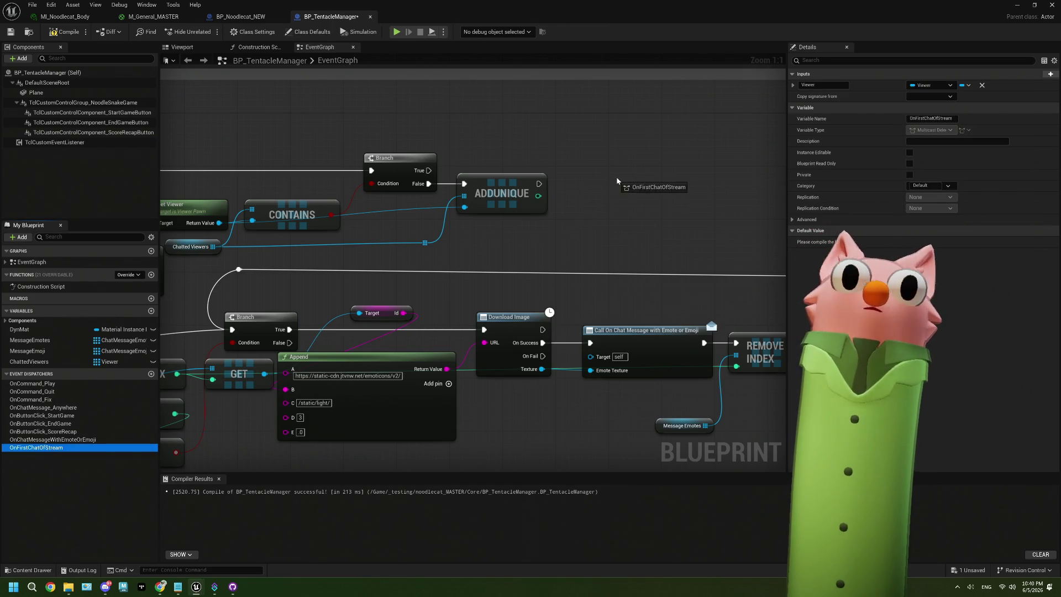
# - Place a Call OnFirstChatOfStream node after AddUnique and feed it Get Viewer's Return Value as Viewer
pyautogui.click(625, 200)
pyautogui.moveTo(539, 184)
pyautogui.mouseDown()
pyautogui.moveTo(630, 180)
pyautogui.moveTo(617, 180)
pyautogui.mouseUp()
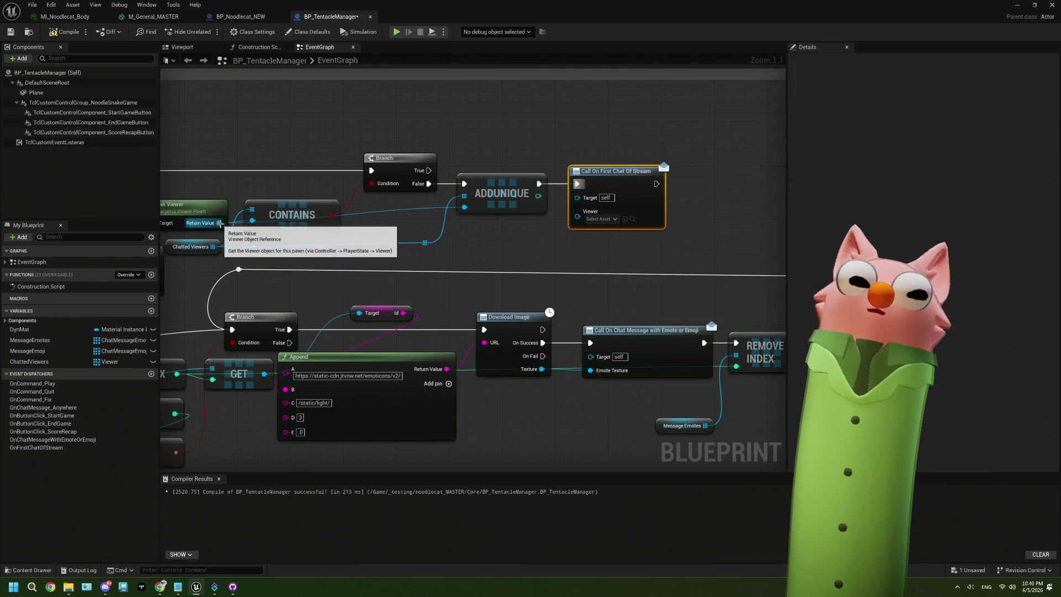
pyautogui.moveTo(273, 243); pyautogui.dragTo(326, 241)
pyautogui.moveTo(272, 221)
pyautogui.mouseDown()
pyautogui.moveTo(451, 240)
pyautogui.moveTo(638, 227)
pyautogui.moveTo(630, 214)
pyautogui.moveTo(658, 192)
pyautogui.mouseUp()
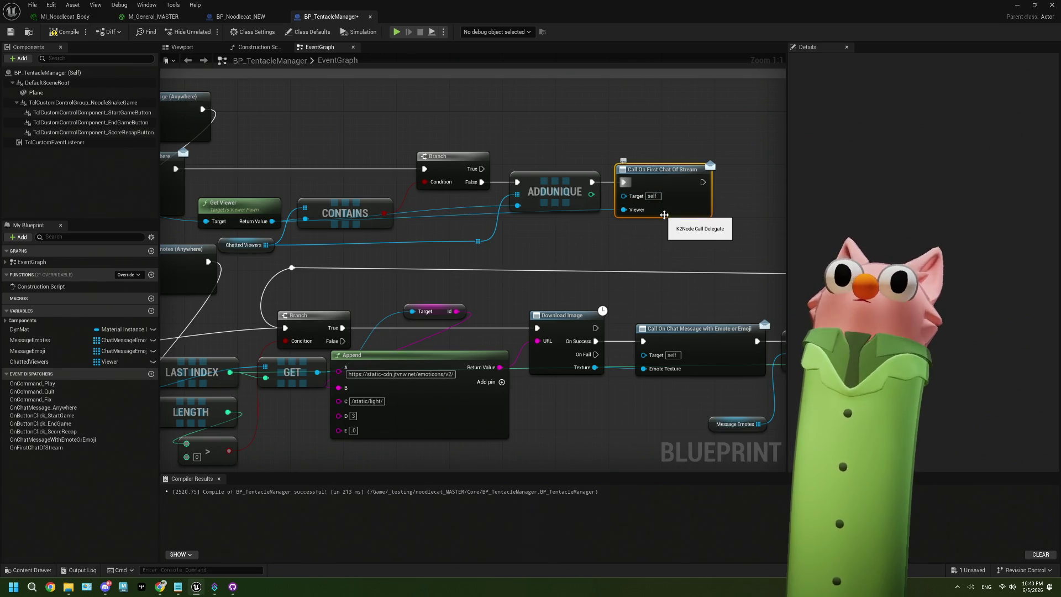
# - Add a reroute point on the viewer wire leading into the dispatcher call
pyautogui.moveTo(664, 214); pyautogui.dragTo(612, 218)
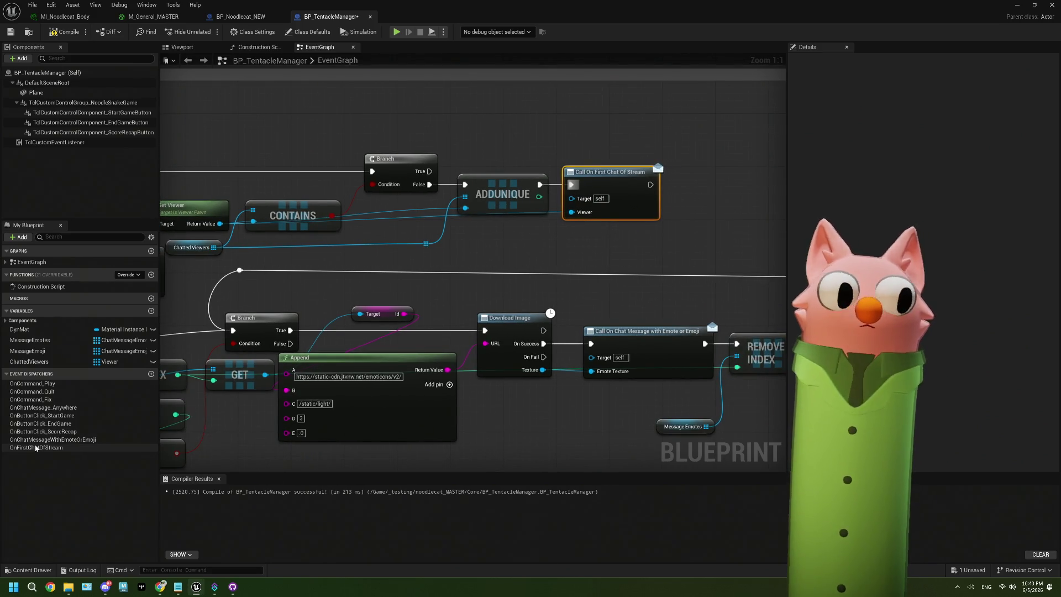
pyautogui.moveTo(754, 196)
pyautogui.mouseDown()
pyautogui.moveTo(640, 217)
pyautogui.moveTo(610, 247)
pyautogui.mouseUp()
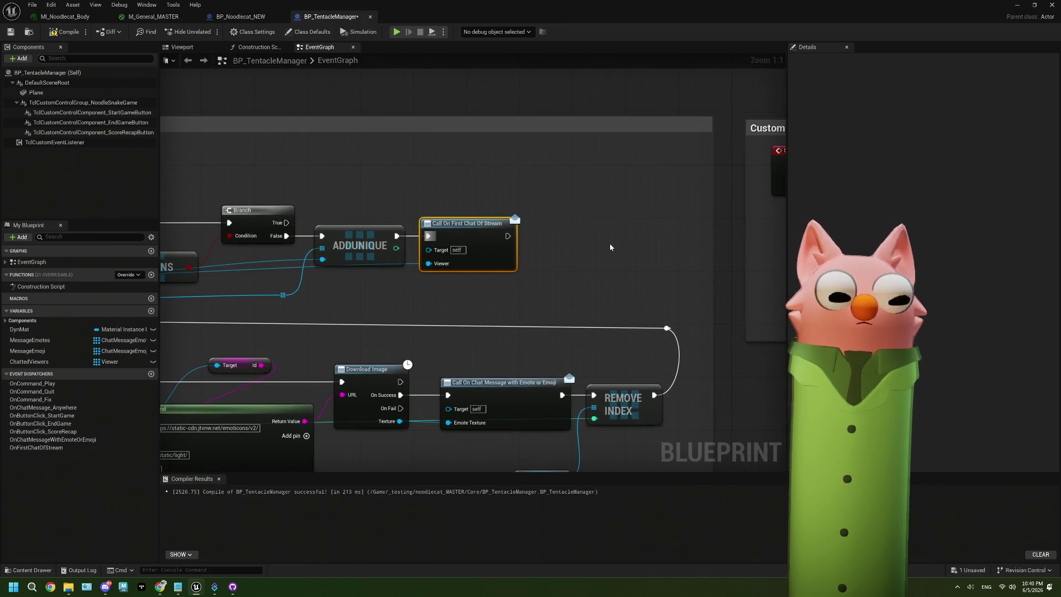
pyautogui.moveTo(564, 220); pyautogui.dragTo(565, 255)
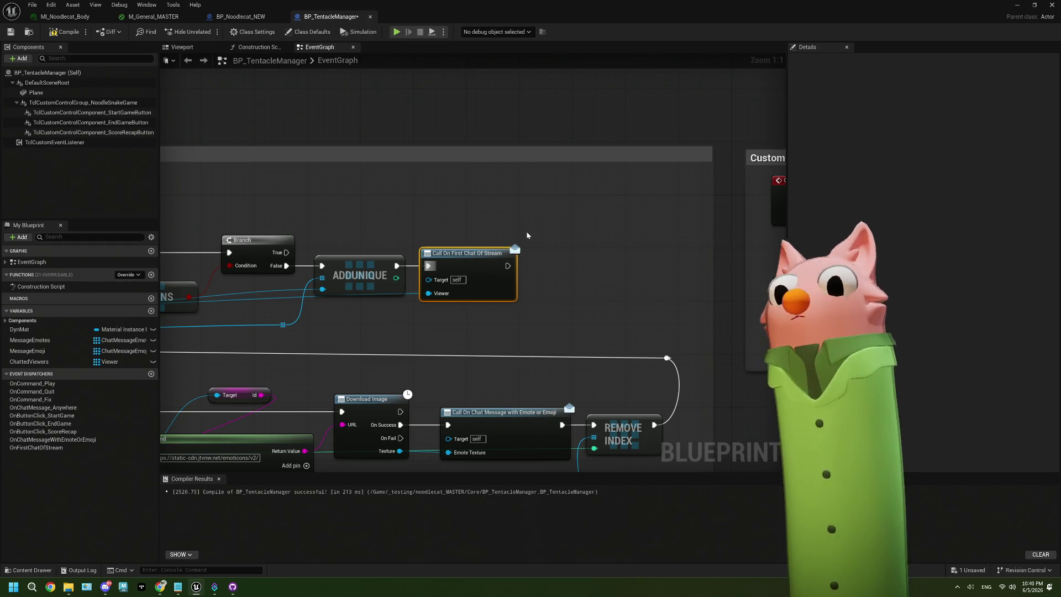
pyautogui.moveTo(527, 236); pyautogui.dragTo(525, 219)
pyautogui.moveTo(522, 254); pyautogui.dragTo(498, 243)
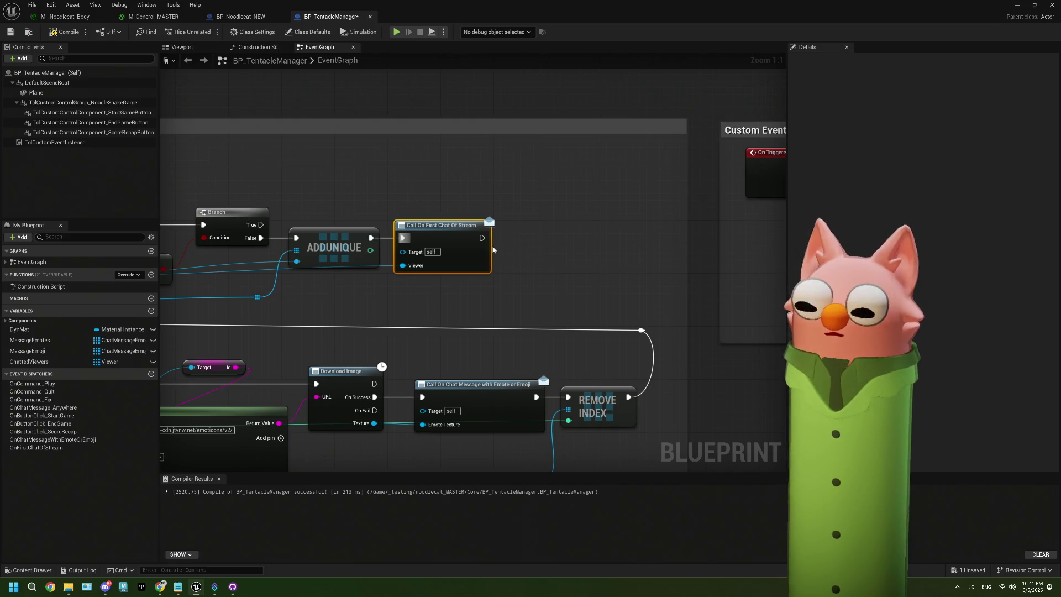
pyautogui.moveTo(448, 266)
pyautogui.mouseDown()
pyautogui.moveTo(439, 233)
pyautogui.moveTo(547, 210)
pyautogui.moveTo(644, 209)
pyautogui.mouseUp()
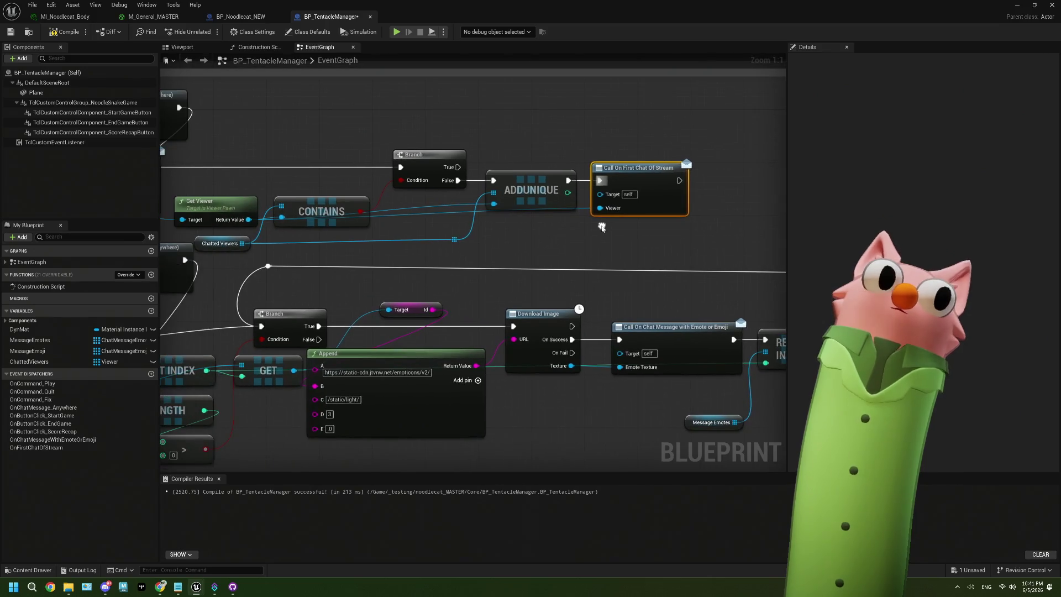
pyautogui.moveTo(248, 221)
pyautogui.mouseDown()
pyautogui.moveTo(533, 243)
pyautogui.moveTo(280, 236)
pyautogui.moveTo(552, 235)
pyautogui.moveTo(454, 234)
pyautogui.moveTo(494, 204)
pyautogui.mouseUp()
pyautogui.moveTo(454, 235)
pyautogui.mouseDown()
pyautogui.moveTo(580, 242)
pyautogui.moveTo(371, 230)
pyautogui.moveTo(502, 232)
pyautogui.mouseUp()
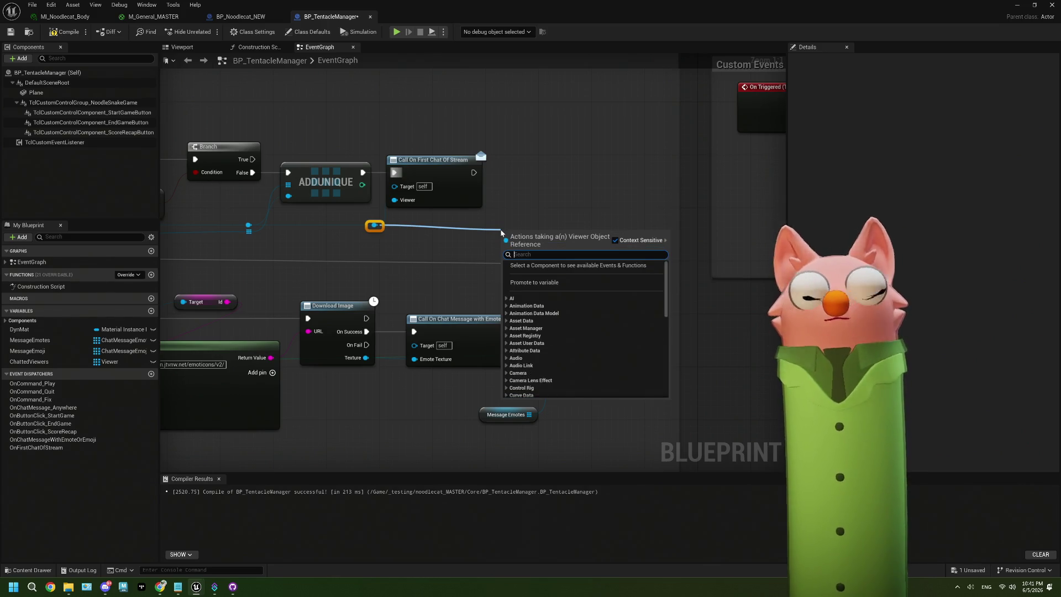
pyautogui.write('is')
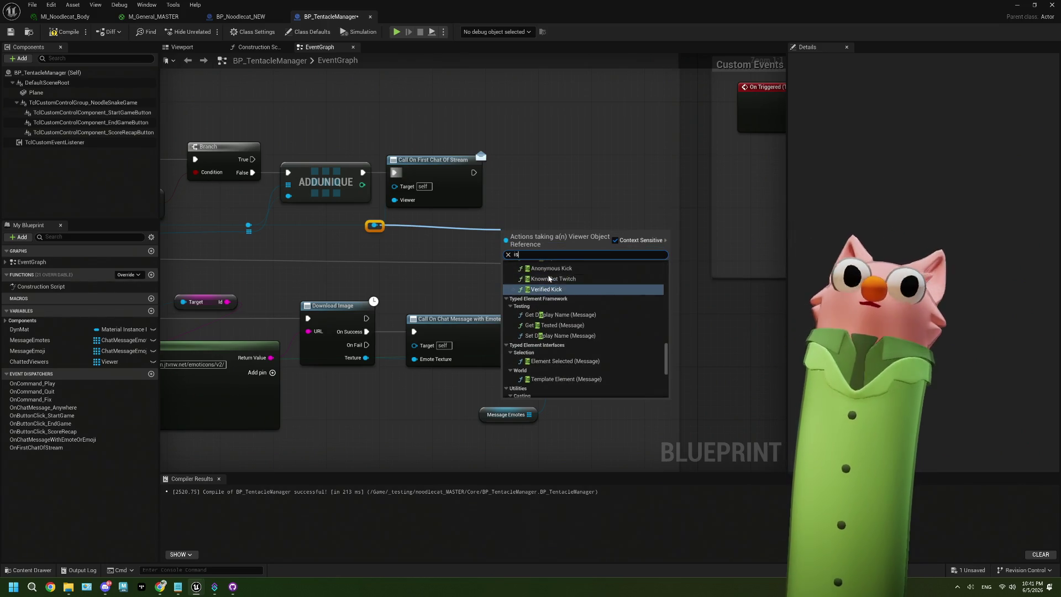
pyautogui.scroll(2, 596, 301)
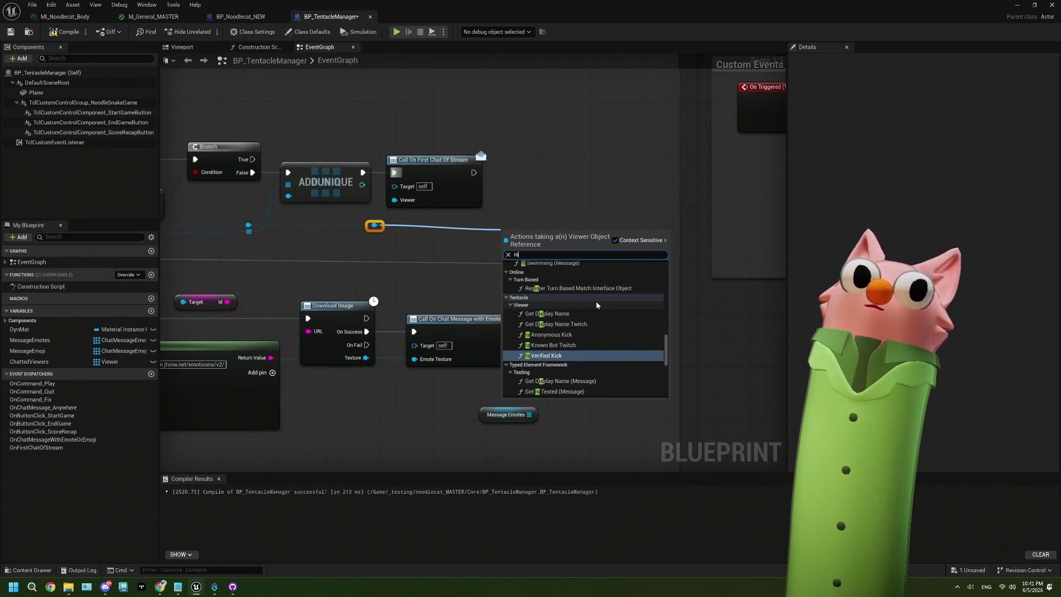
pyautogui.scroll(-5, 596, 304)
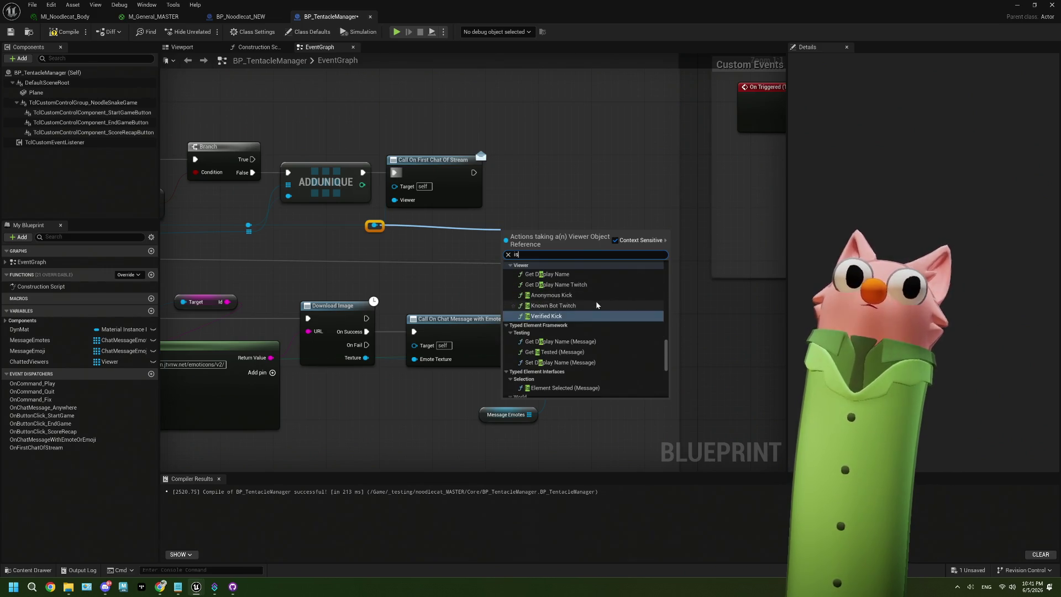
pyautogui.scroll(-5, 597, 303)
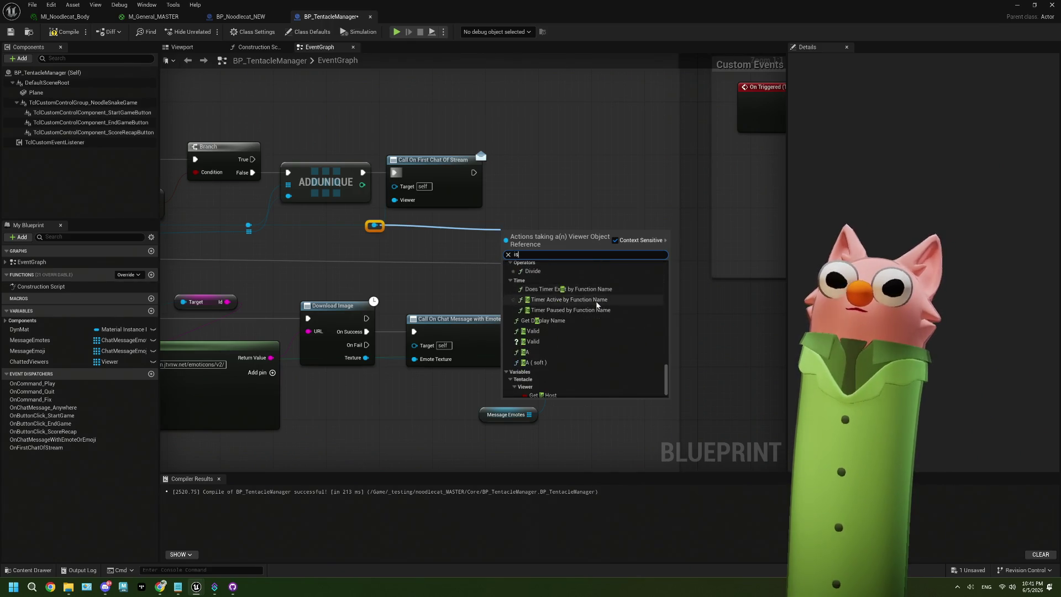
pyautogui.press('BackSpace')
pyautogui.press('BackSpace')
pyautogui.write('twitch')
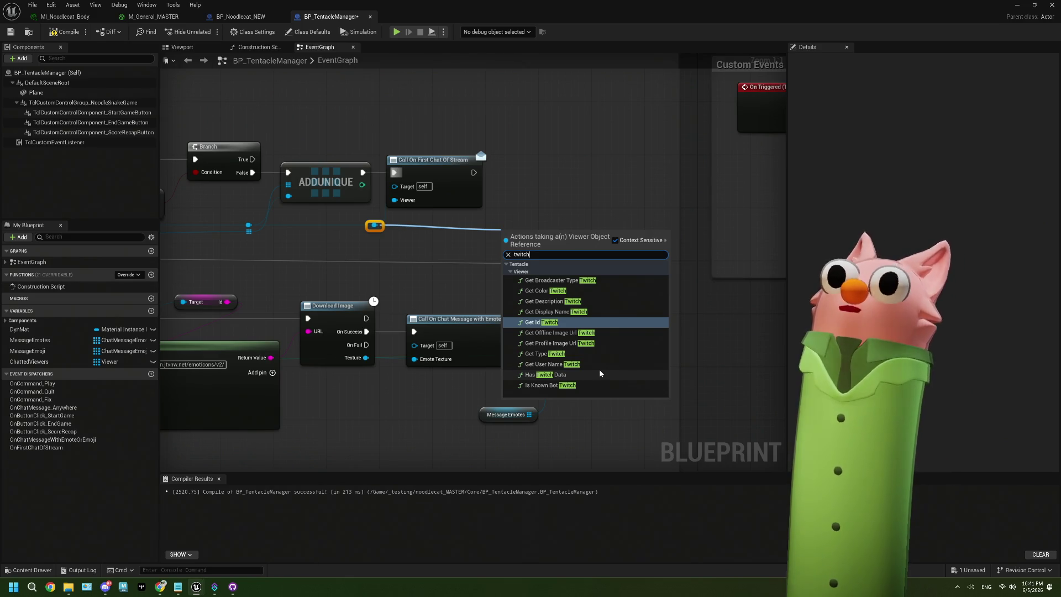
pyautogui.press('BackSpace')
pyautogui.press('BackSpace')
pyautogui.press('BackSpace')
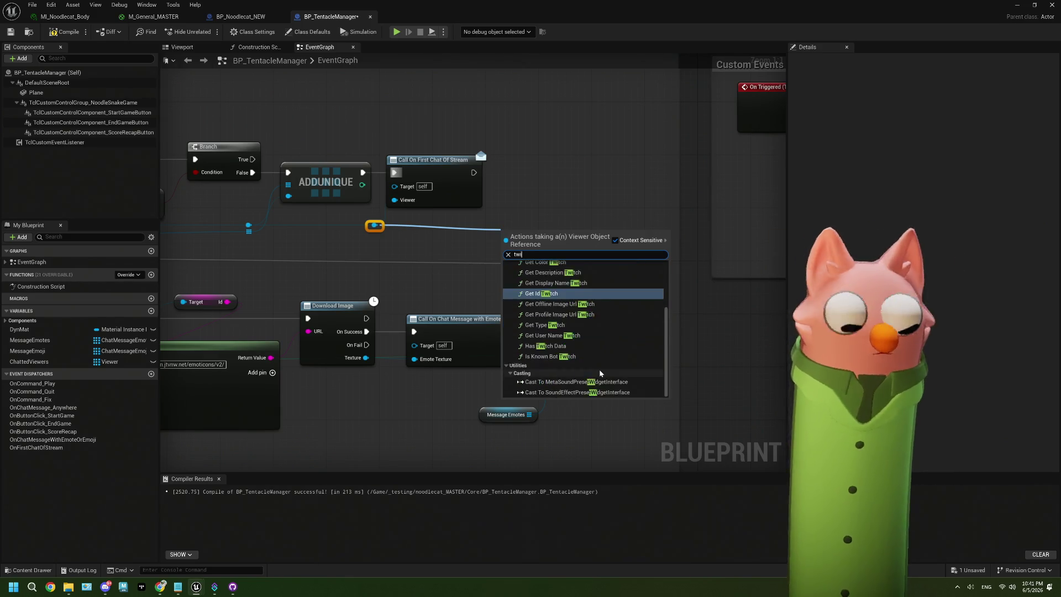
pyautogui.write('ype')
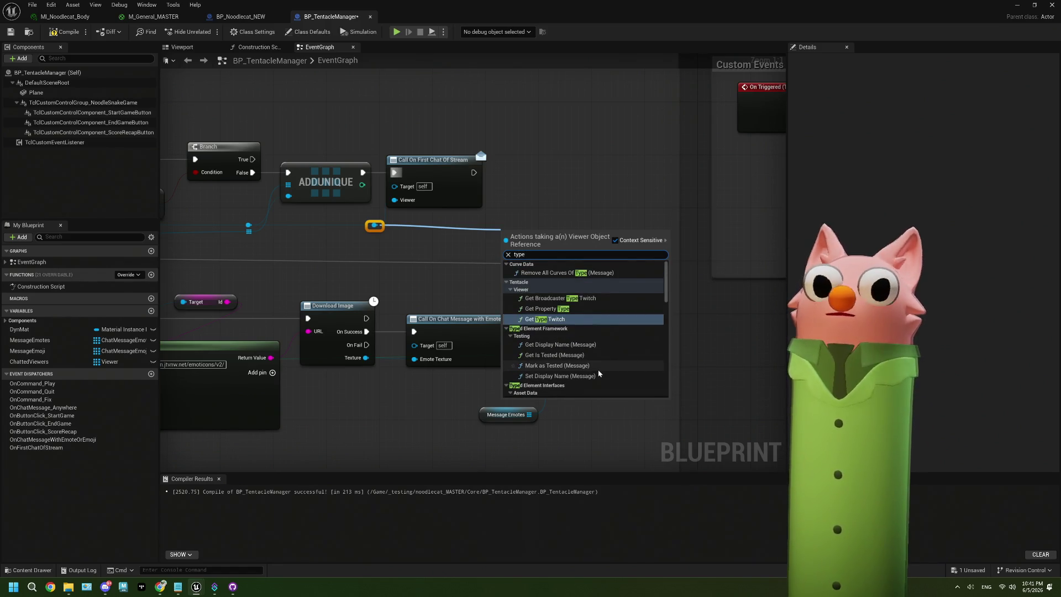
pyautogui.scroll(-10, 599, 373)
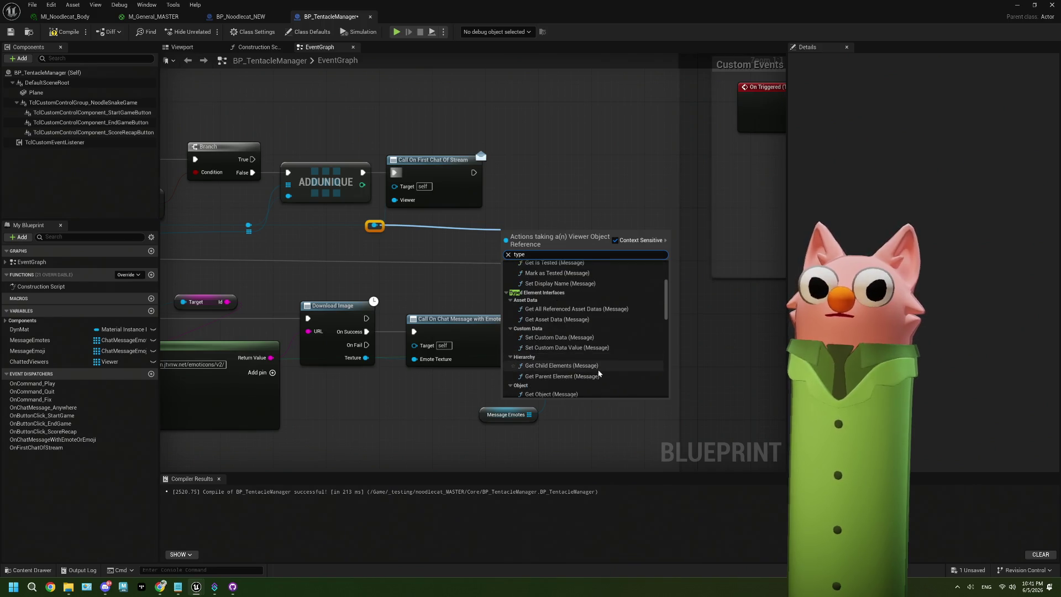
pyautogui.scroll(-10, 599, 373)
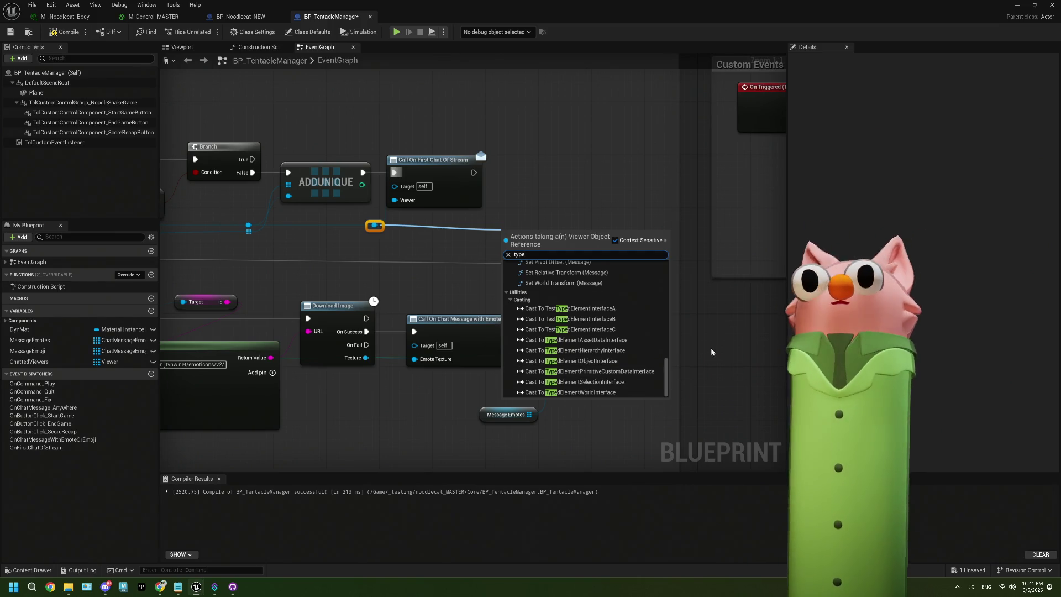
pyautogui.press('Escape')
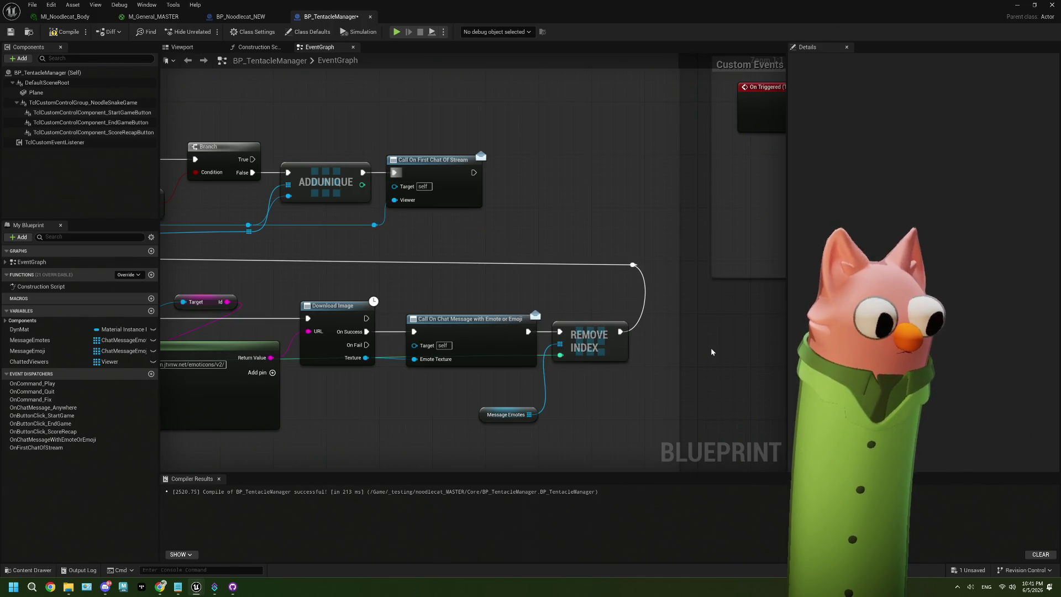
pyautogui.moveTo(457, 232); pyautogui.dragTo(611, 260)
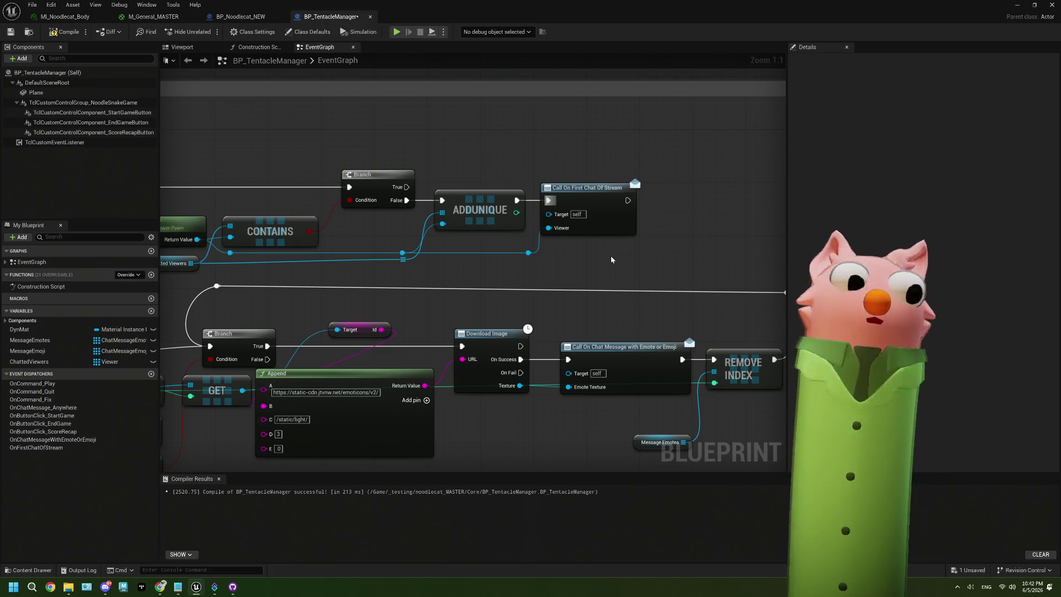
pyautogui.moveTo(378, 200)
pyautogui.mouseDown()
pyautogui.moveTo(530, 227)
pyautogui.moveTo(507, 234)
pyautogui.mouseUp()
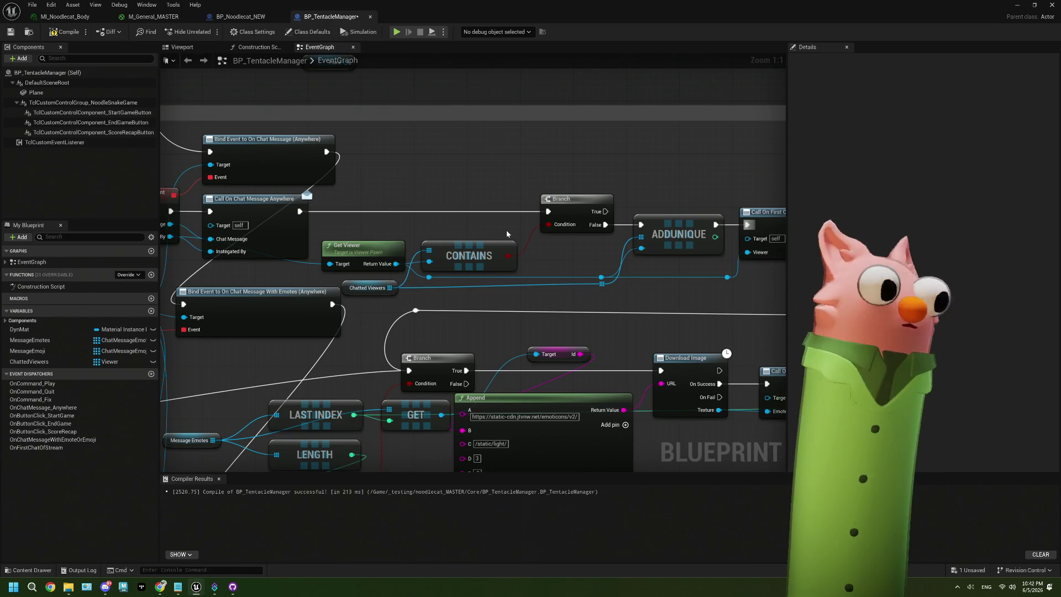
pyautogui.moveTo(542, 216)
pyautogui.mouseDown()
pyautogui.moveTo(558, 249)
pyautogui.moveTo(391, 234)
pyautogui.mouseUp()
pyautogui.moveTo(508, 271)
pyautogui.mouseDown()
pyautogui.moveTo(398, 274)
pyautogui.moveTo(535, 286)
pyautogui.mouseUp()
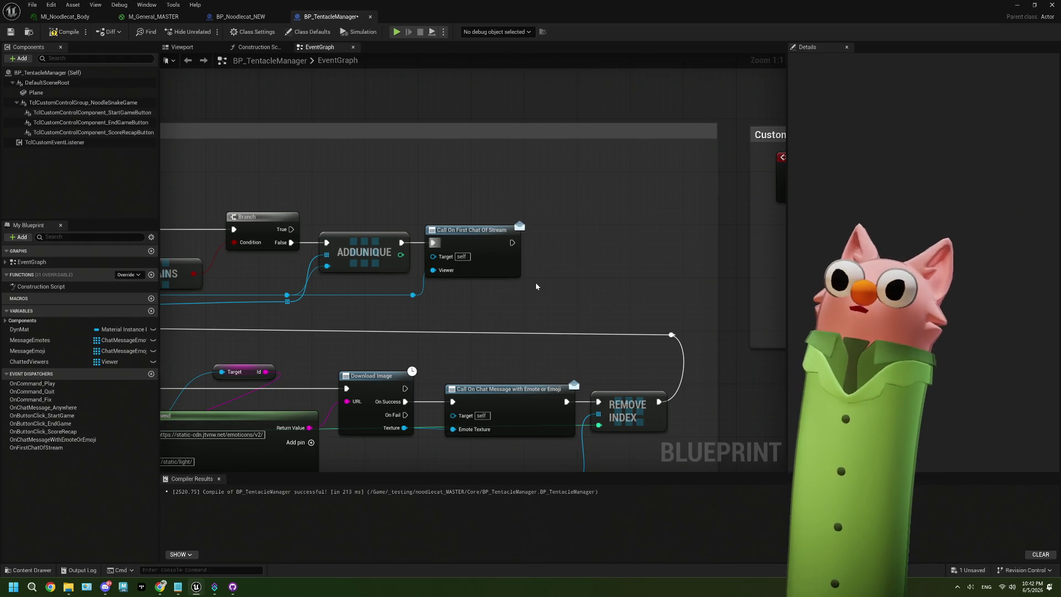
pyautogui.click(413, 295)
pyautogui.moveTo(471, 299); pyautogui.dragTo(384, 284)
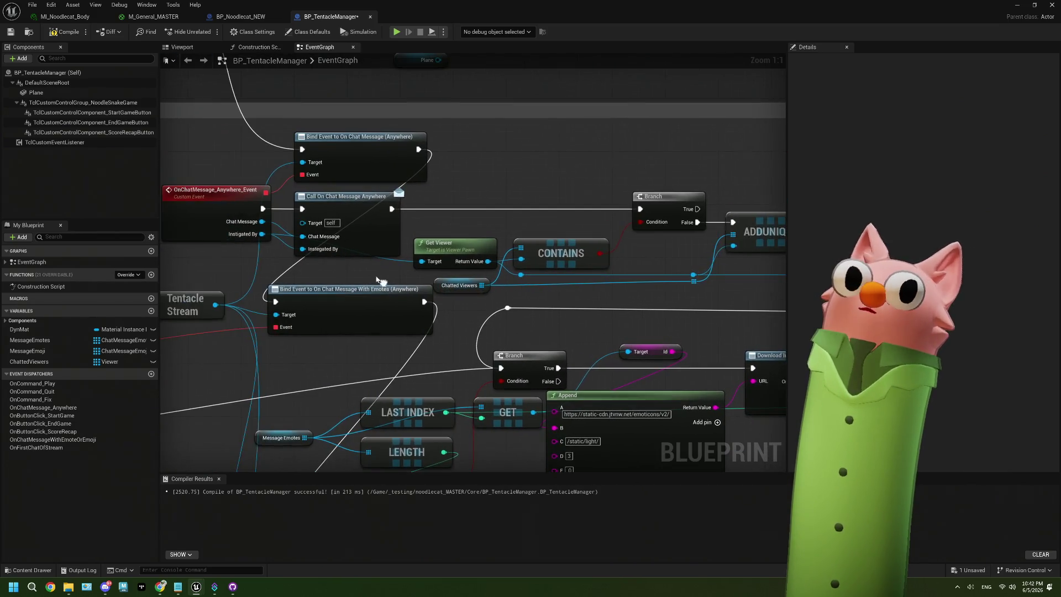